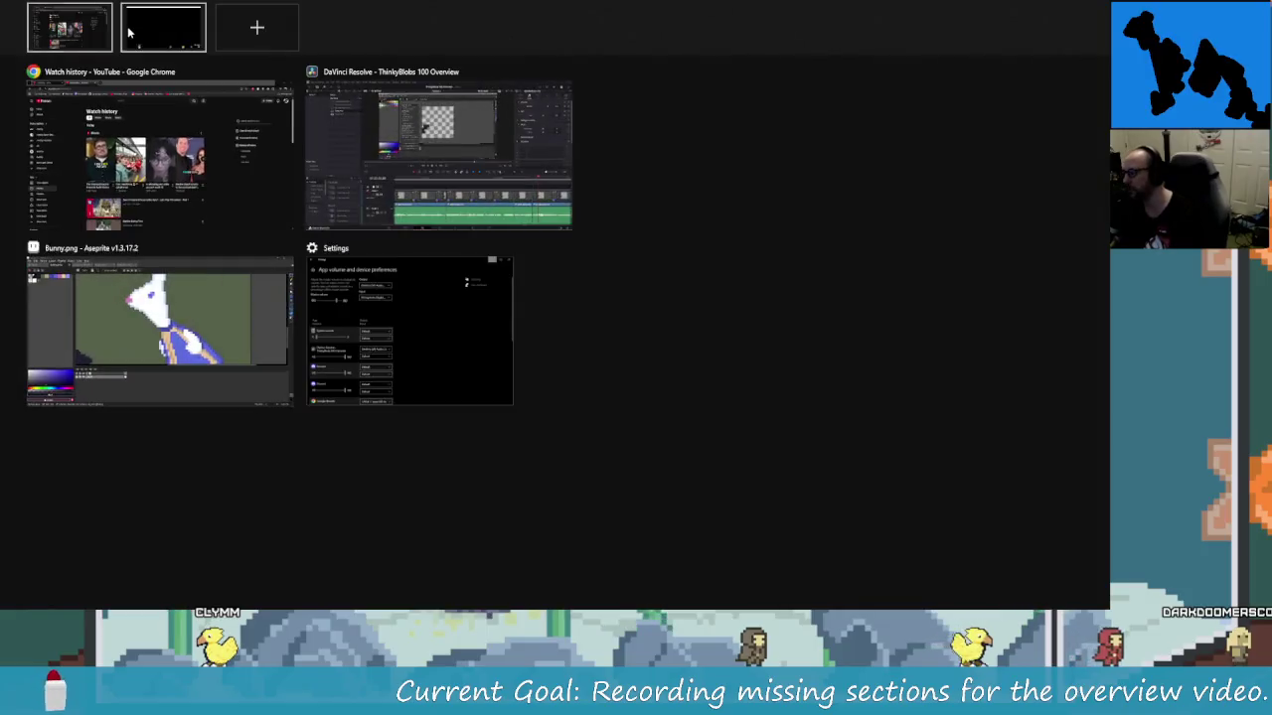
Switch from the desktop to the Chrome window showing the YouTube watch history
key("super")
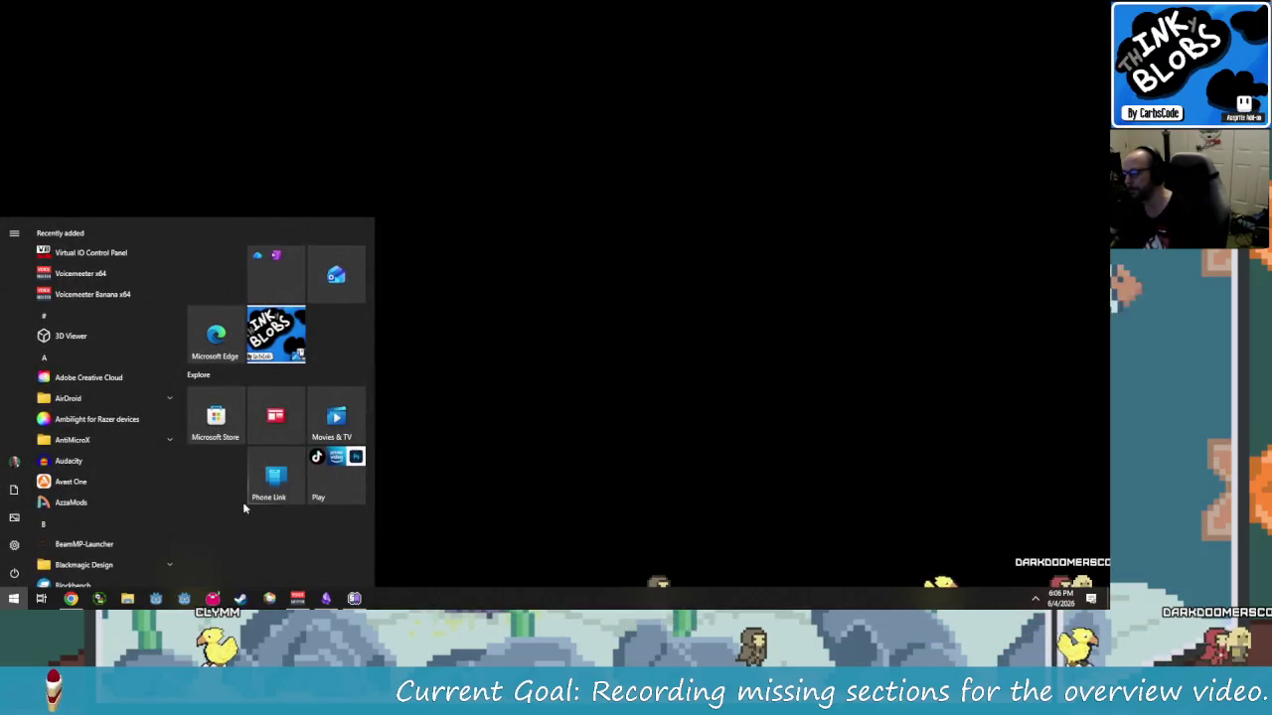
key("Escape")
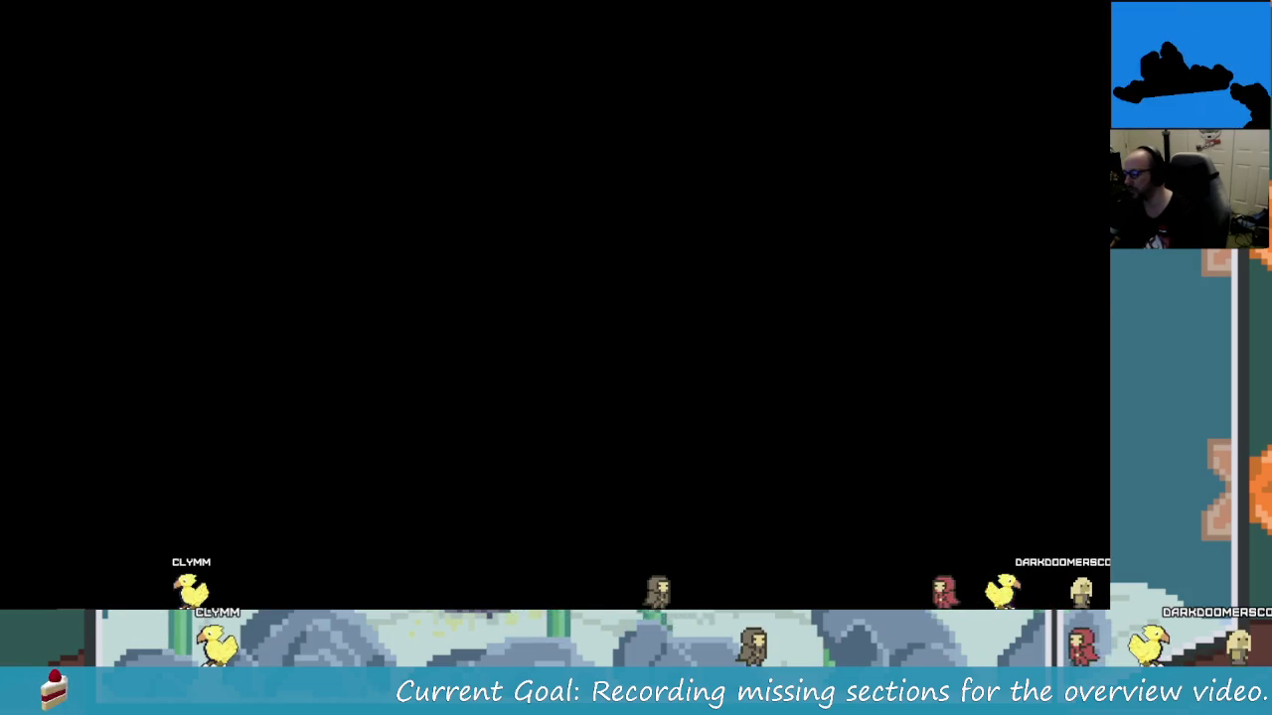
key("super+Tab")
left_click(71, 28)
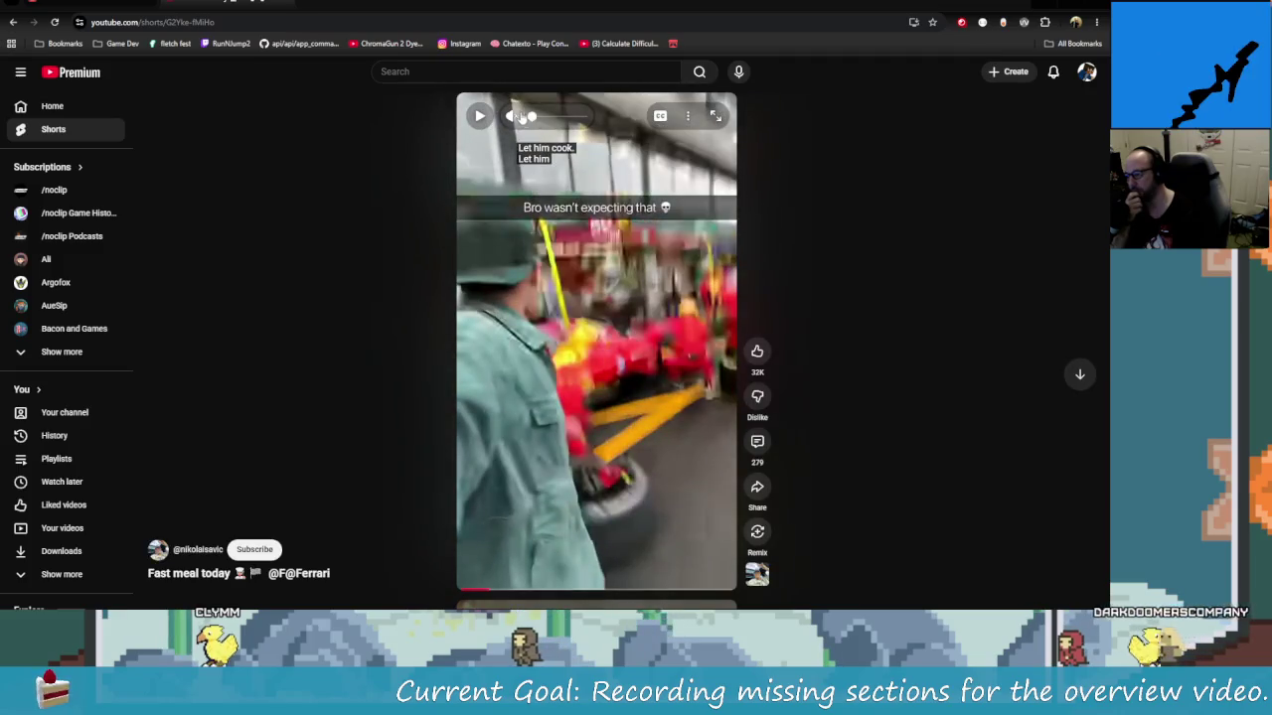
Restart the 'Fast meal today' Ferrari Short from the beginning and watch into the racing footage
left_click(480, 117)
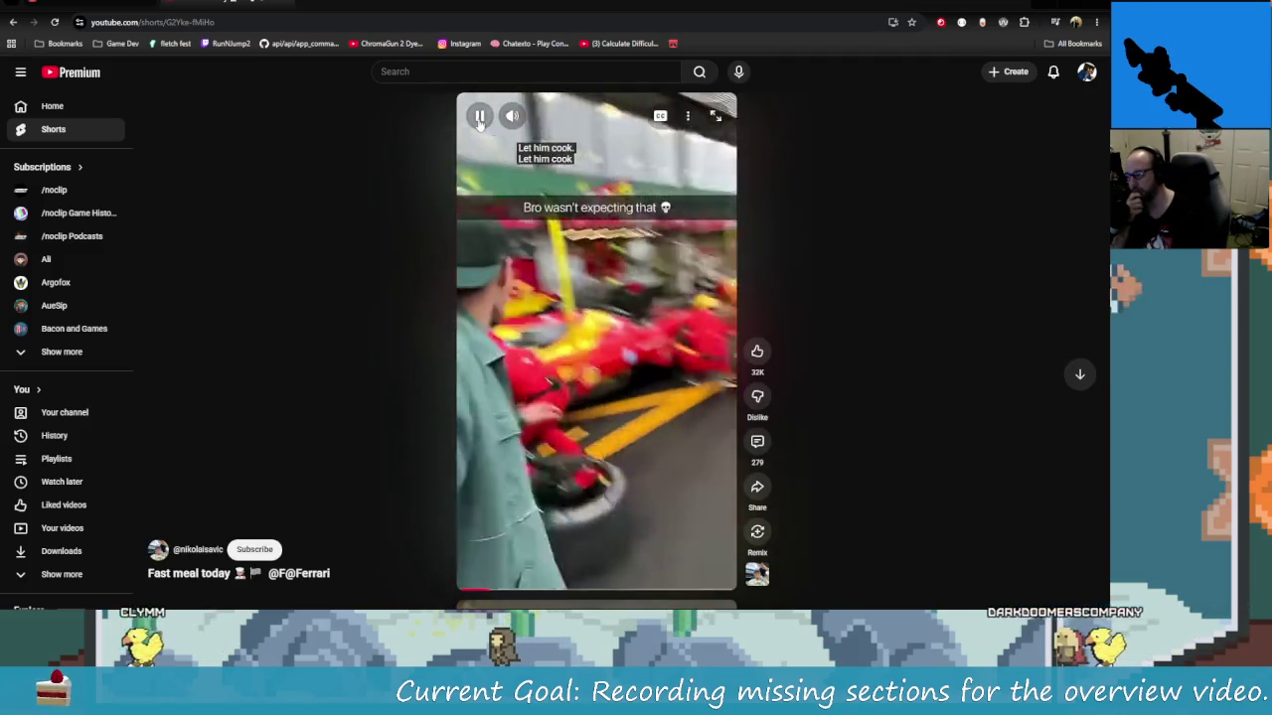
left_click(480, 117)
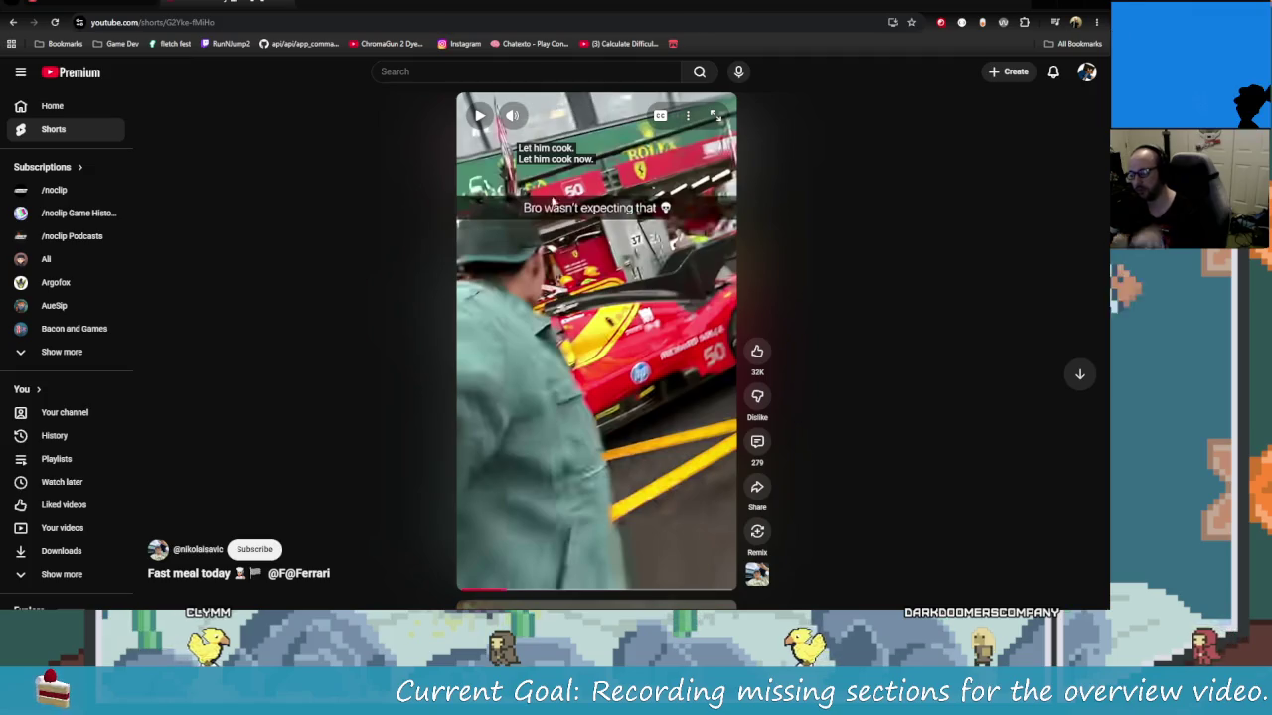
left_click_drag(502, 590, 449, 592)
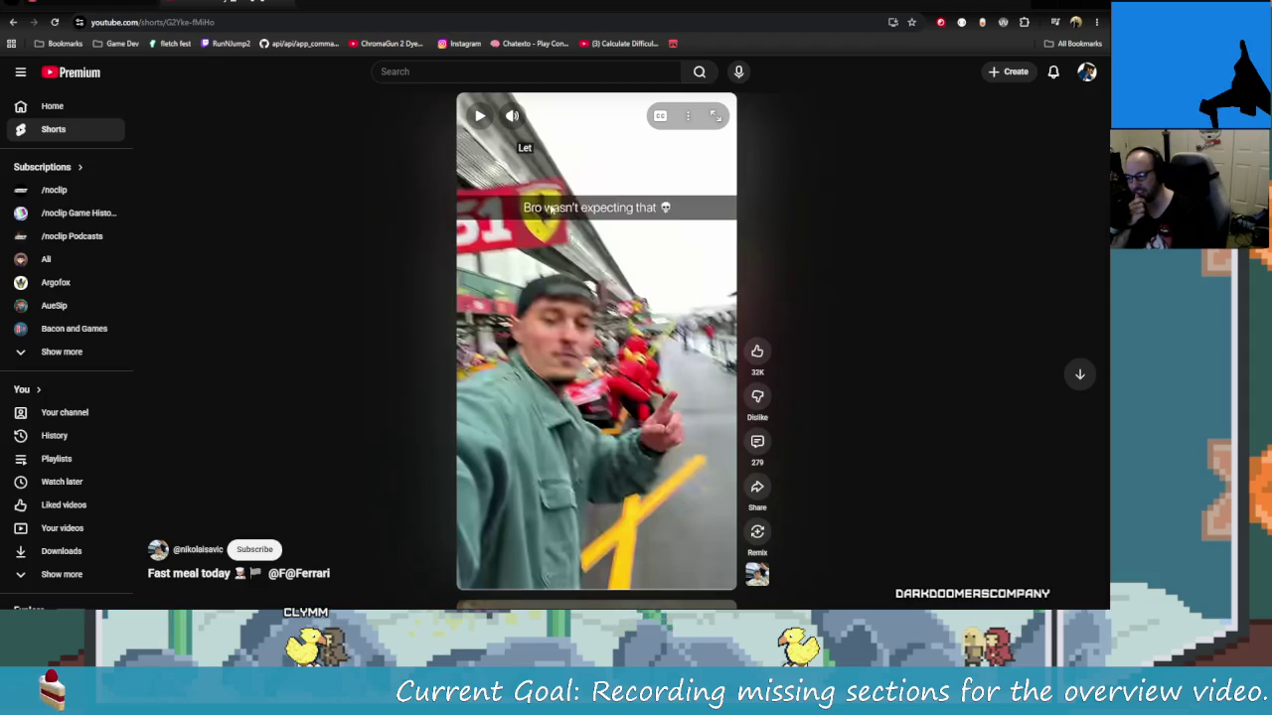
left_click(490, 118)
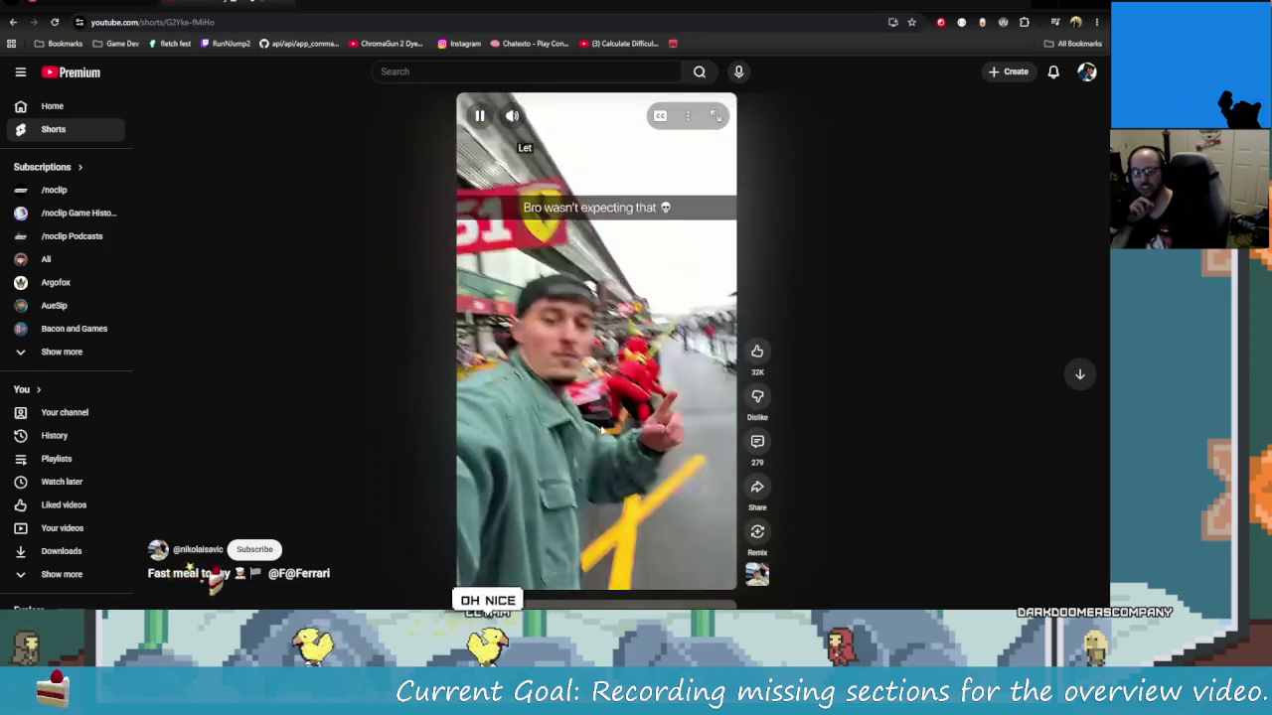
left_click(613, 337)
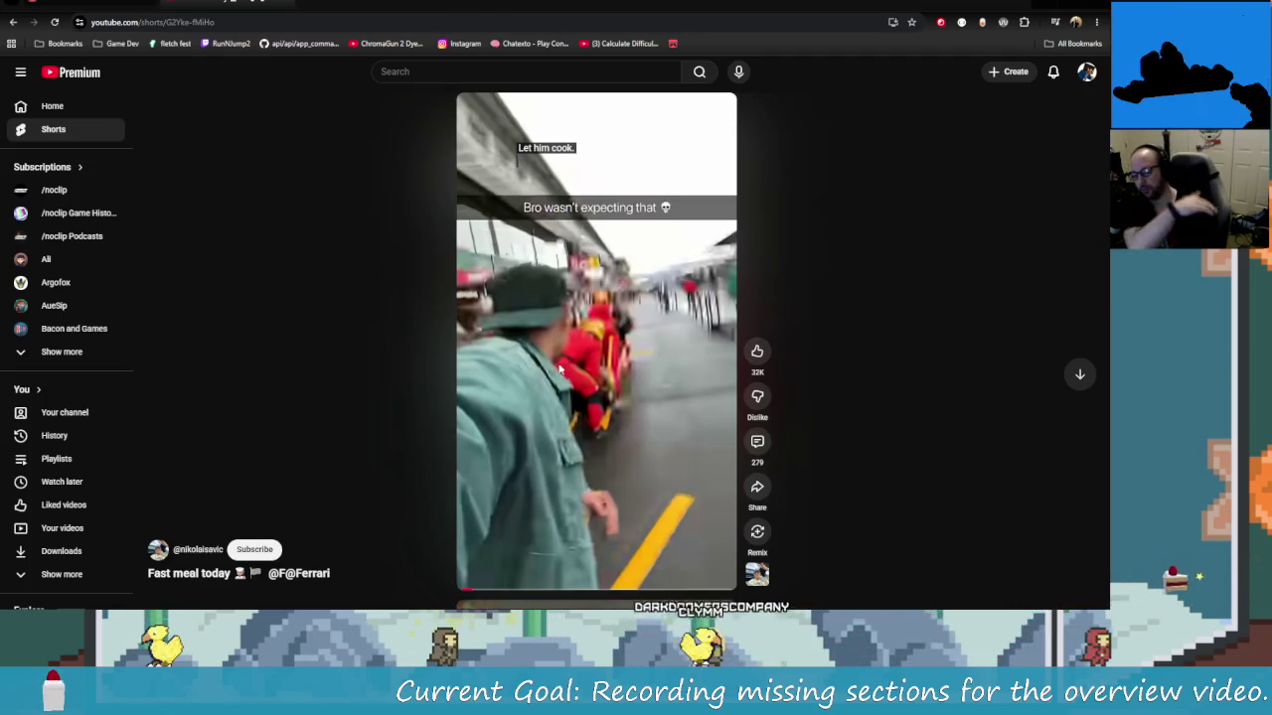
left_click(652, 308)
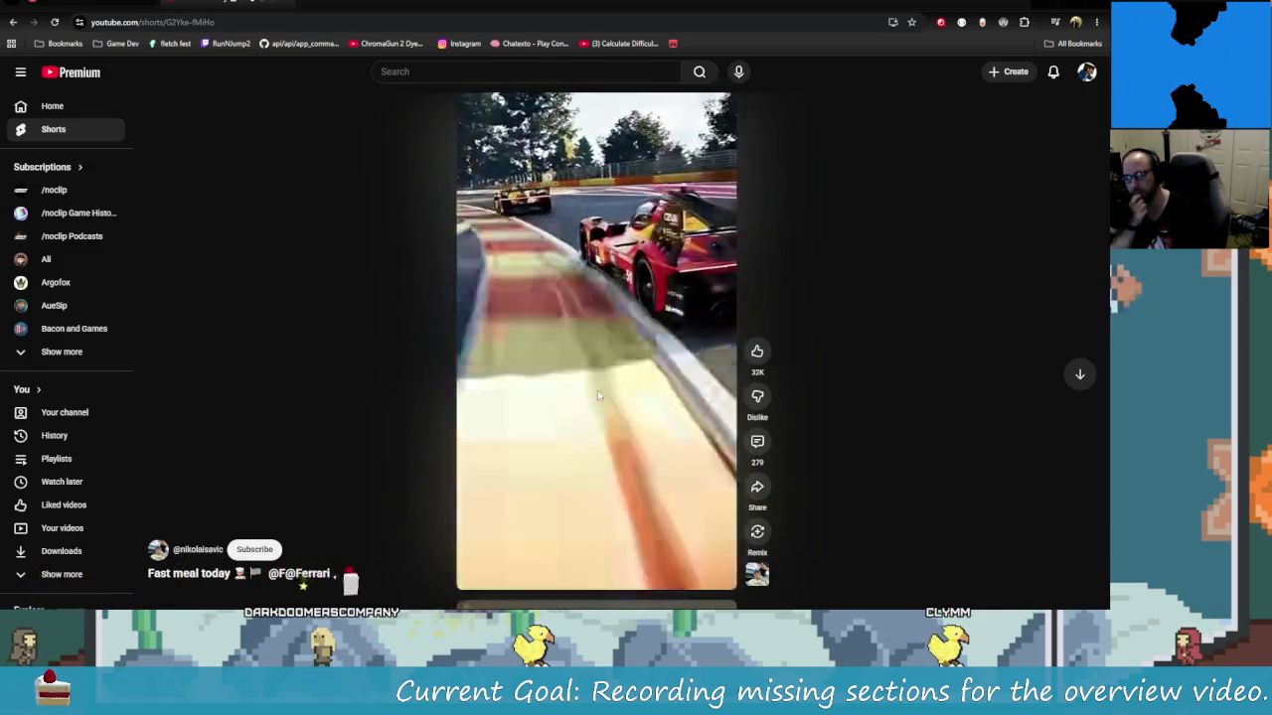
Pause and rewind the Ferrari Short near its start, then move to the CarbsCode itch.io tab
left_click(523, 347)
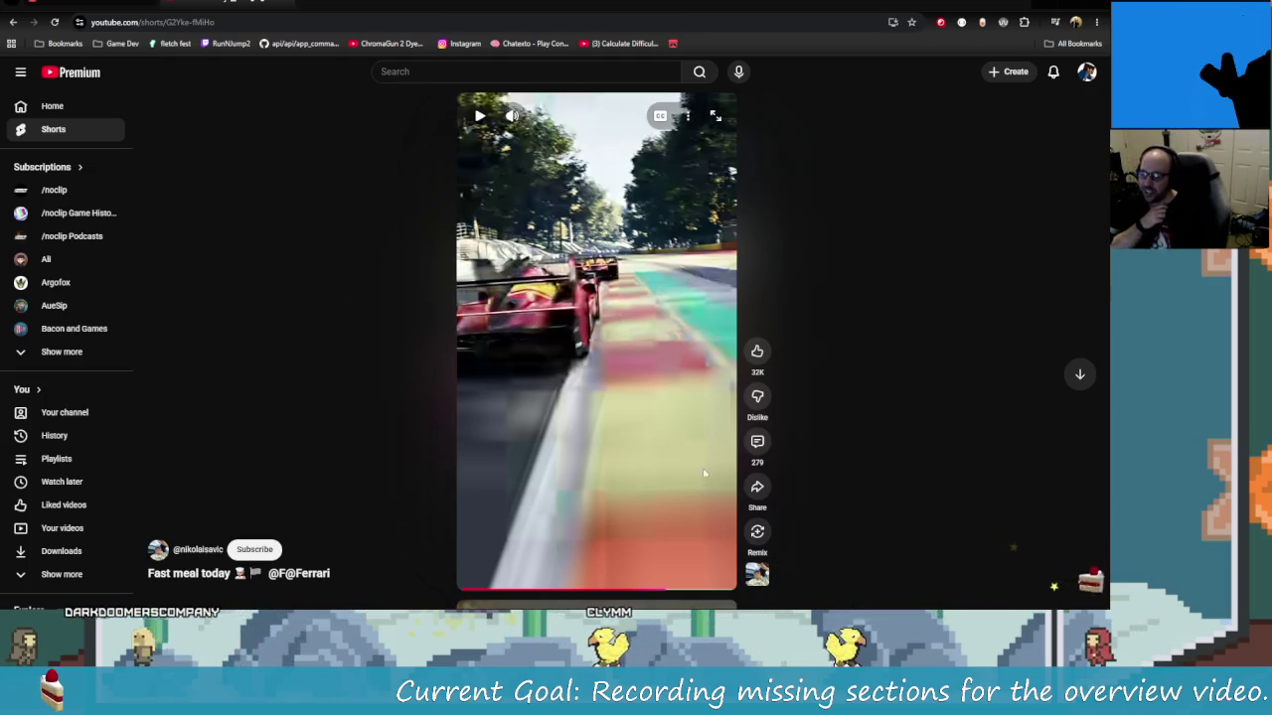
left_click(604, 363)
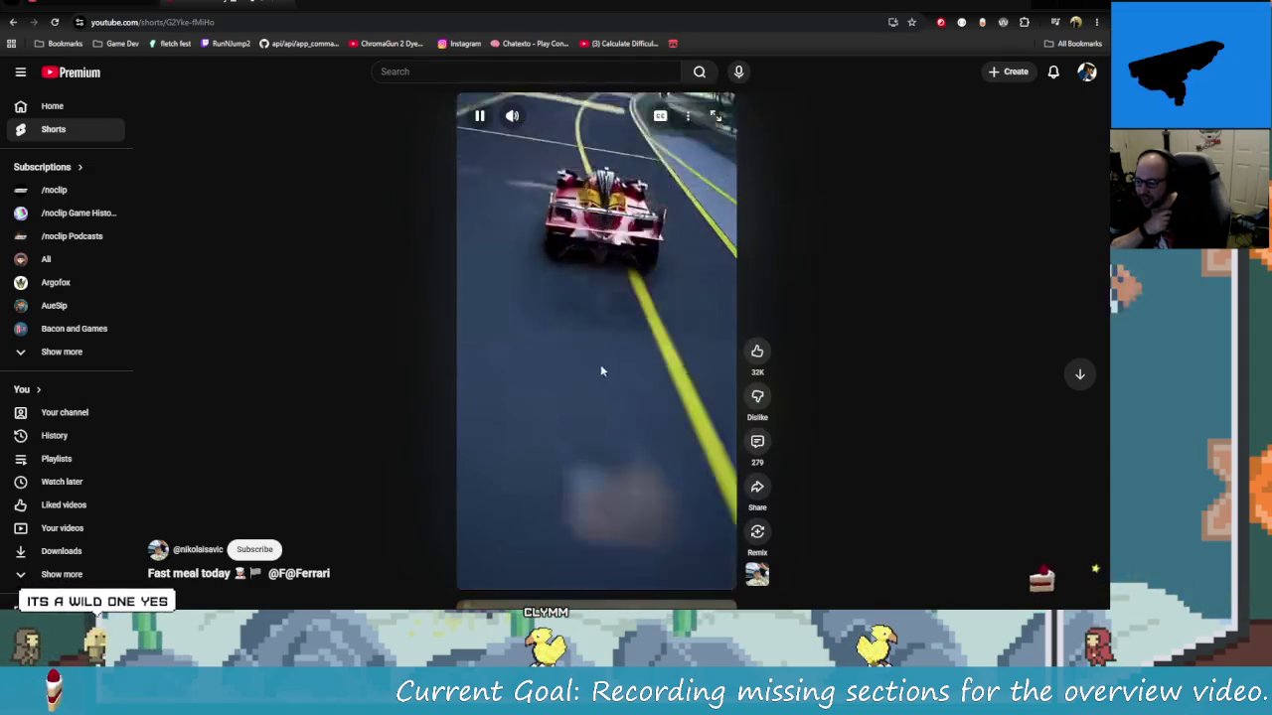
left_click(546, 206)
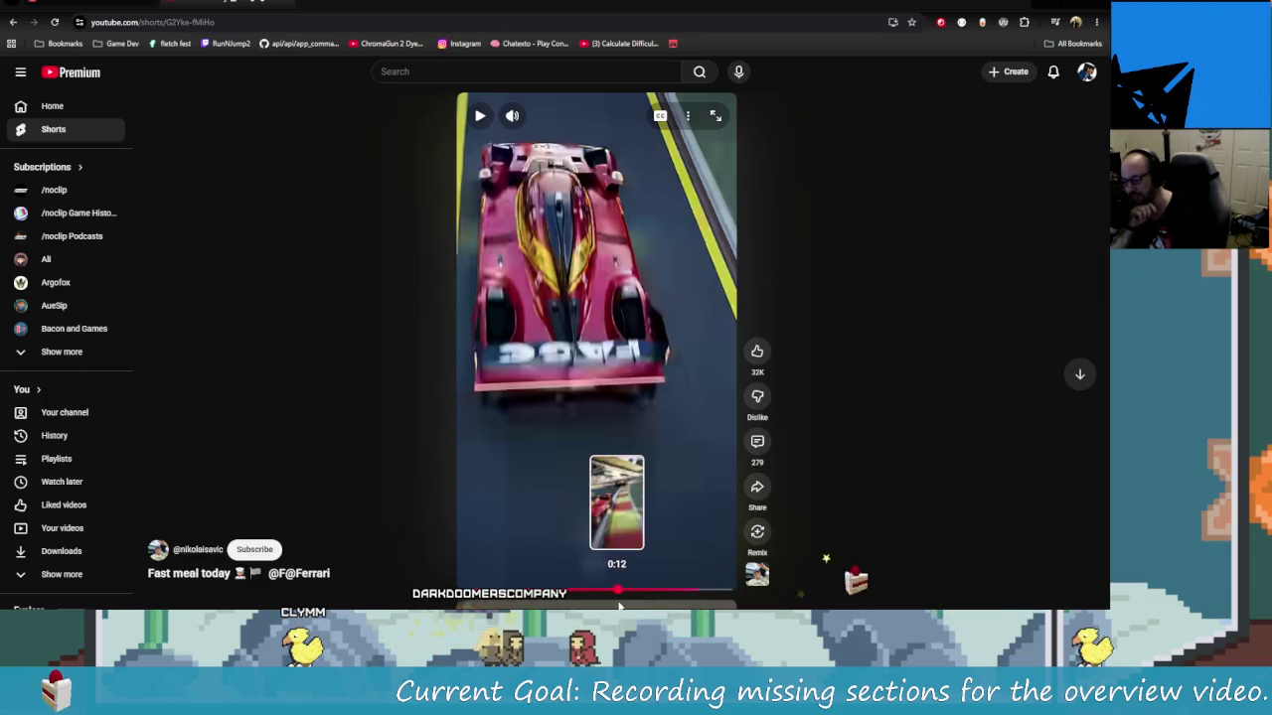
left_click(618, 596)
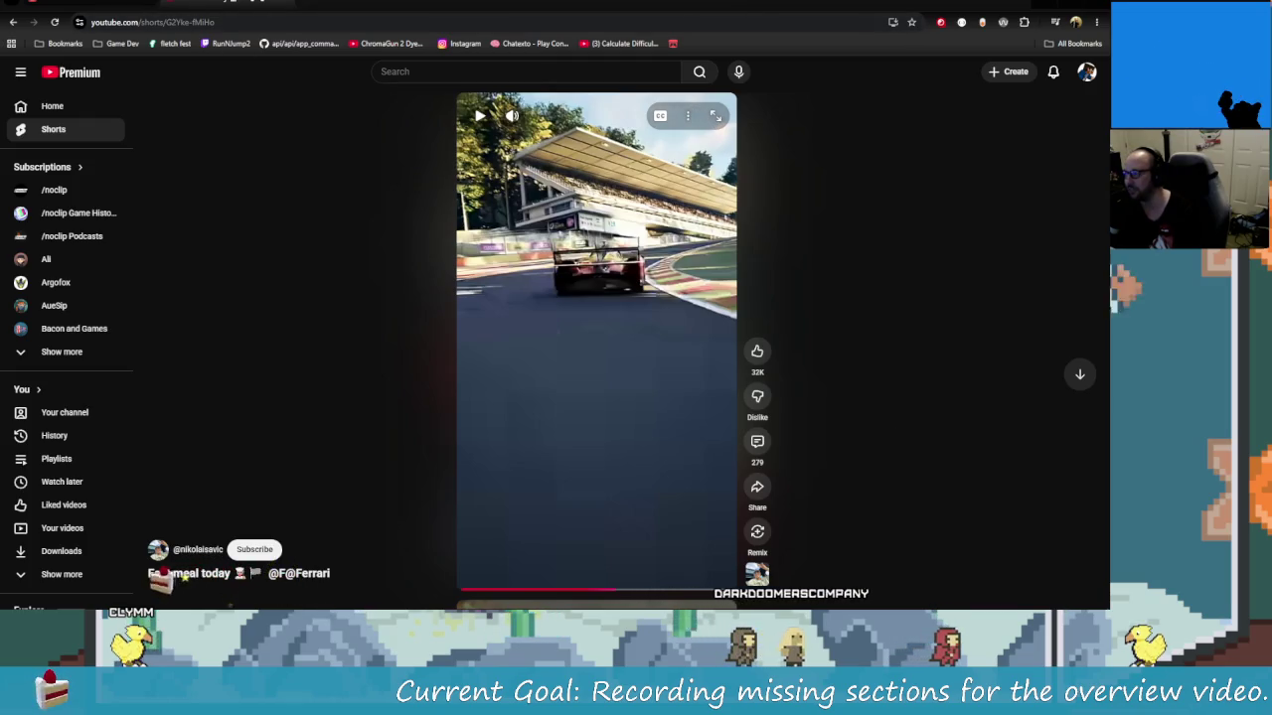
left_click(284, 4)
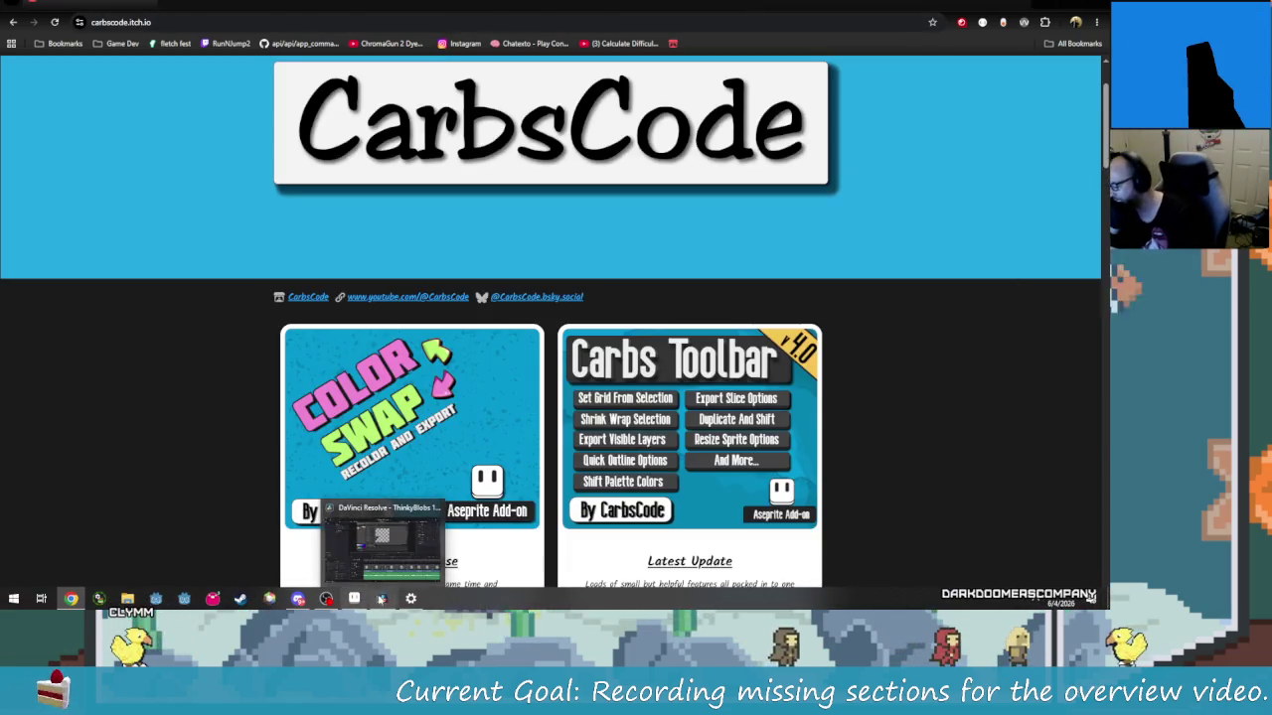
Glance at the DaVinci Resolve edit, then return to Chrome and load Google in a new tab
left_click(385, 598)
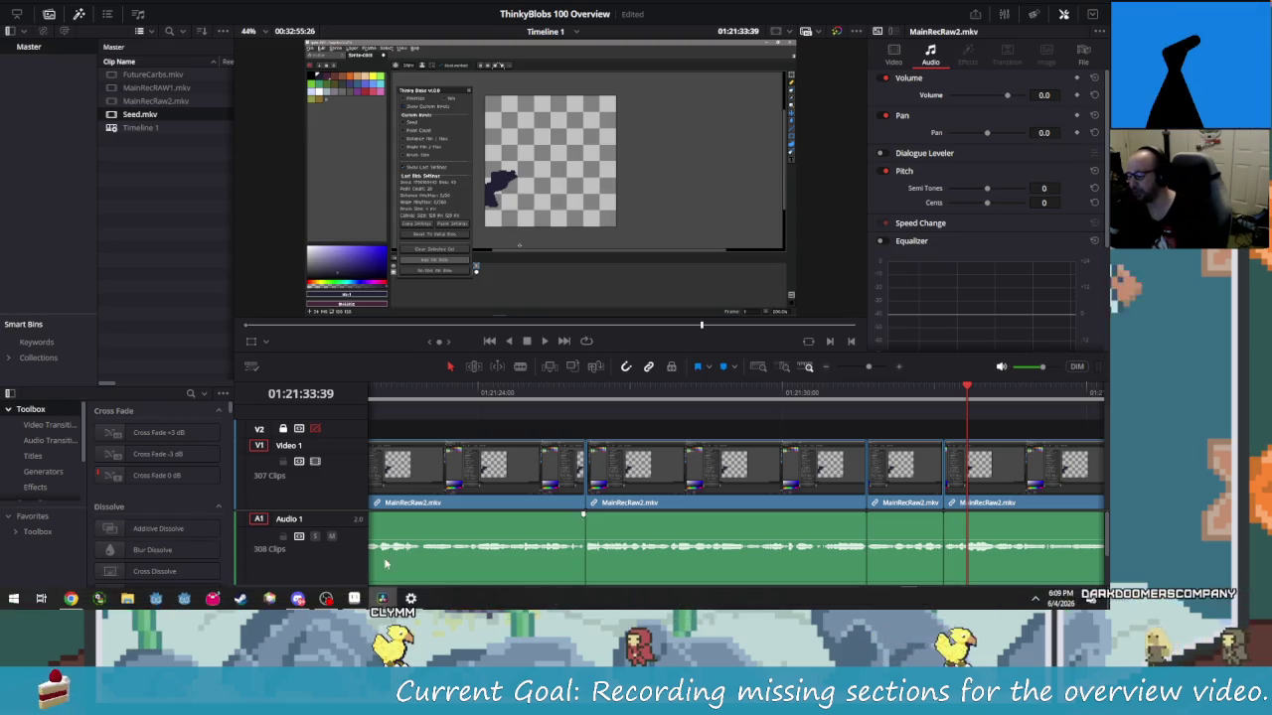
left_click(71, 599)
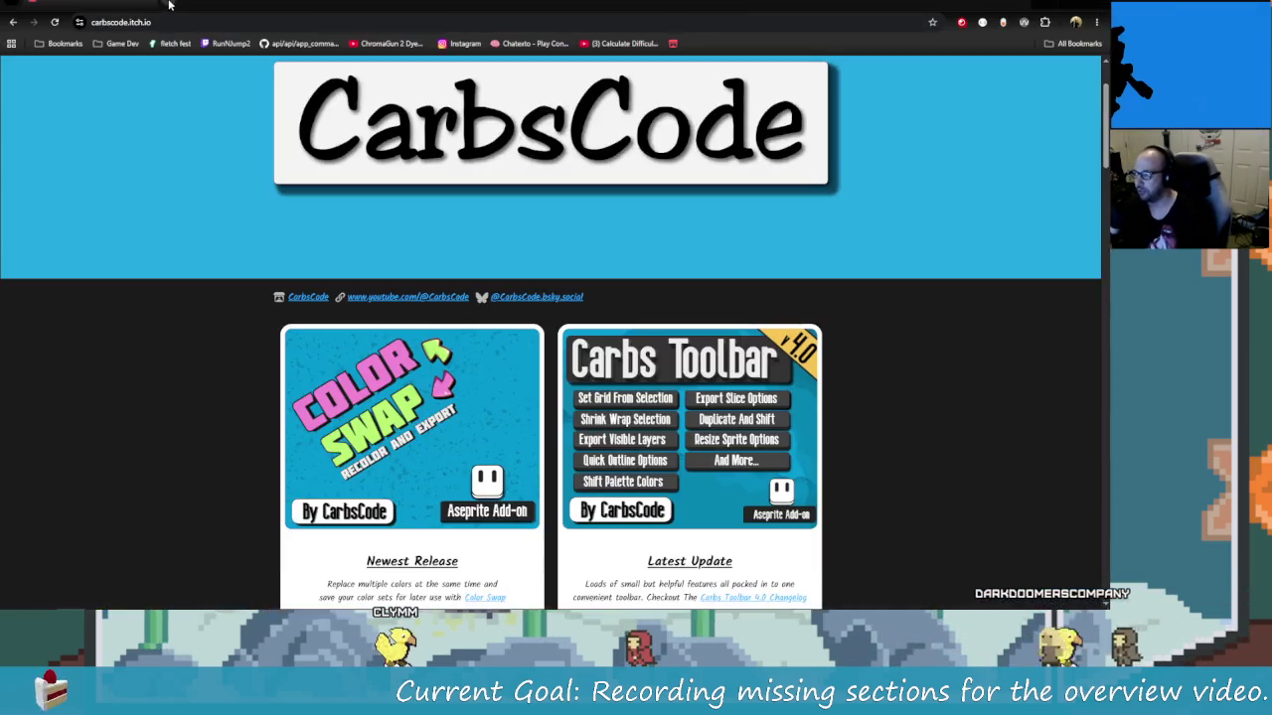
left_click(169, 5)
type("google")
key("Return")
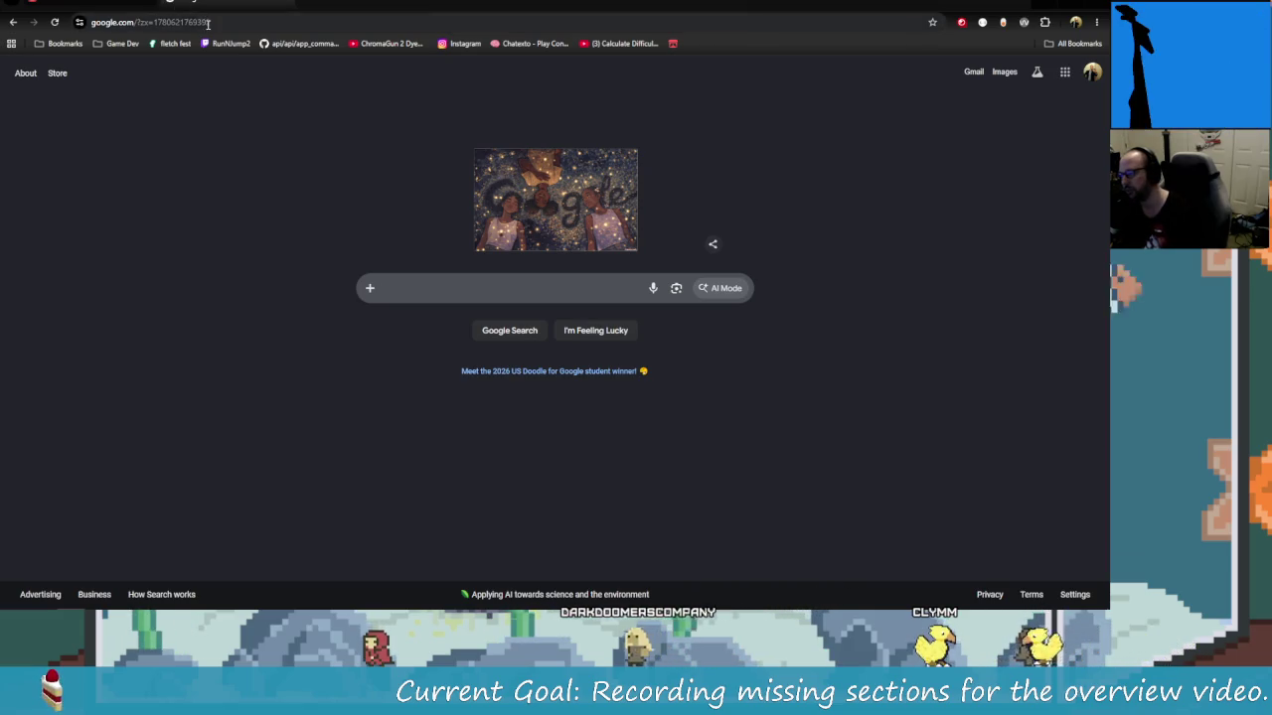
Visit the YouTube home page, then go to the Carbs channel's Videos page on twitch.tv
left_click(207, 23)
type("youtube")
key("Return")
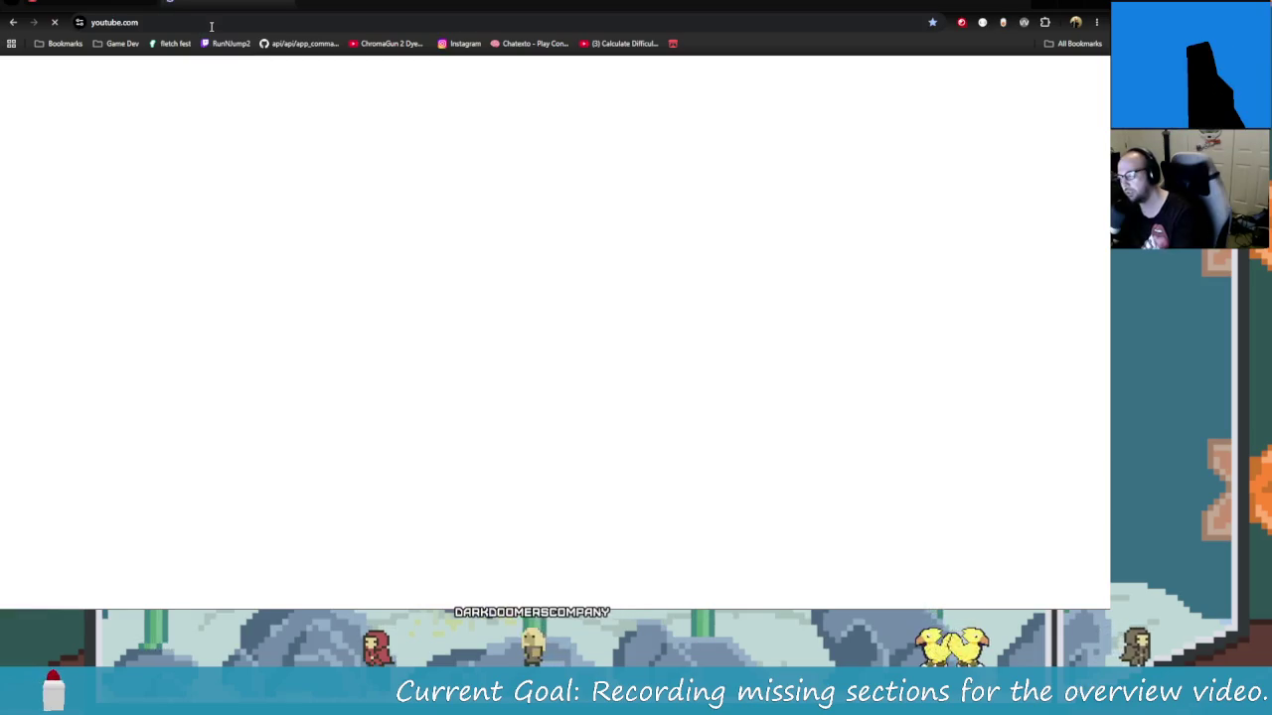
left_click(204, 16)
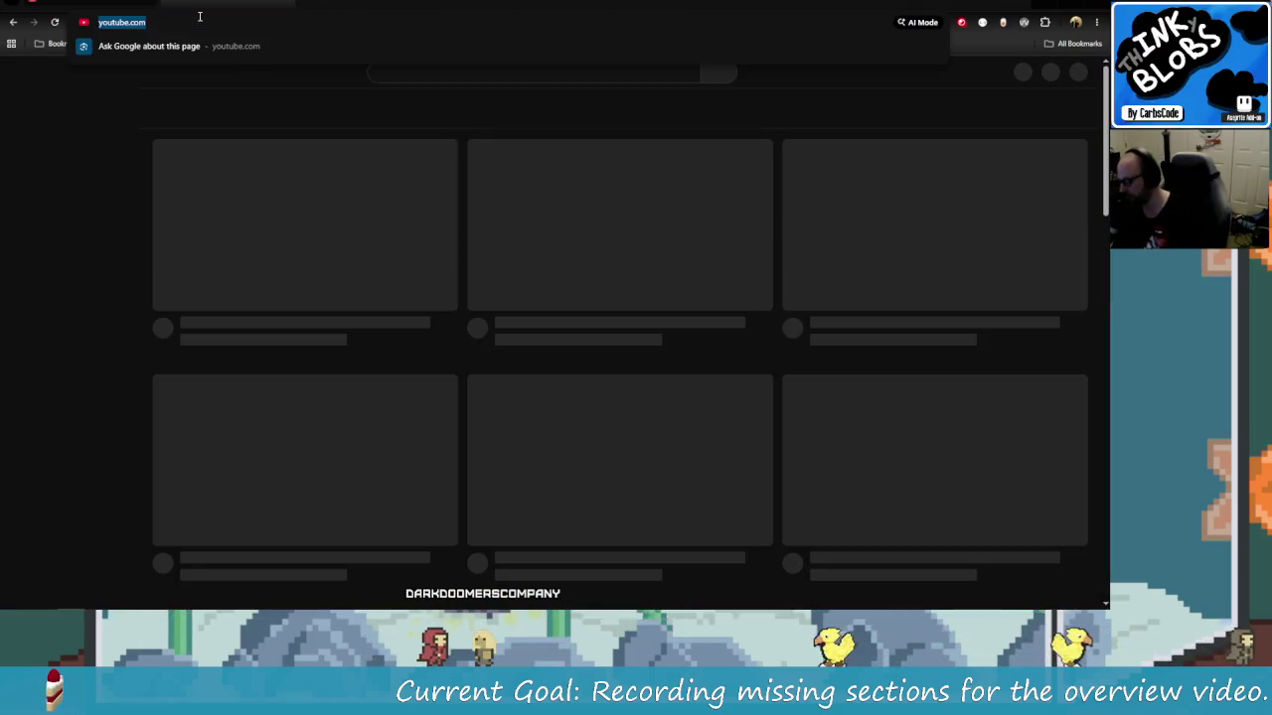
type("t")
key("Escape")
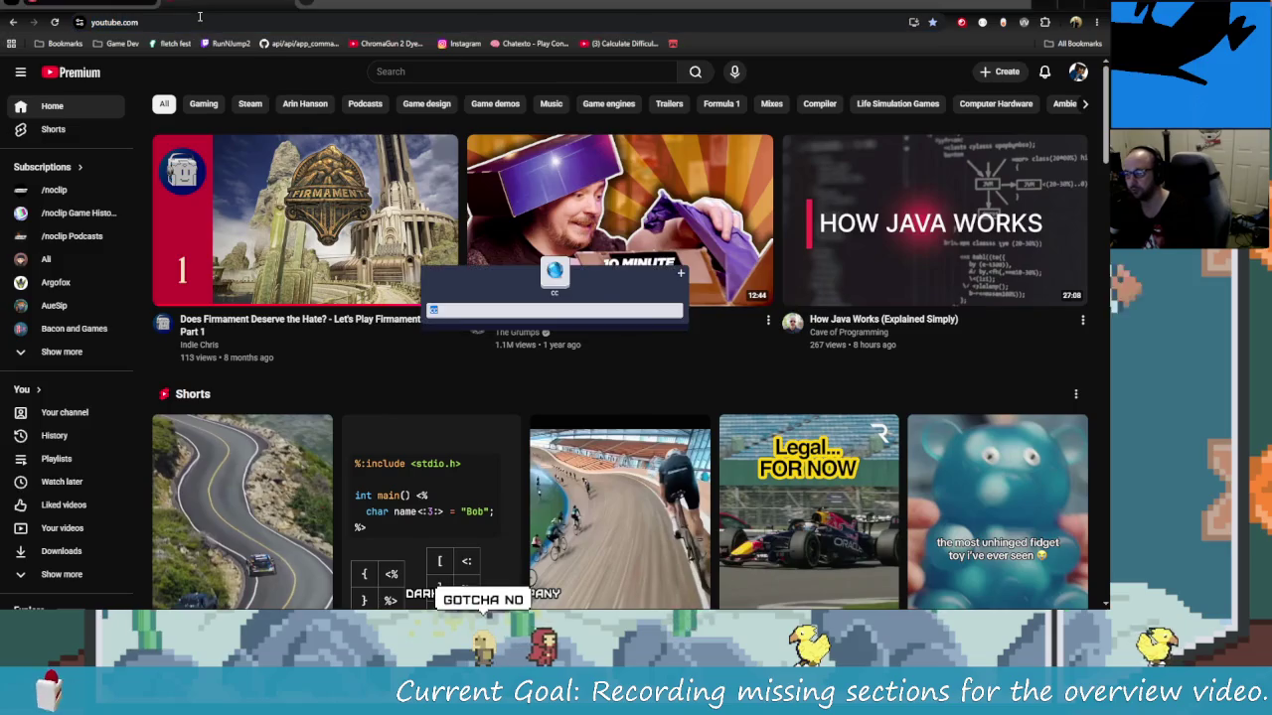
key("Return")
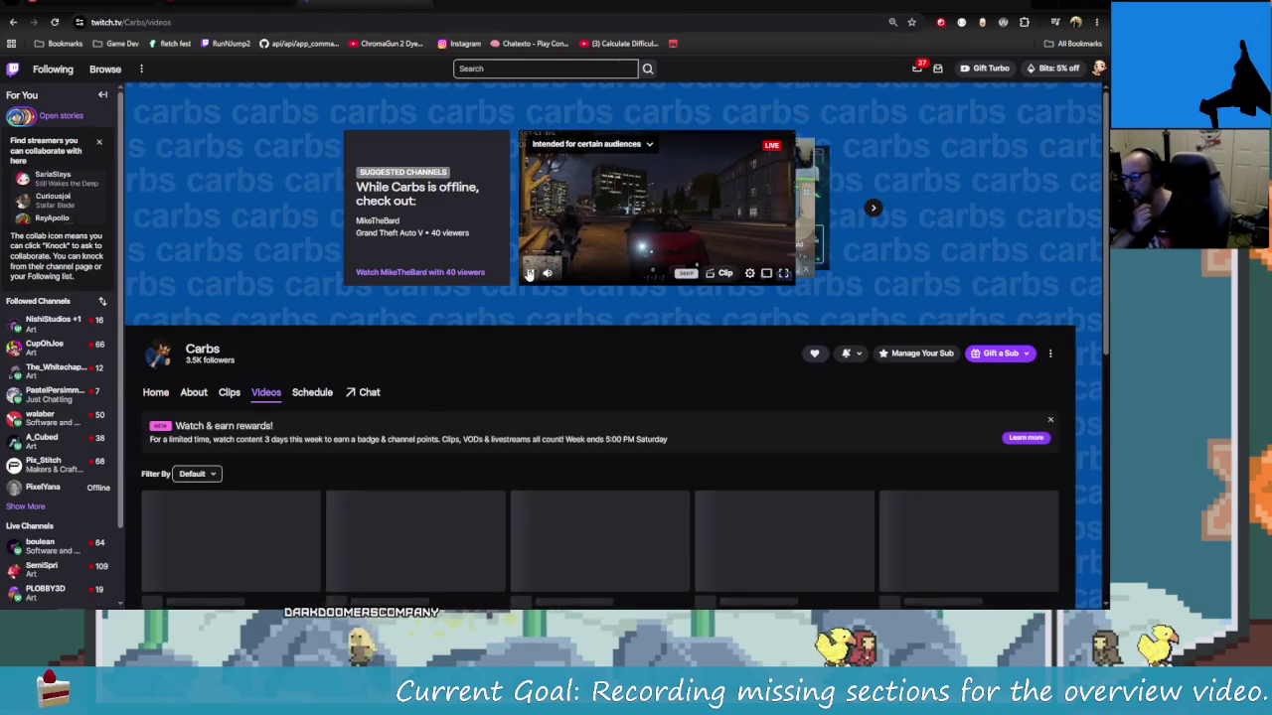
Scroll down the Carbs Videos page to reveal the Recent broadcasts row
scroll(604, 429, "down", 2)
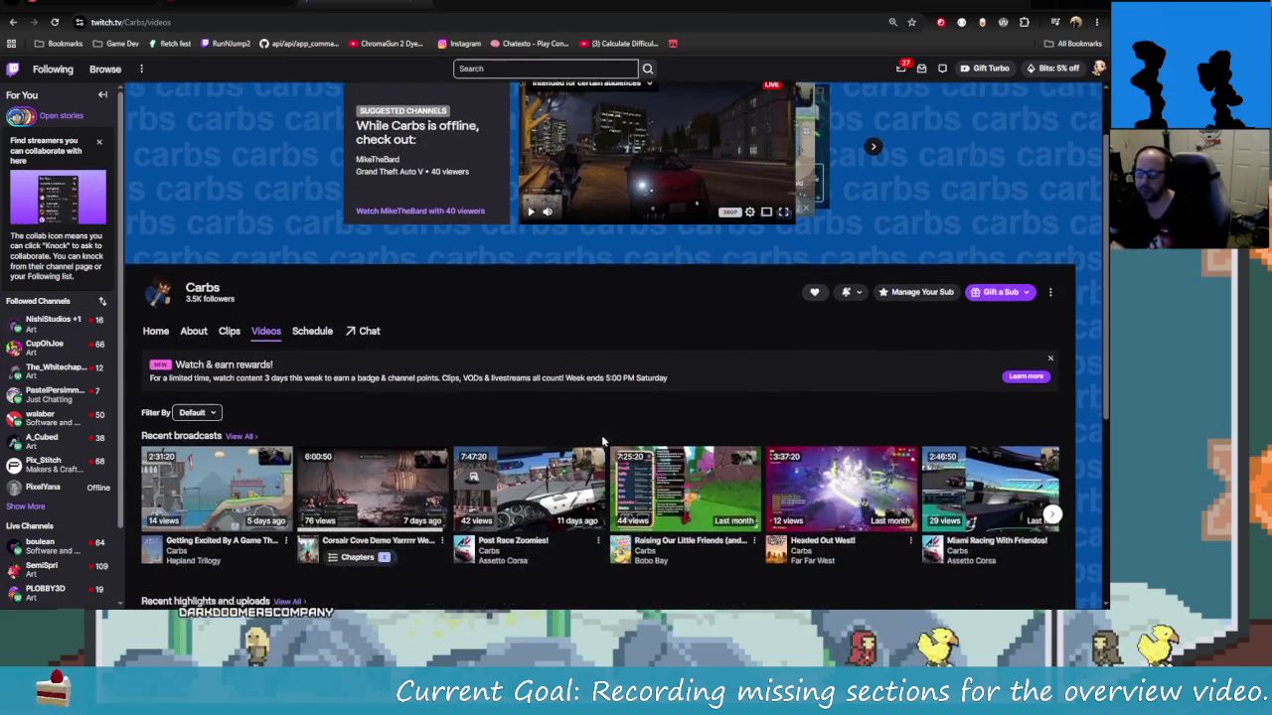
mouse_move(528, 432)
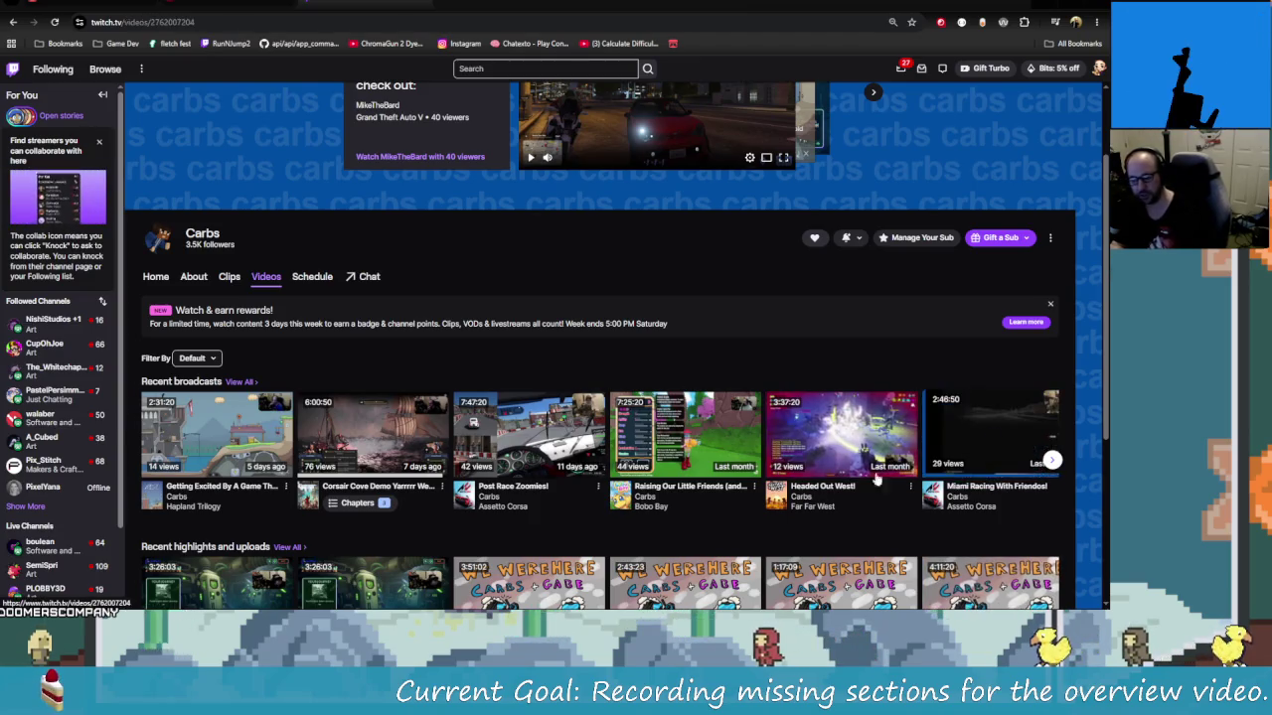
left_click(988, 432)
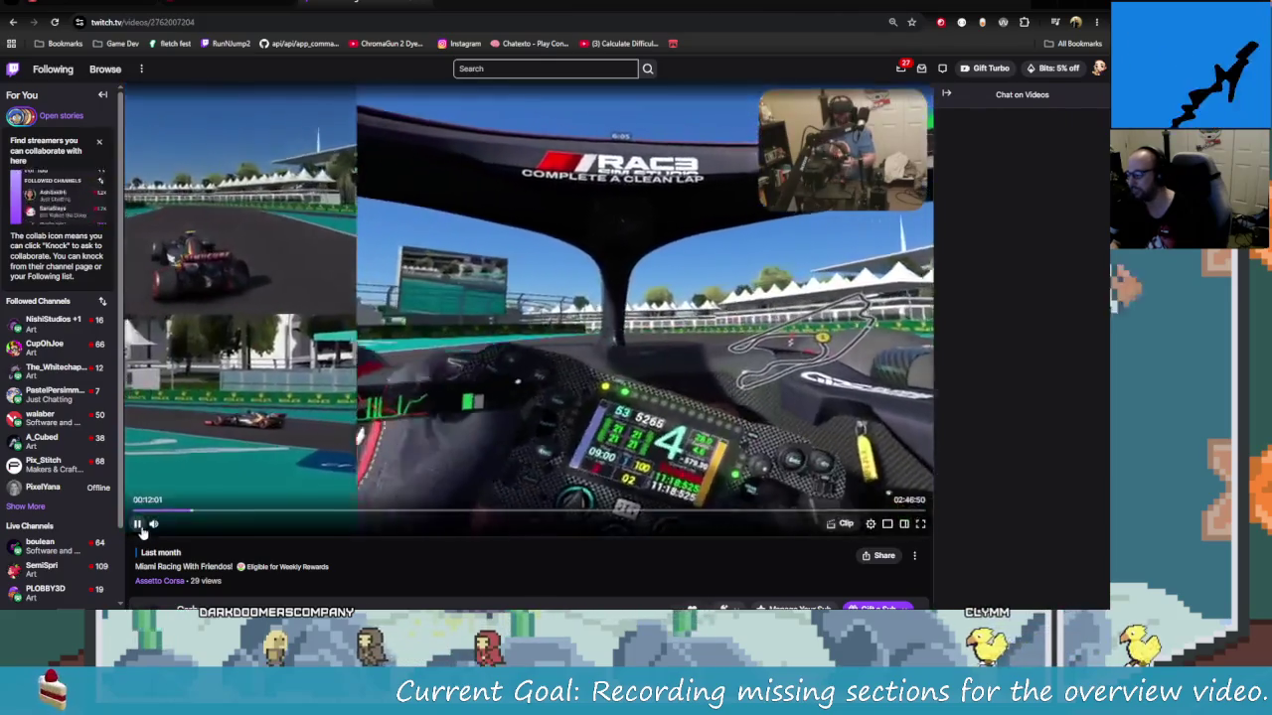
left_click(233, 281)
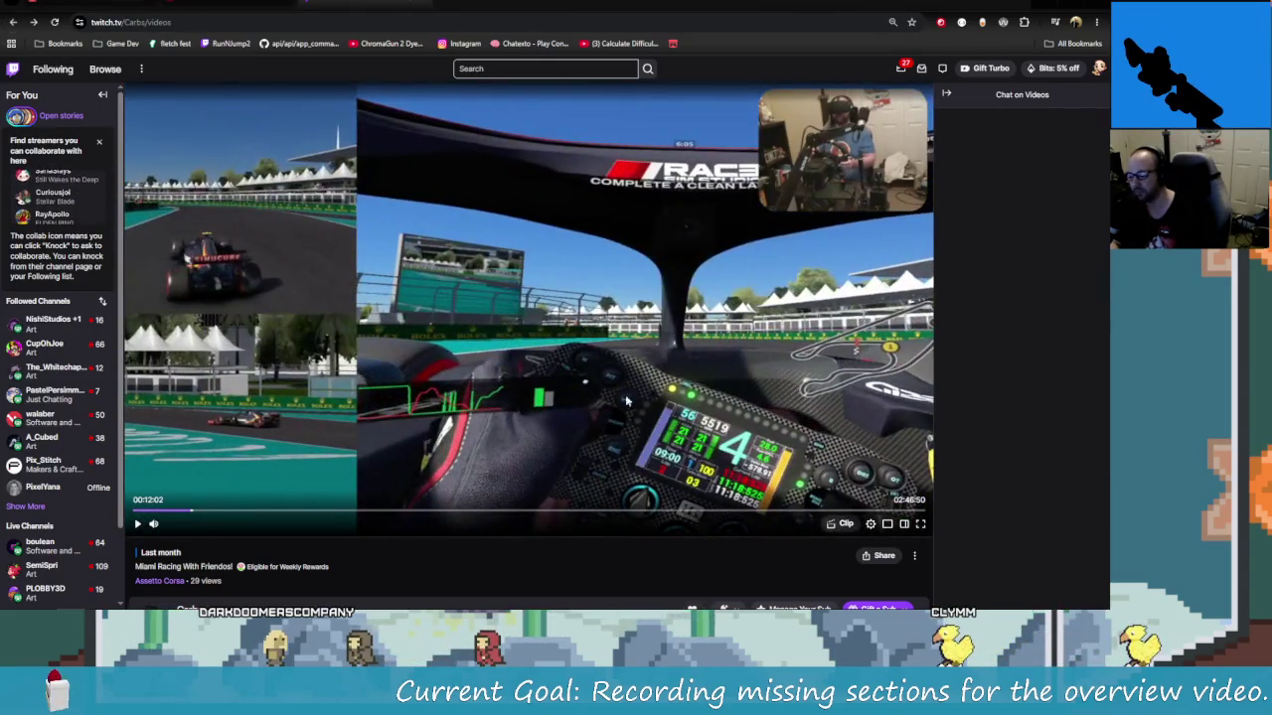
key("alt+Left")
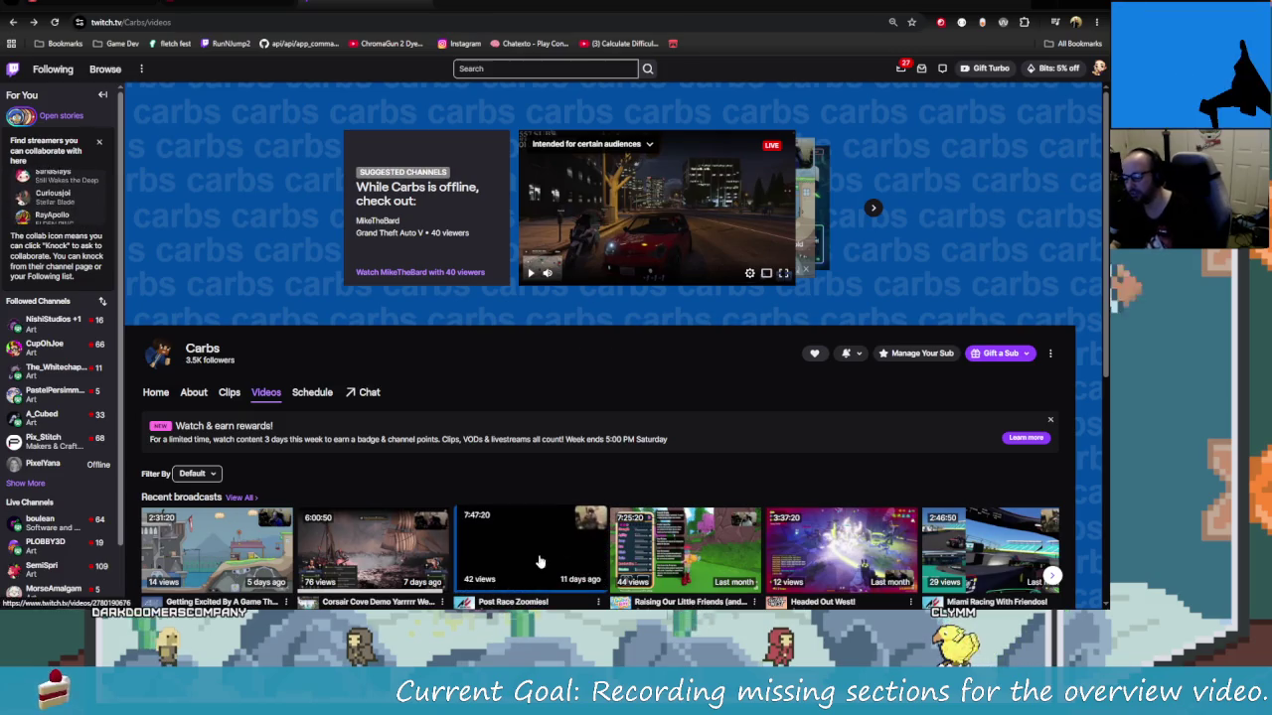
Browse the Carbs Videos tab and open the 'Post Race Zoomies!' past broadcast
scroll(378, 456, "down", 2)
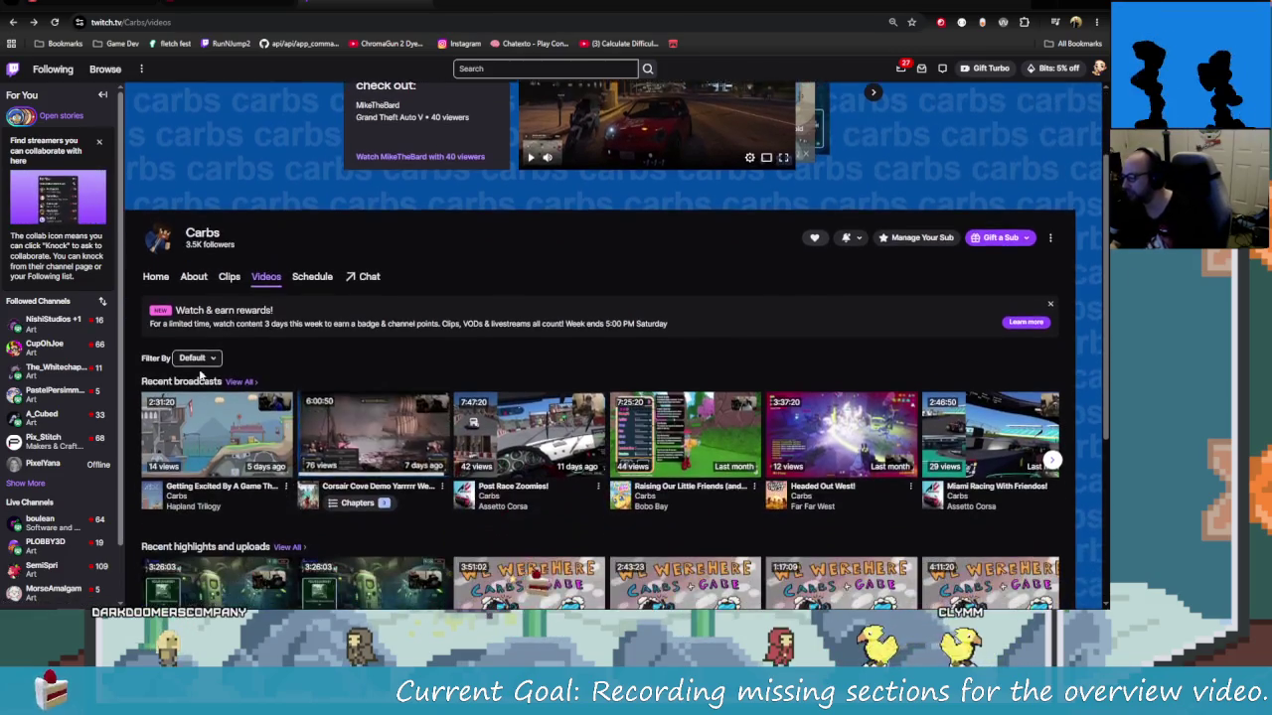
scroll(388, 447, "down", 3)
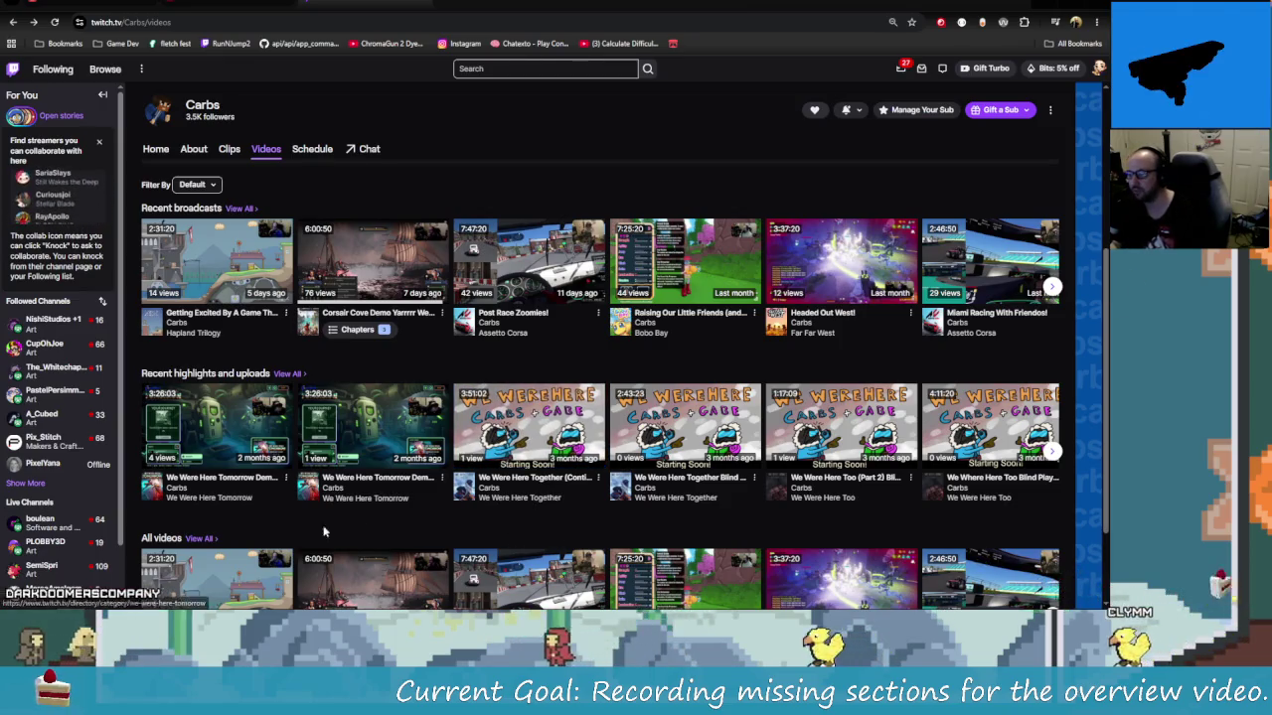
scroll(324, 457, "up", 2)
scroll(326, 328, "down", 1)
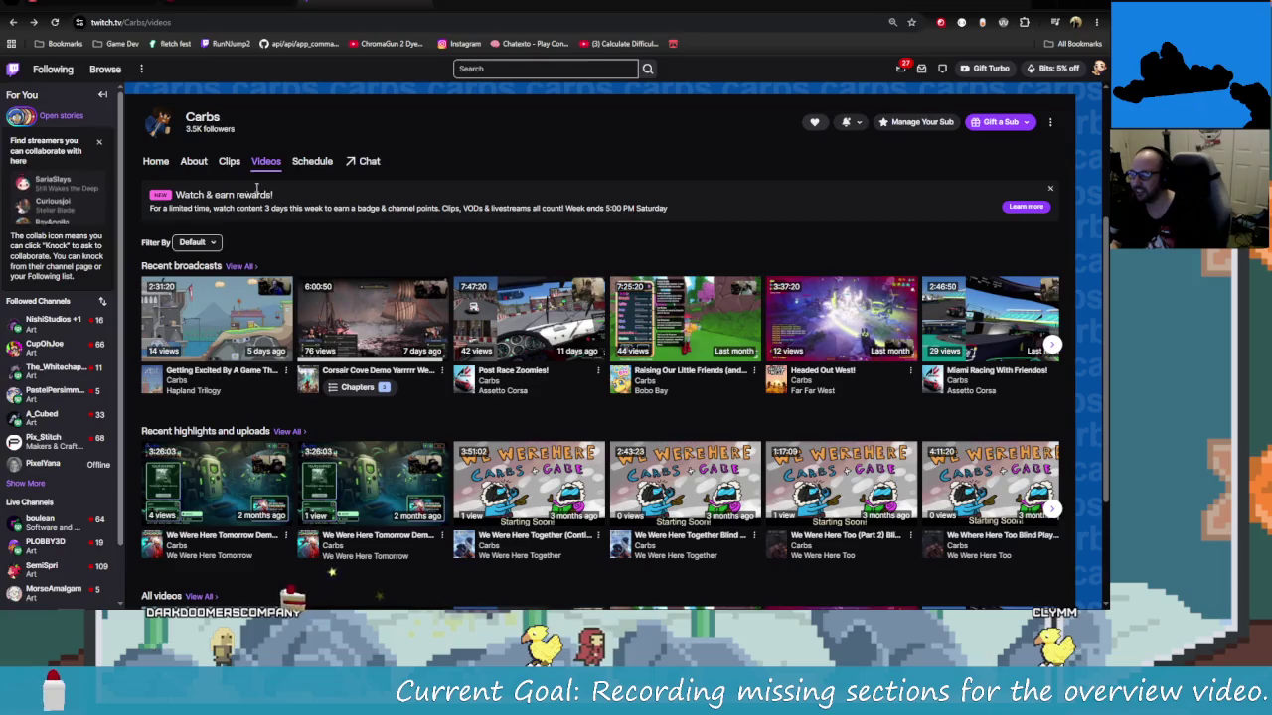
scroll(151, 284, "down", 2)
scroll(608, 504, "up", 3)
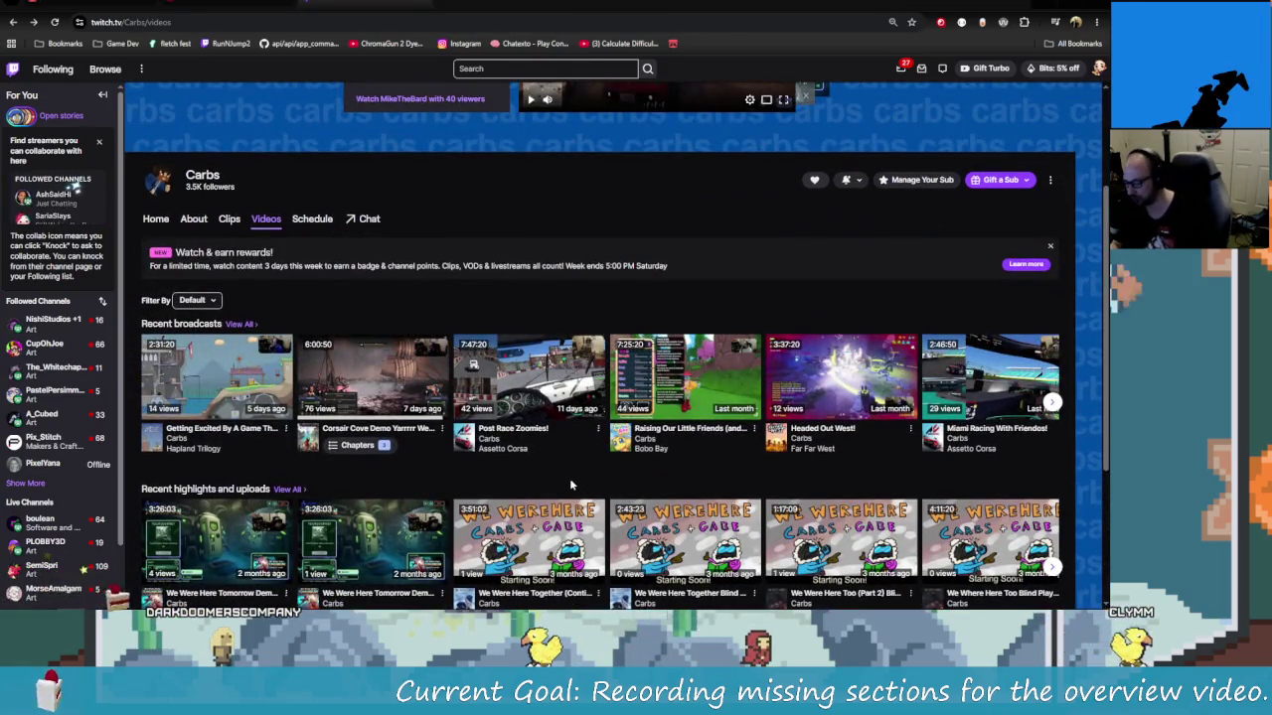
mouse_move(217, 315)
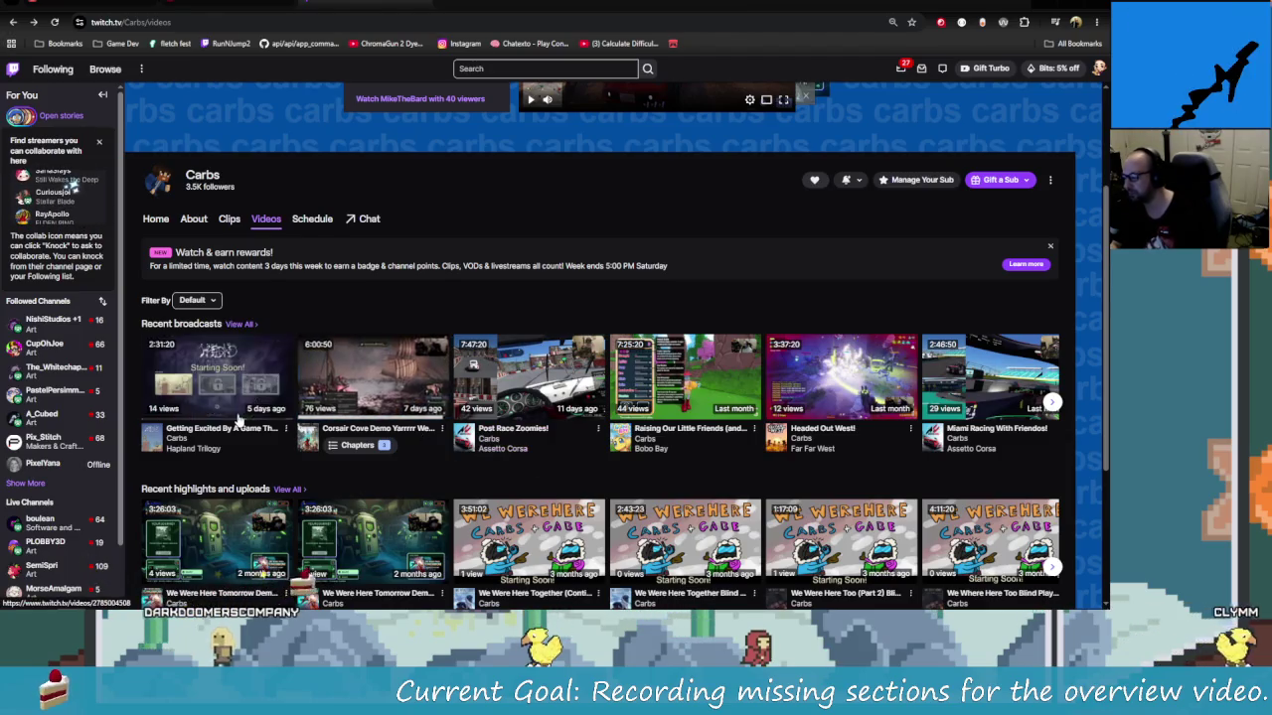
scroll(265, 223, "down", 2)
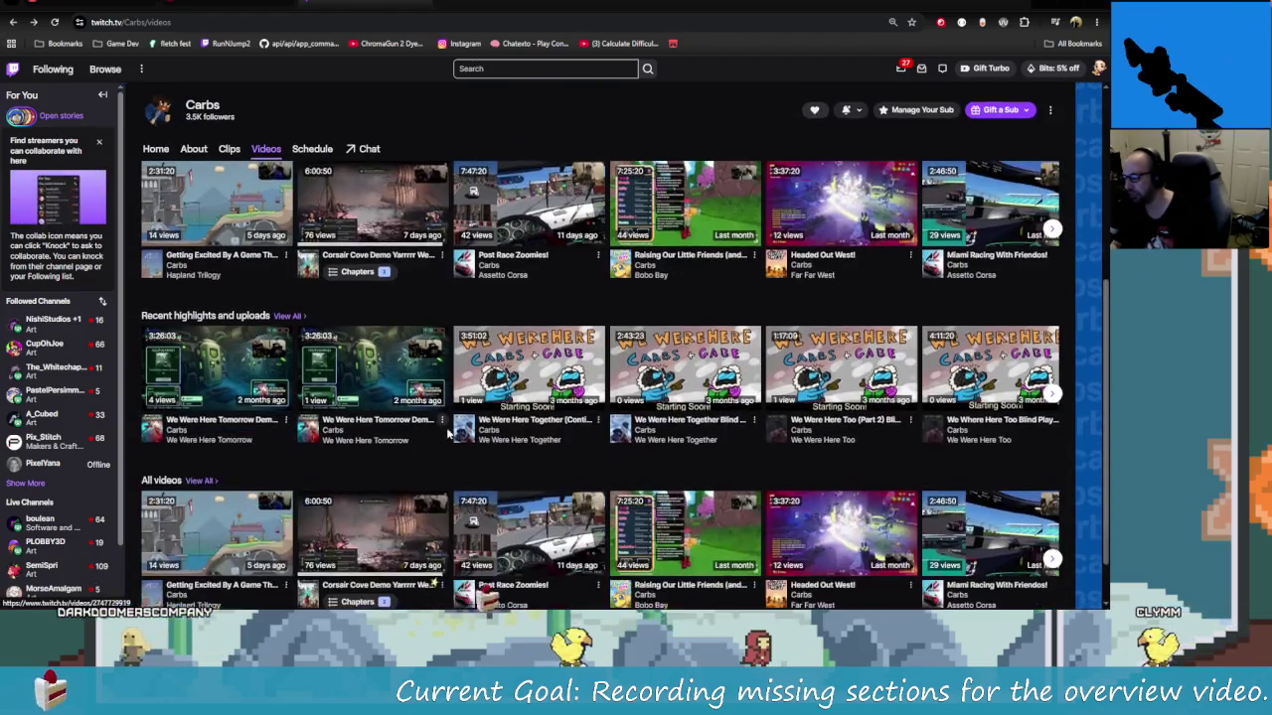
scroll(573, 524, "up", 2)
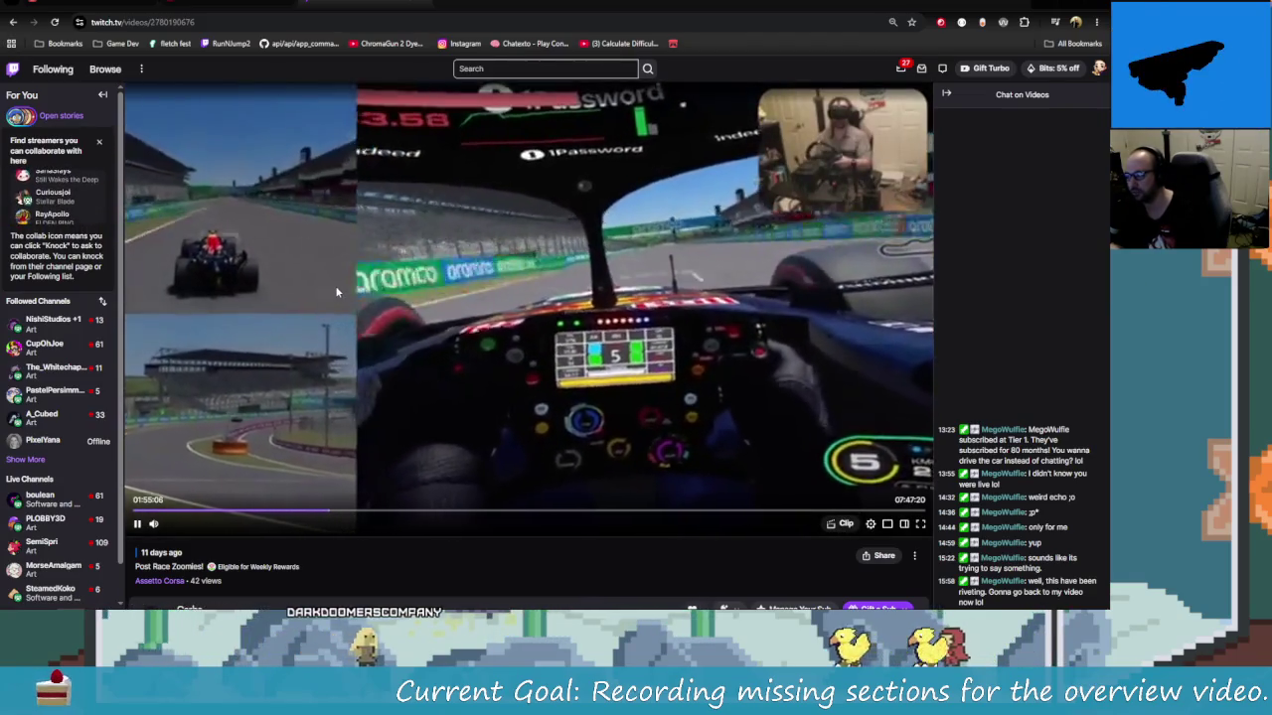
Pause, resume and seek the broadcast back to around the 20–22 minute pit-lane section
left_click(138, 526)
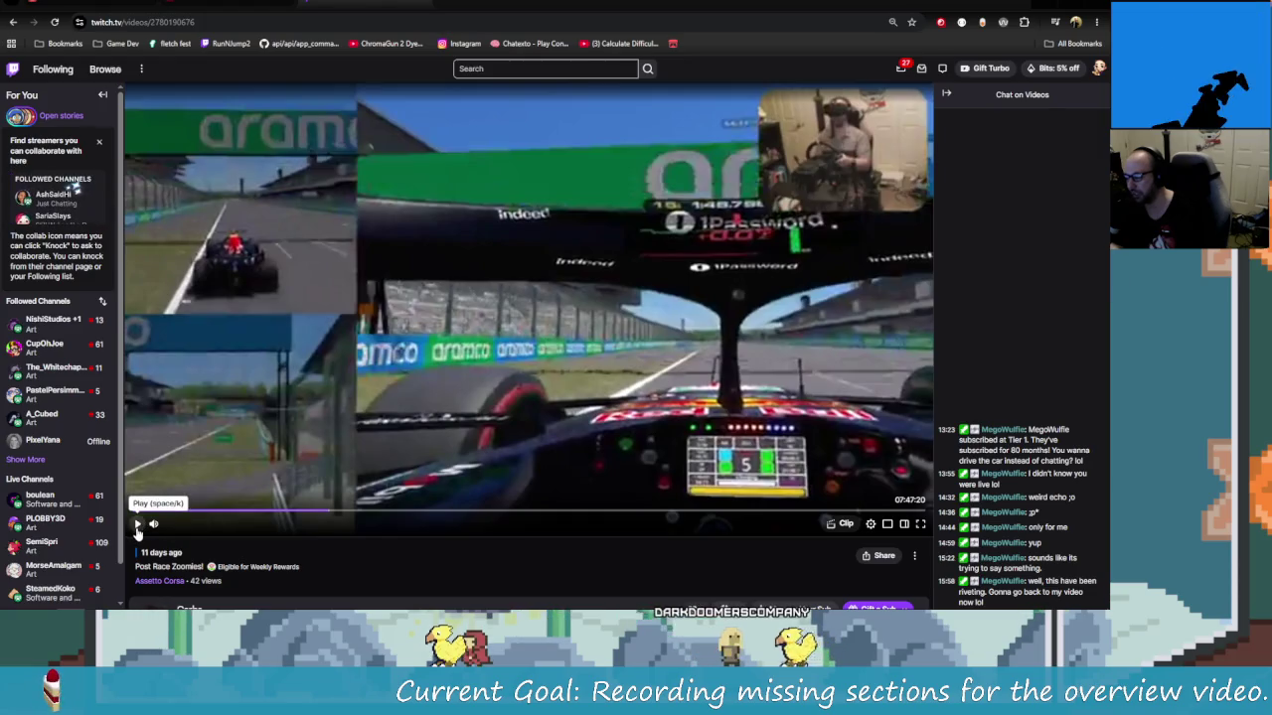
left_click(137, 526)
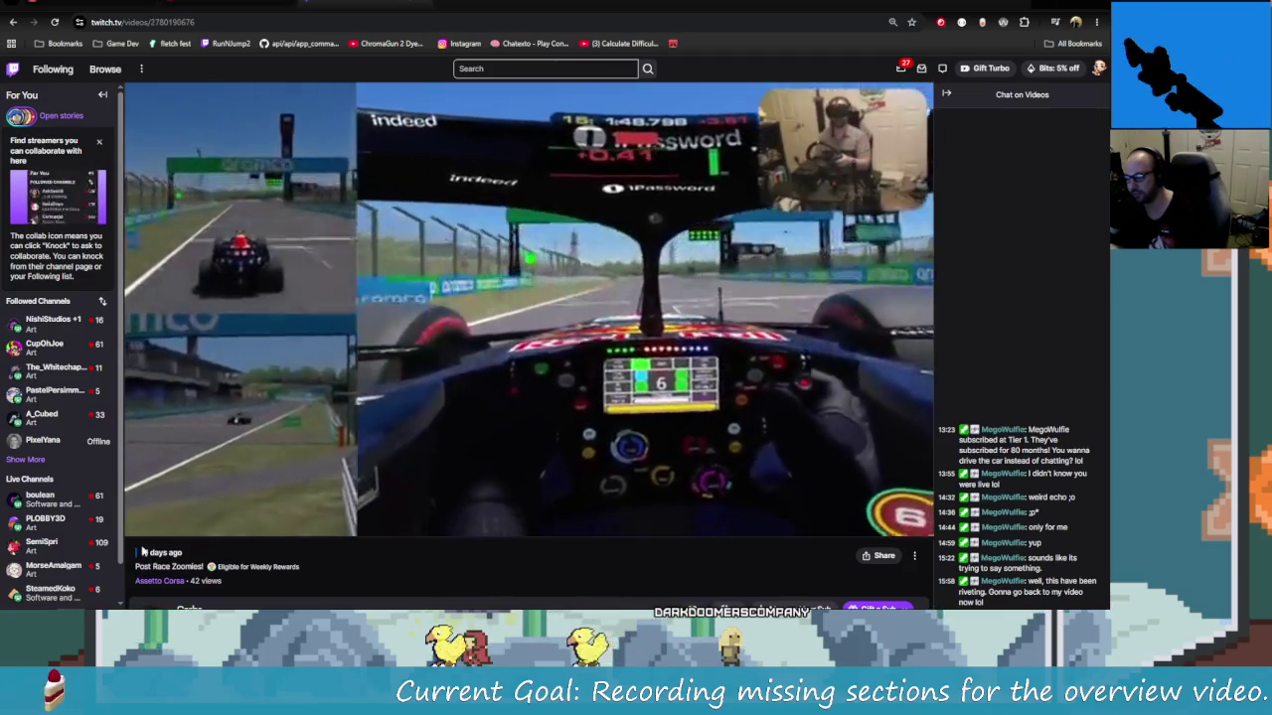
left_click(631, 227)
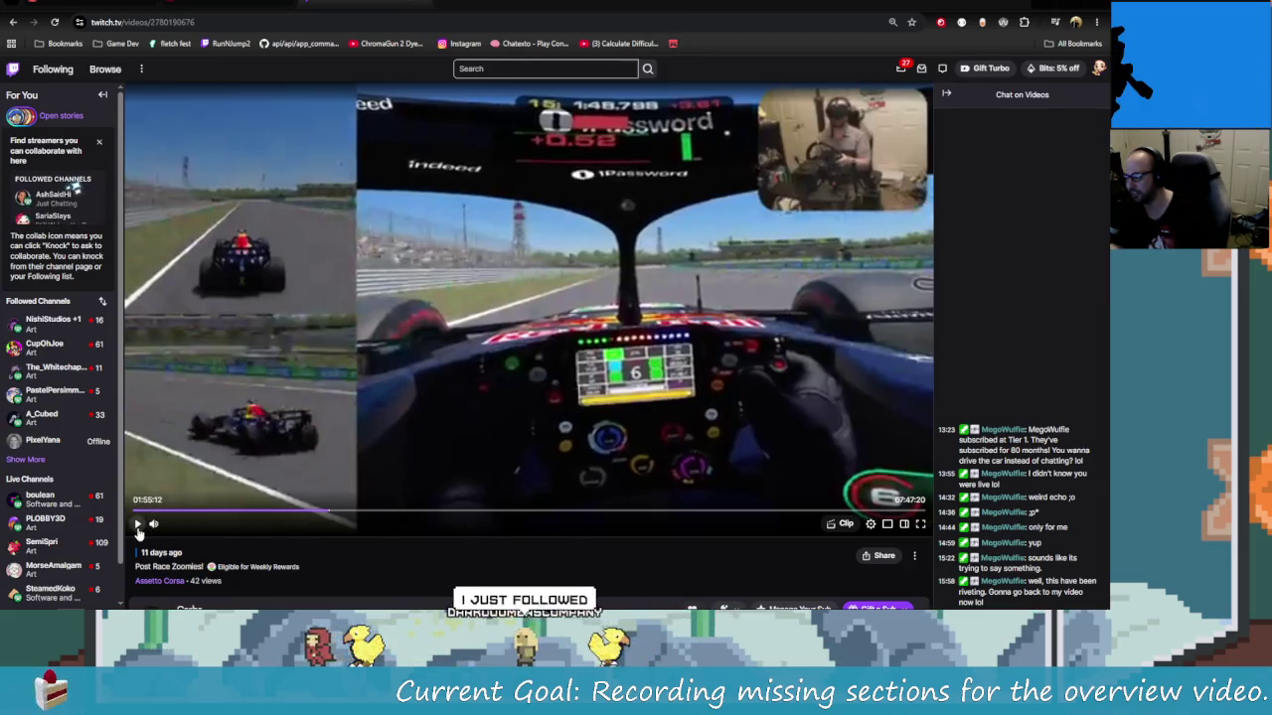
left_click(137, 526)
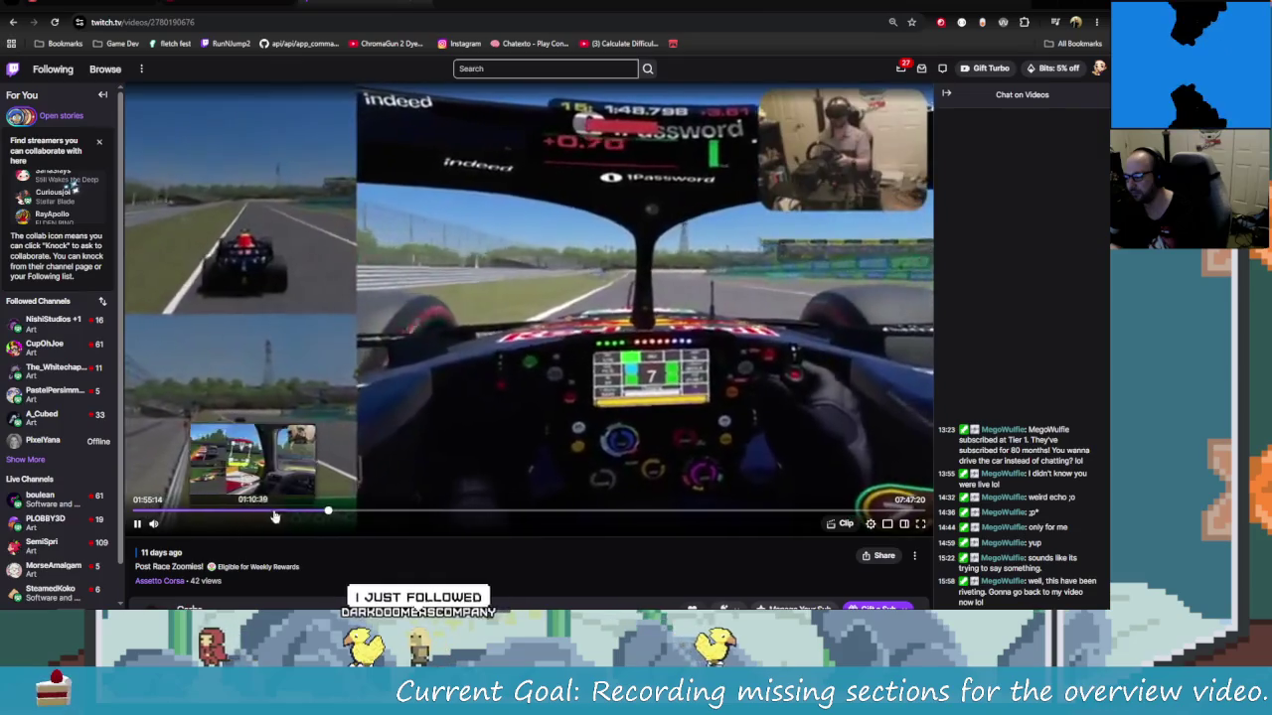
left_click(591, 513)
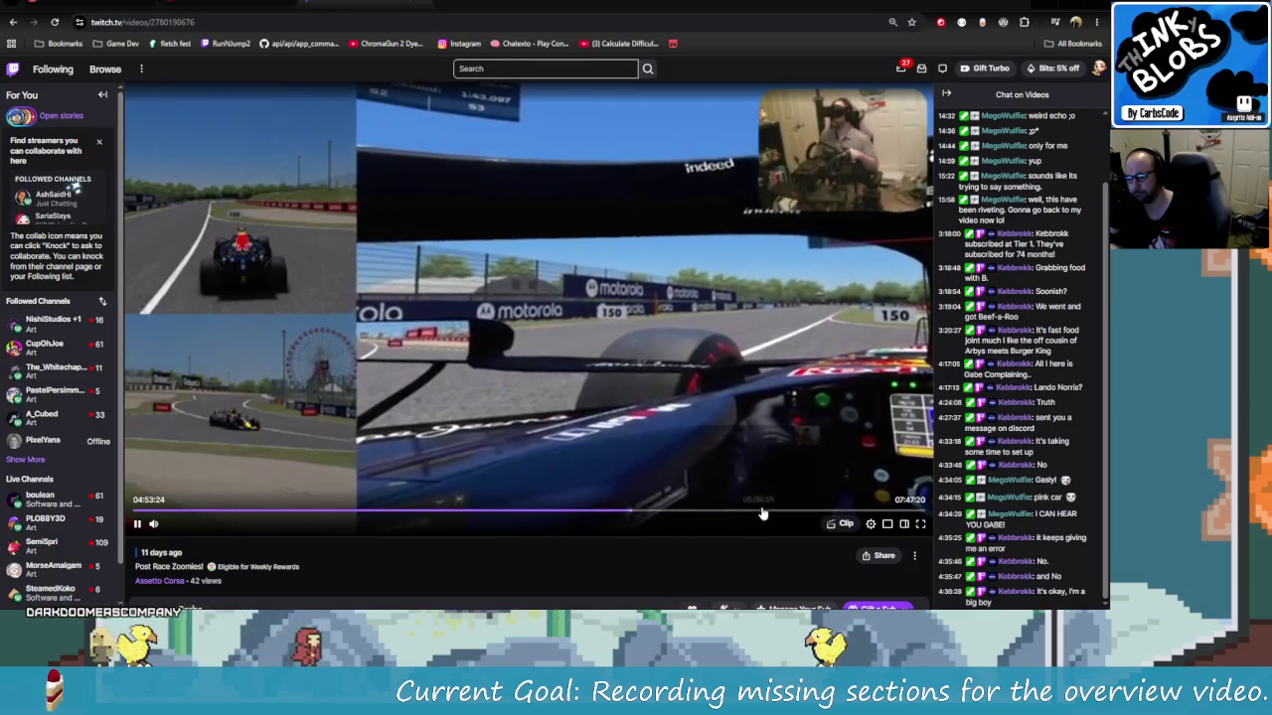
left_click(209, 510)
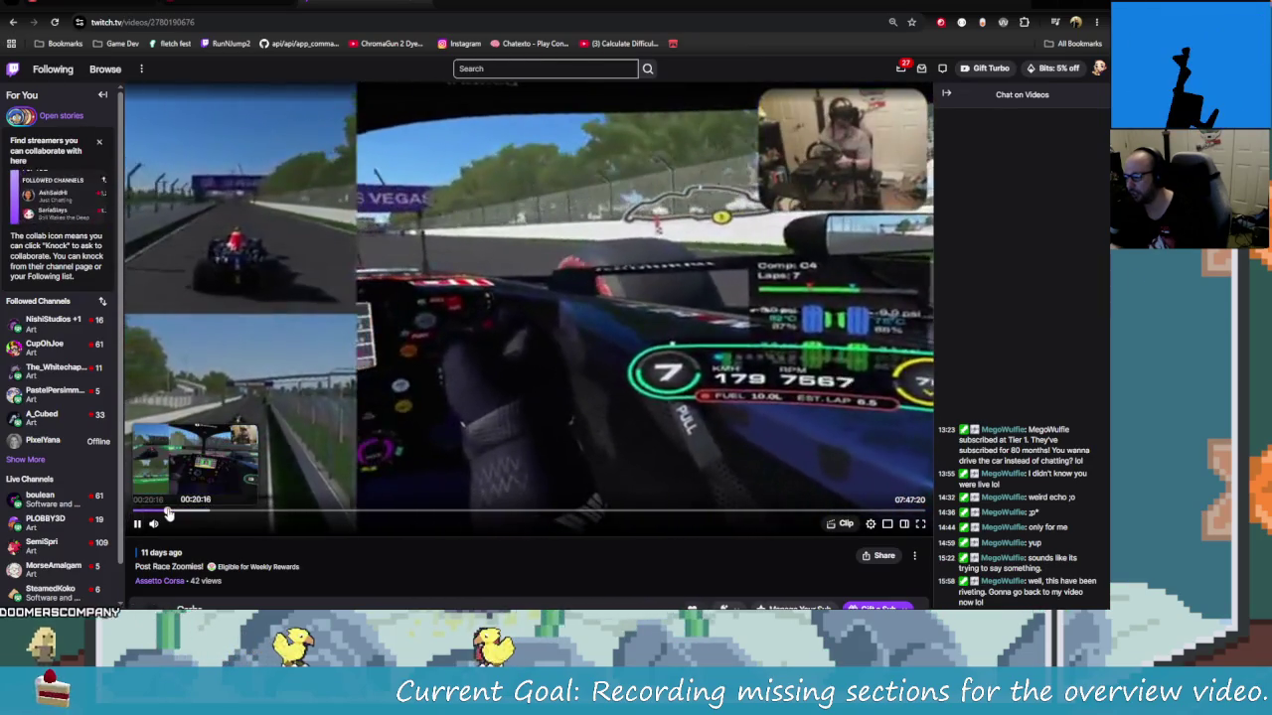
left_click(168, 511)
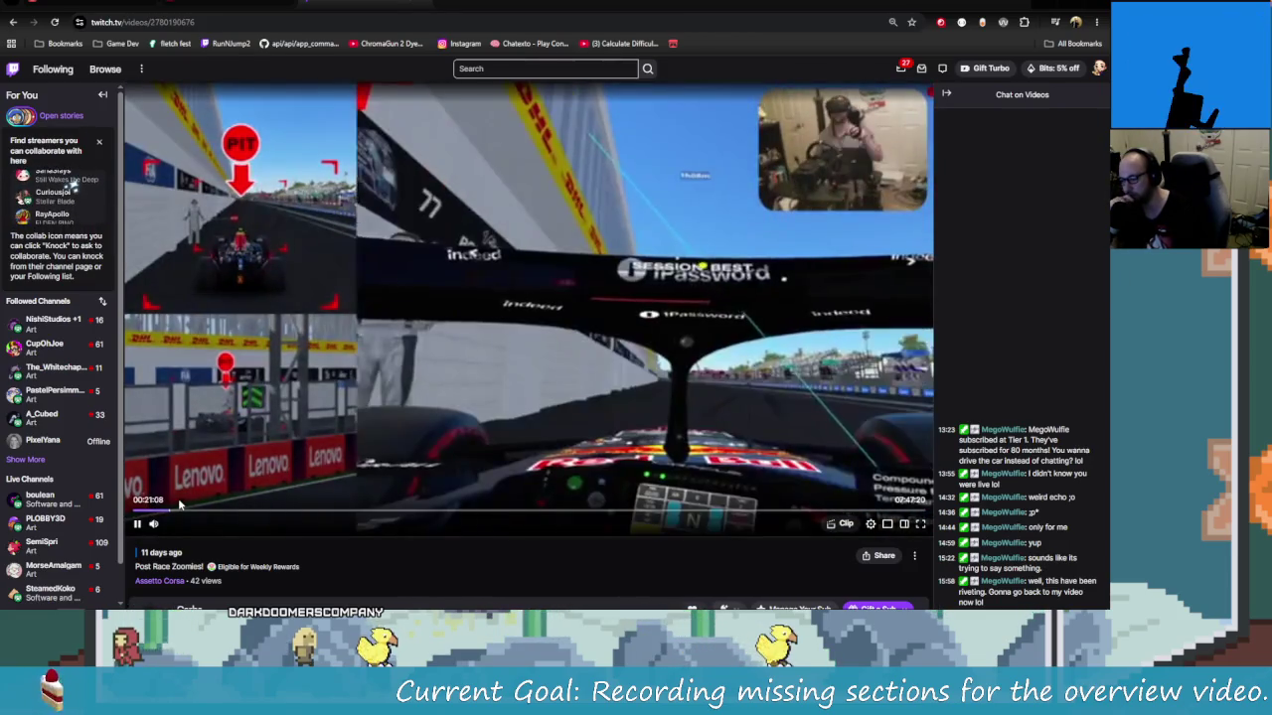
left_click(179, 508)
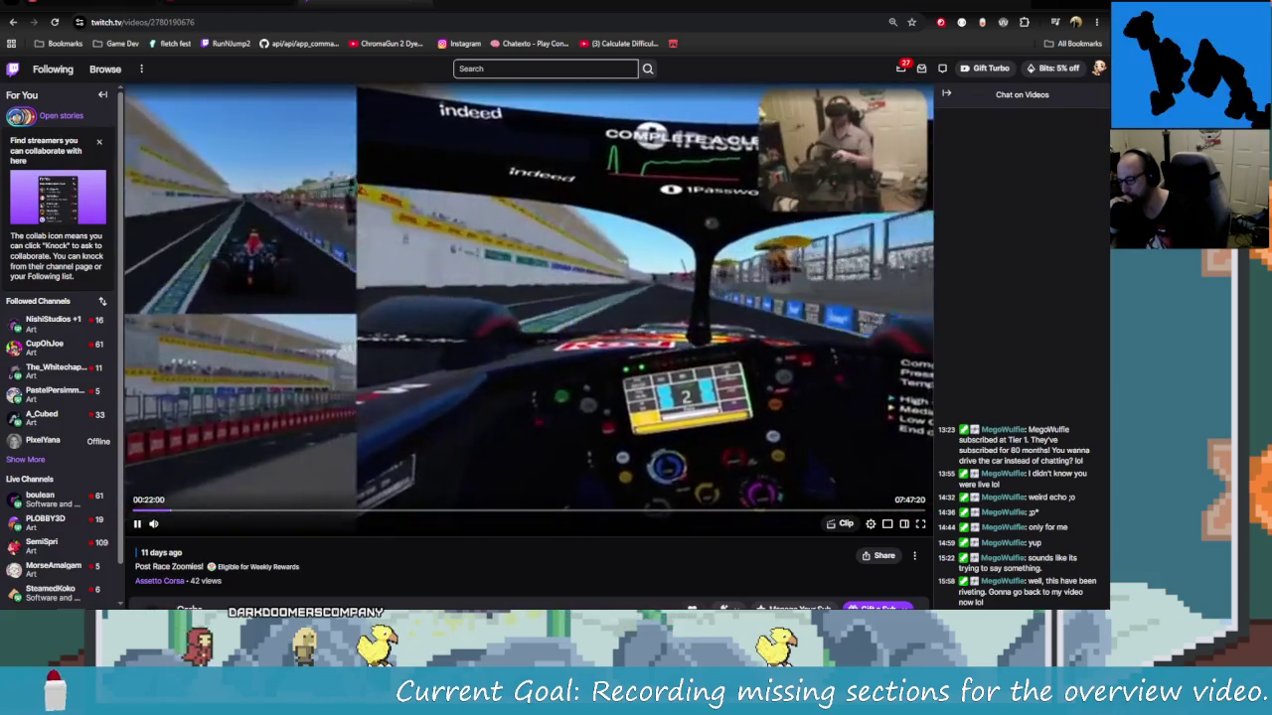
Nudge forward a few seconds and set the playback quality to 720p60 (Source)
scroll(75, 185, "down", 1)
key("Right")
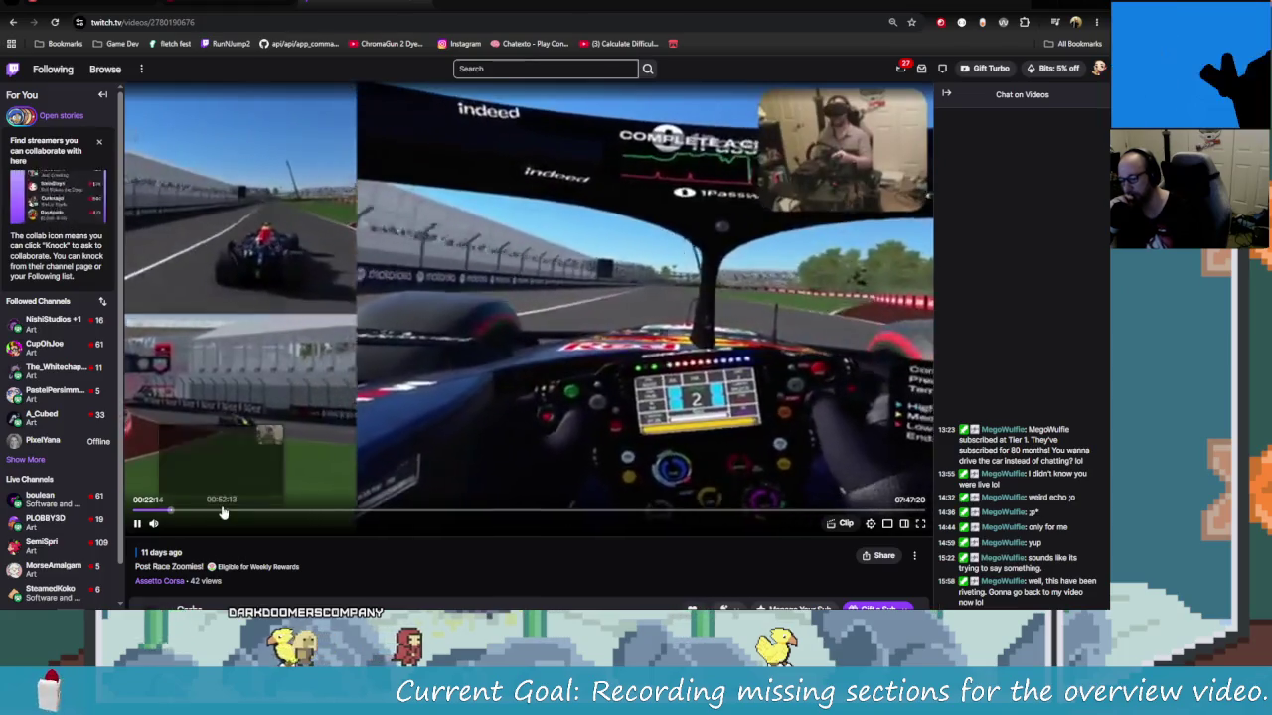
left_click(872, 525)
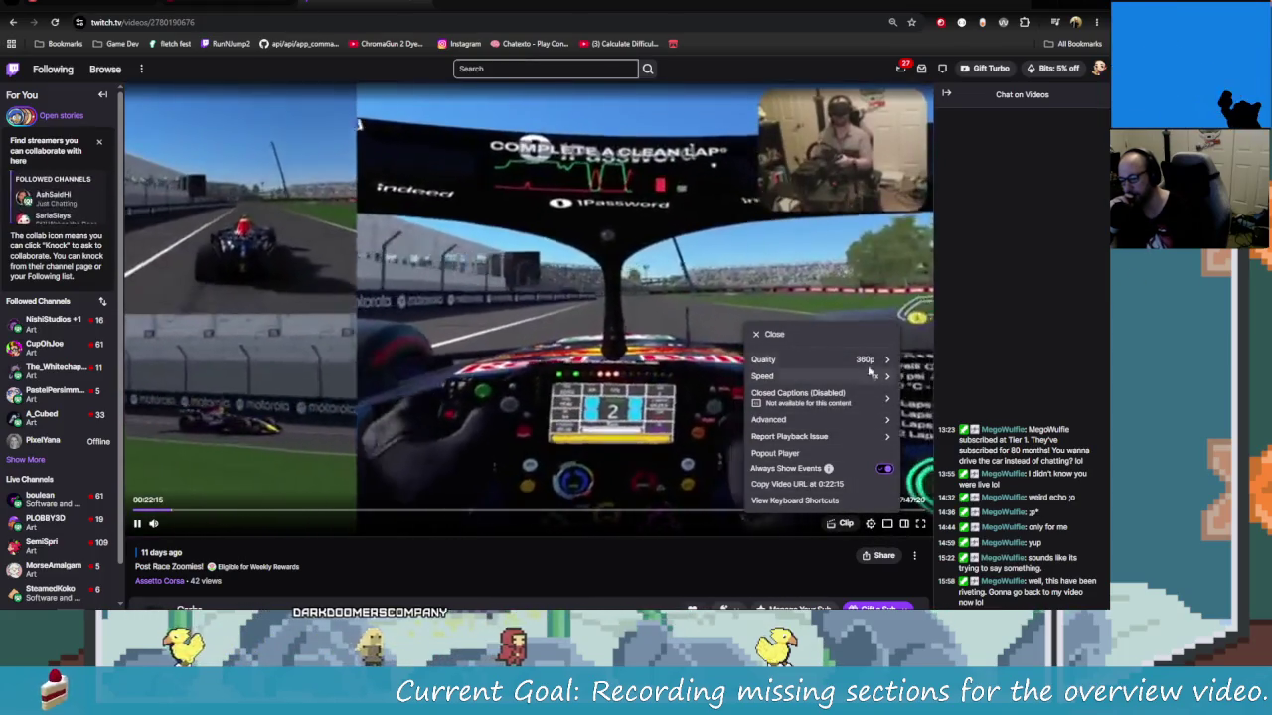
left_click(806, 436)
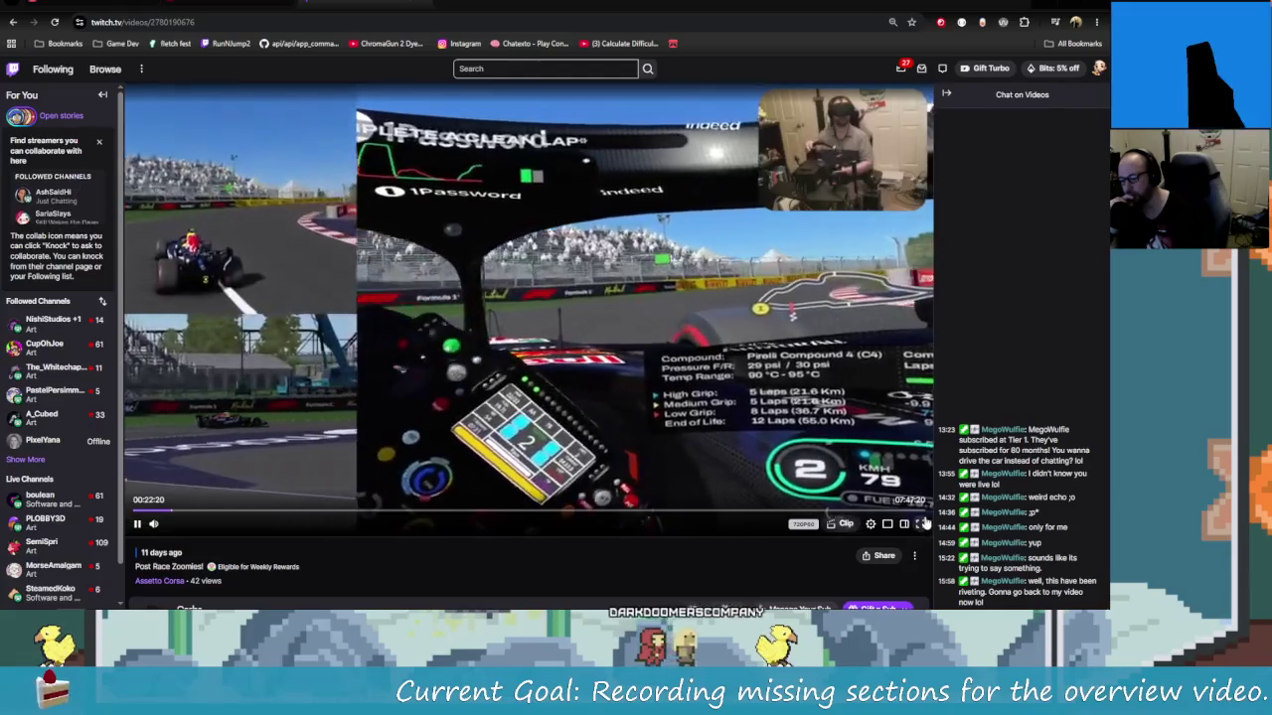
Watch the broadcast fullscreen, rewinding ten seconds, then skipping ahead to later in-car footage
key("f")
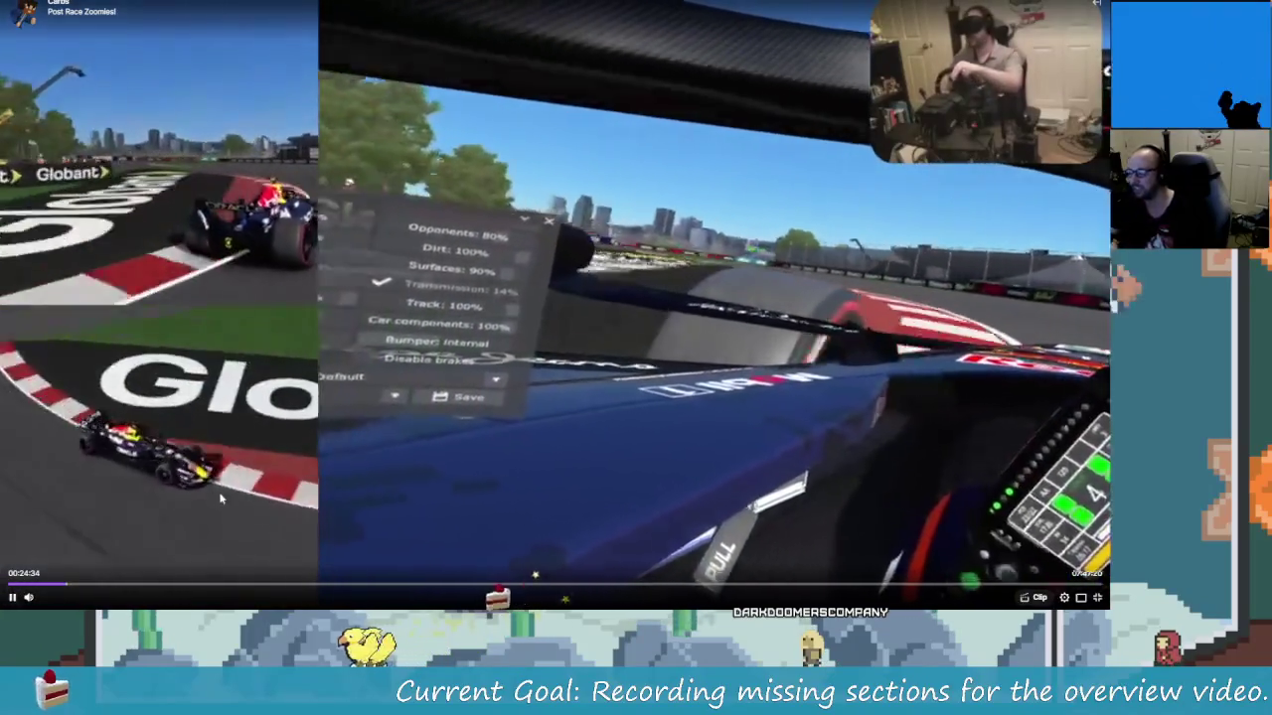
key("Left")
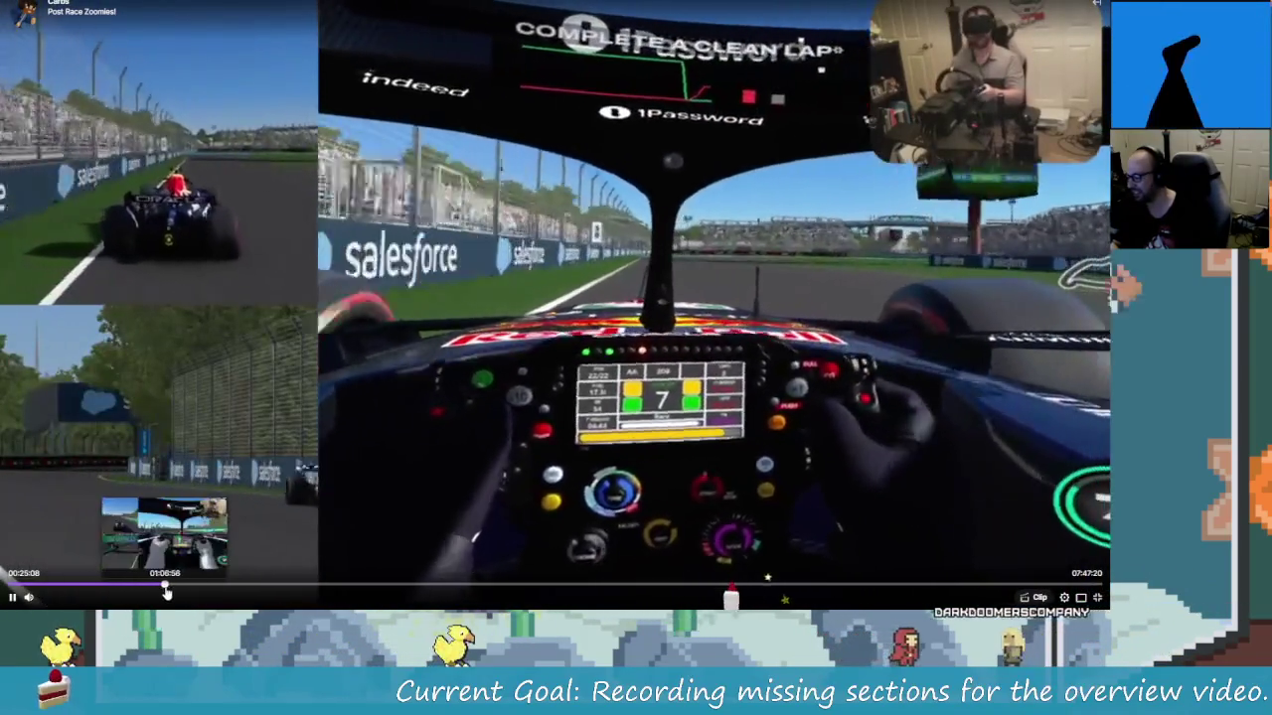
left_click(159, 591)
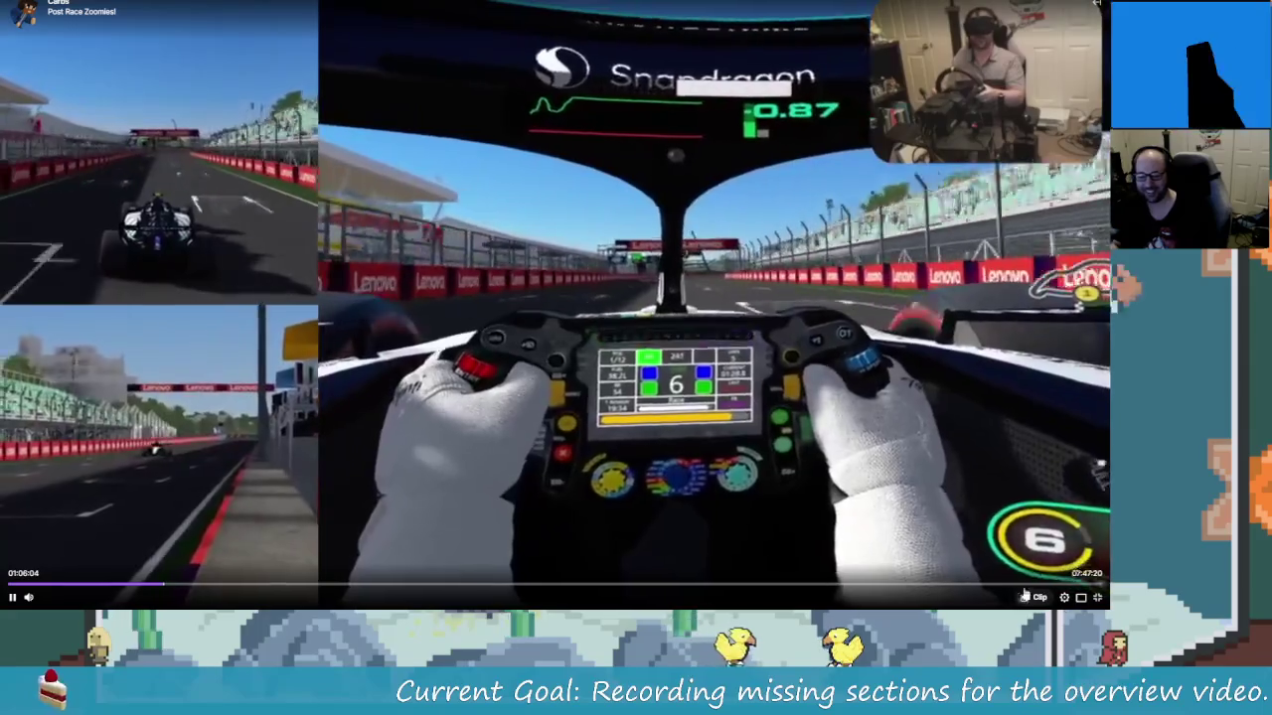
Exit fullscreen, pause, and jump the replay ahead to about 7:34 near its end
key("Escape")
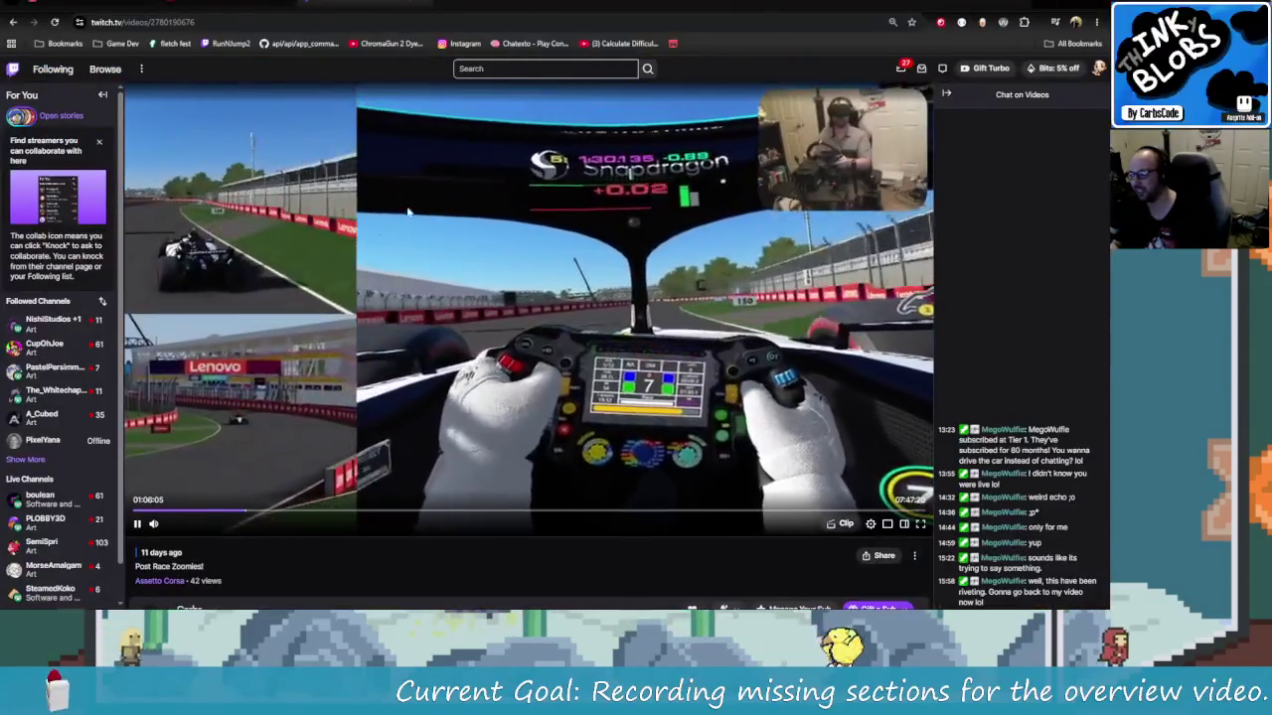
left_click(136, 529)
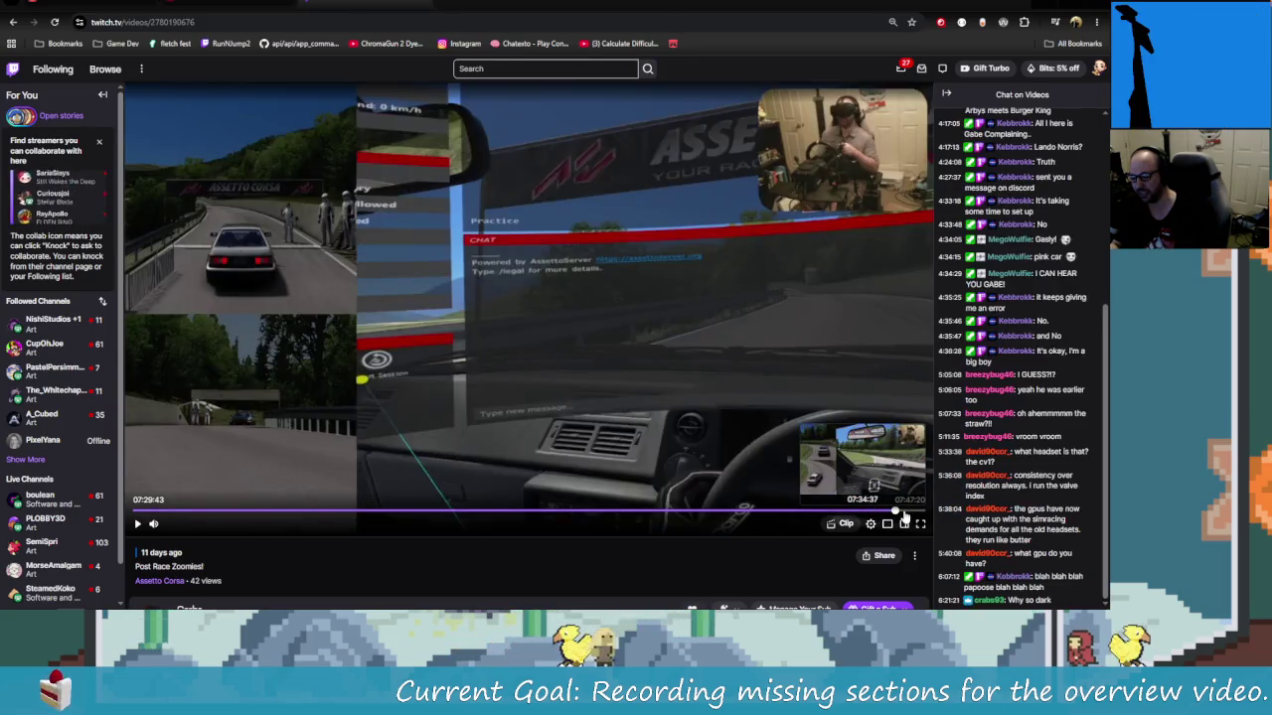
left_click(904, 514)
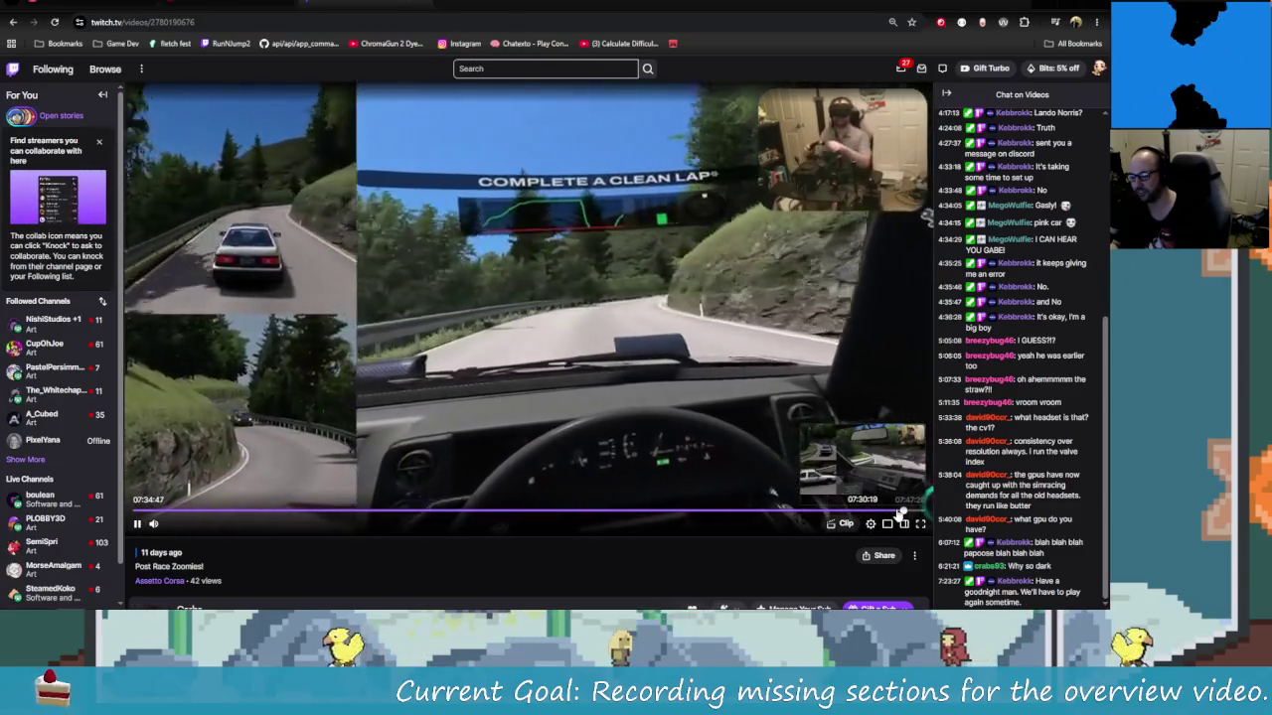
Pause the Twitch replay at 7:34:48 and leave Chrome for the DaVinci Resolve edit
left_click(360, 377)
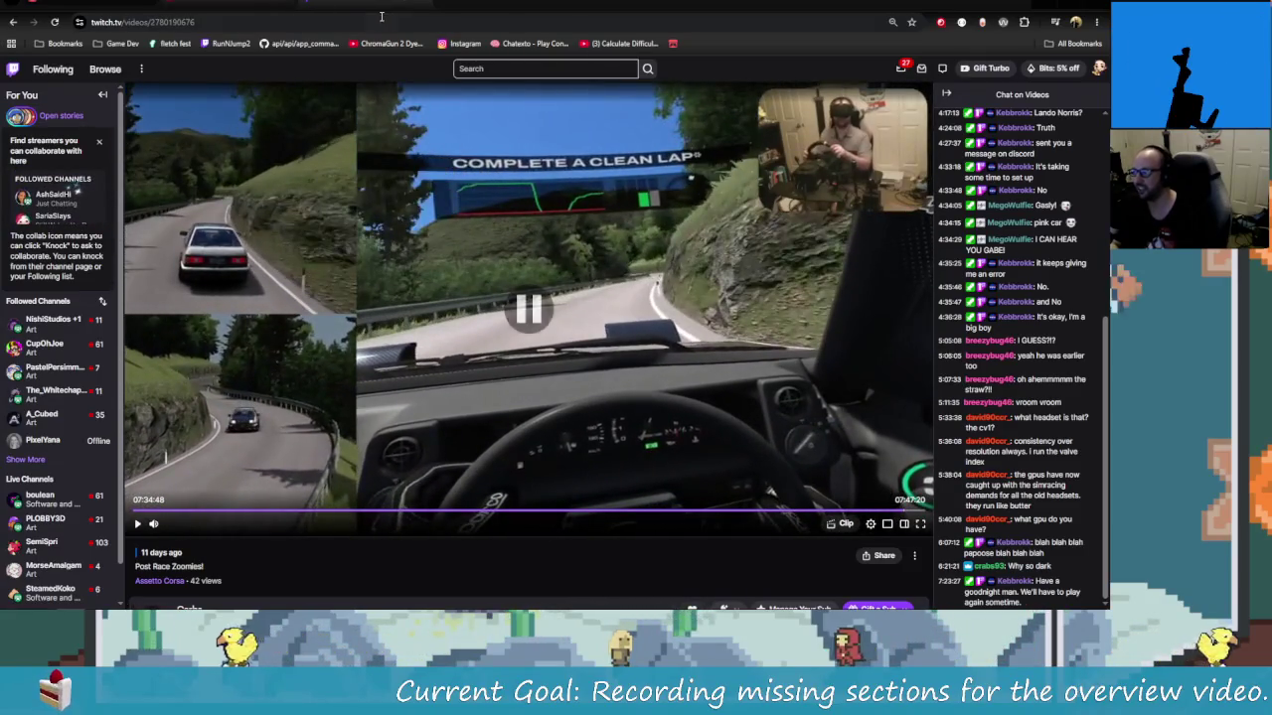
left_click(265, 2)
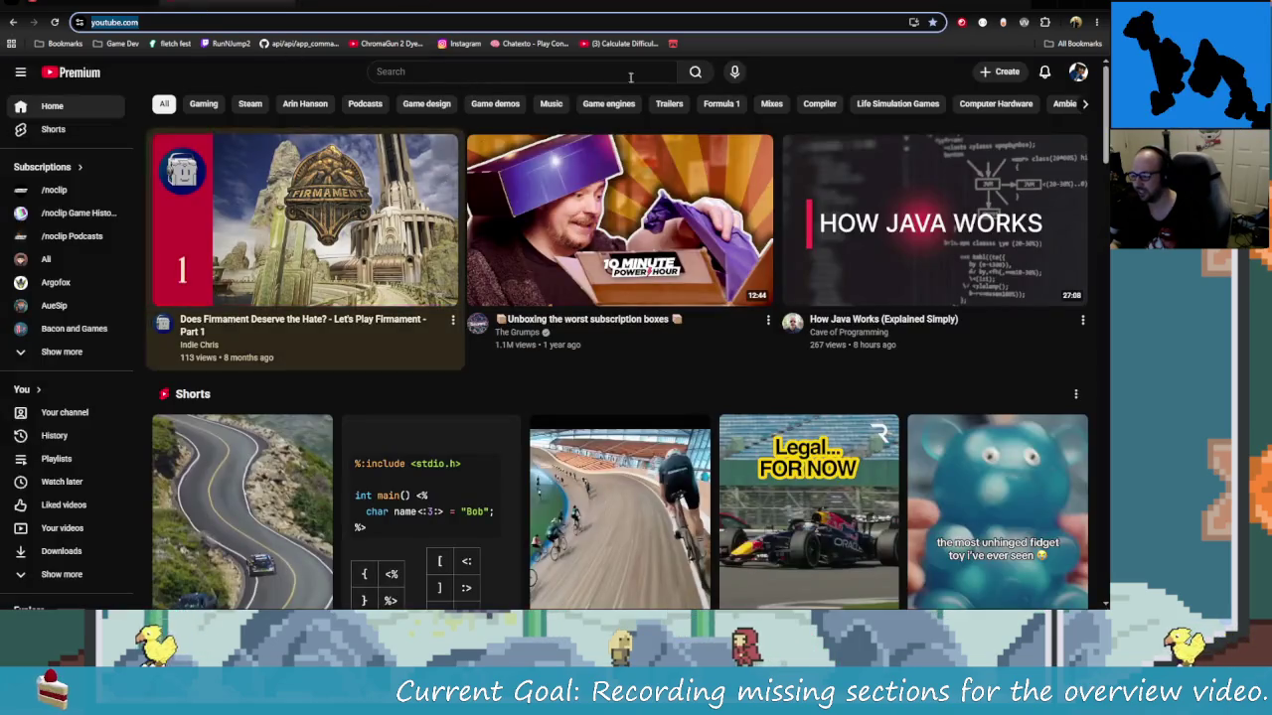
left_click(283, 7)
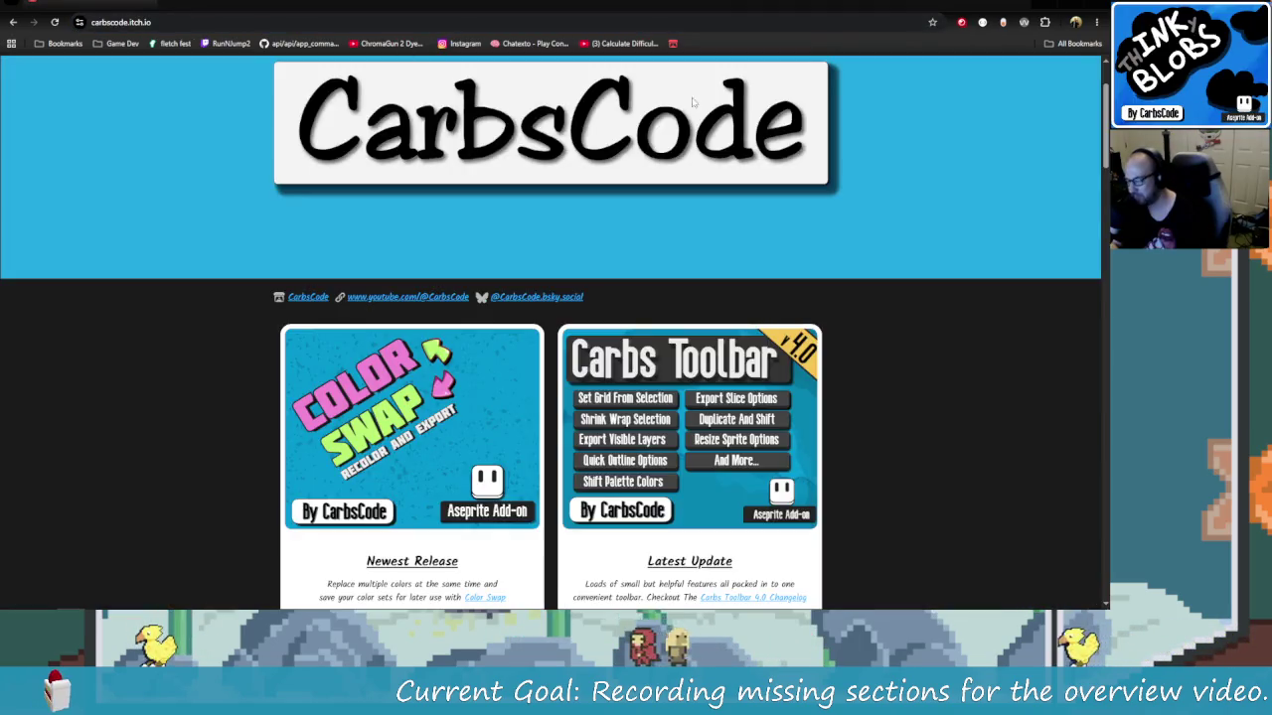
key("alt+Tab")
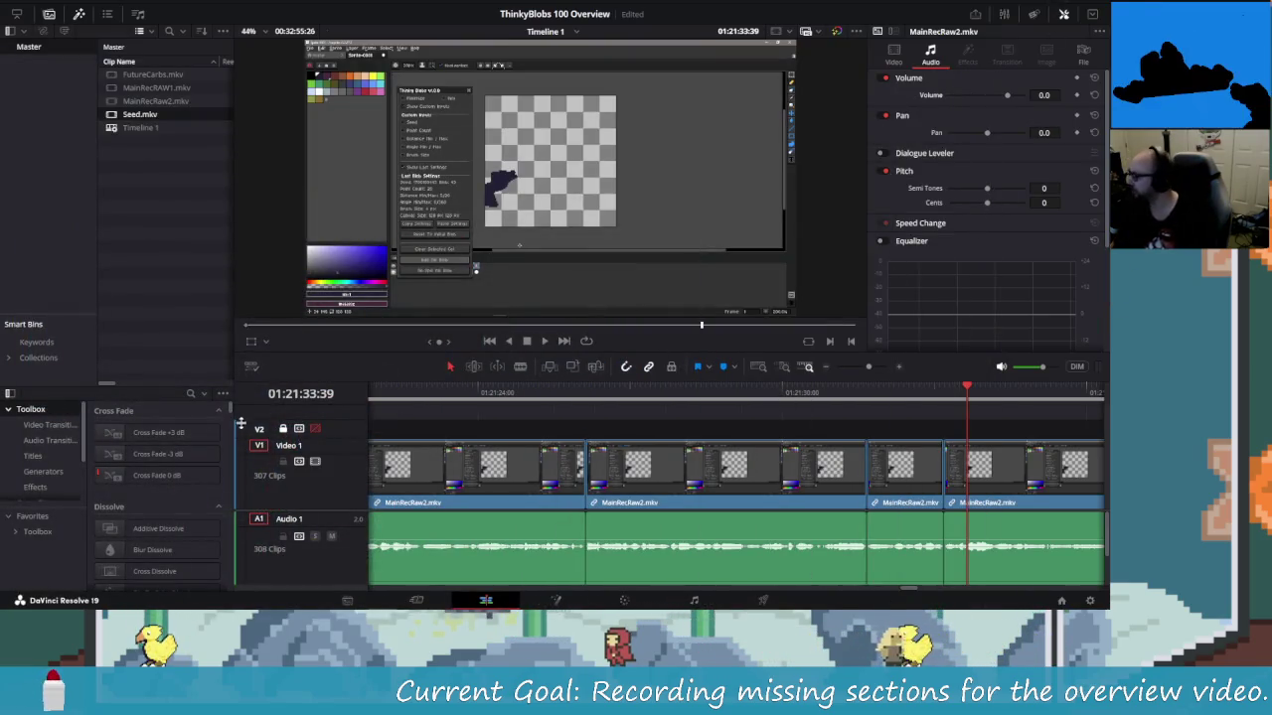
Bring the DaVinci Resolve editing window back to the front from the window overview
key("super+Tab")
left_click(165, 26)
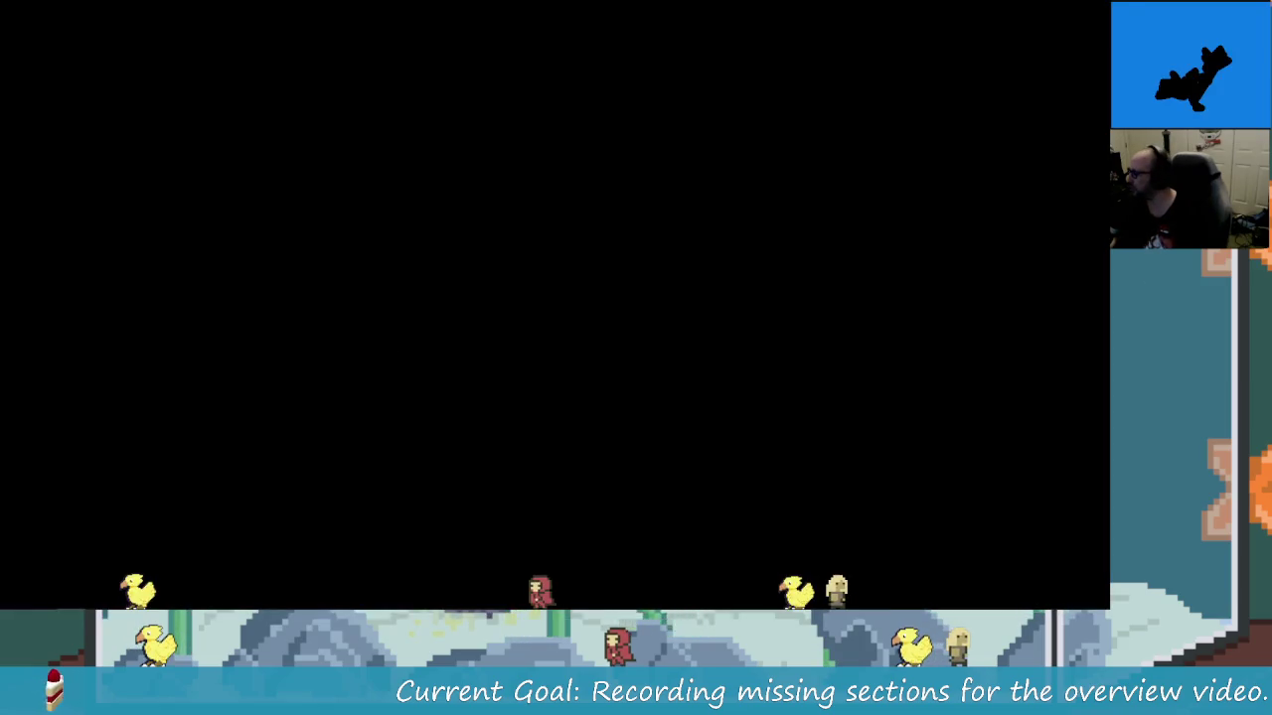
key("super+Tab")
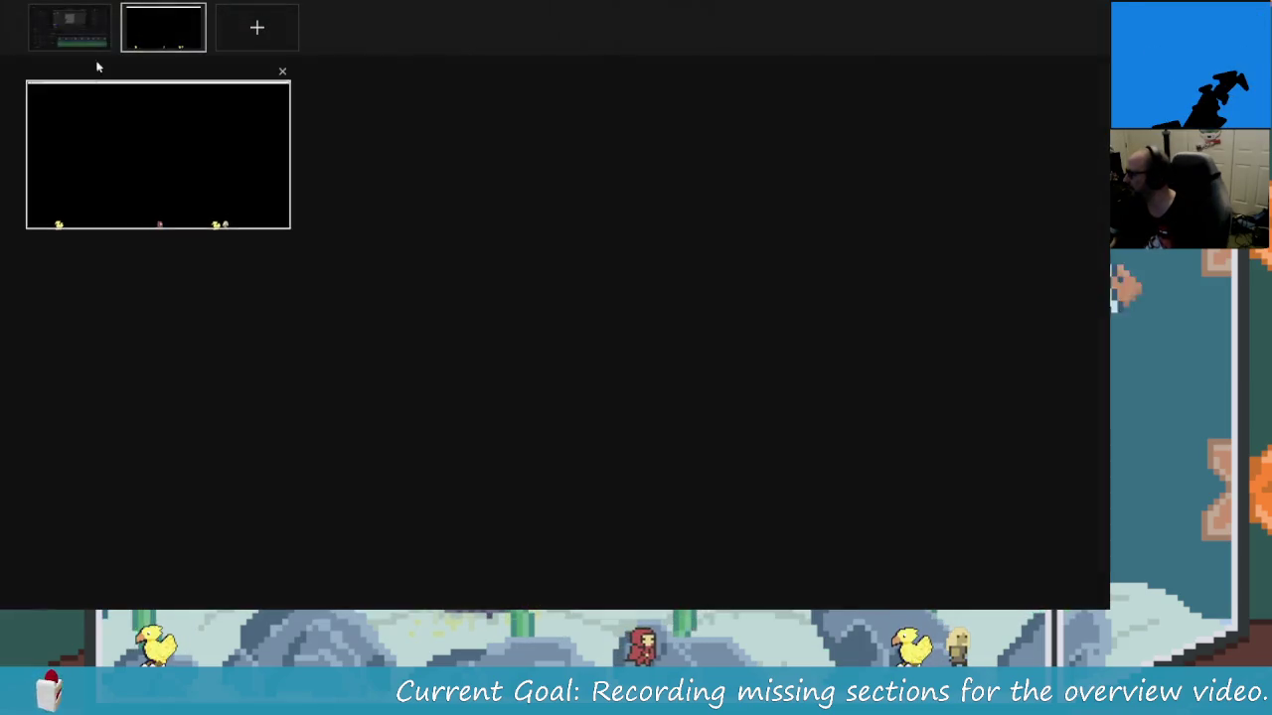
left_click(72, 29)
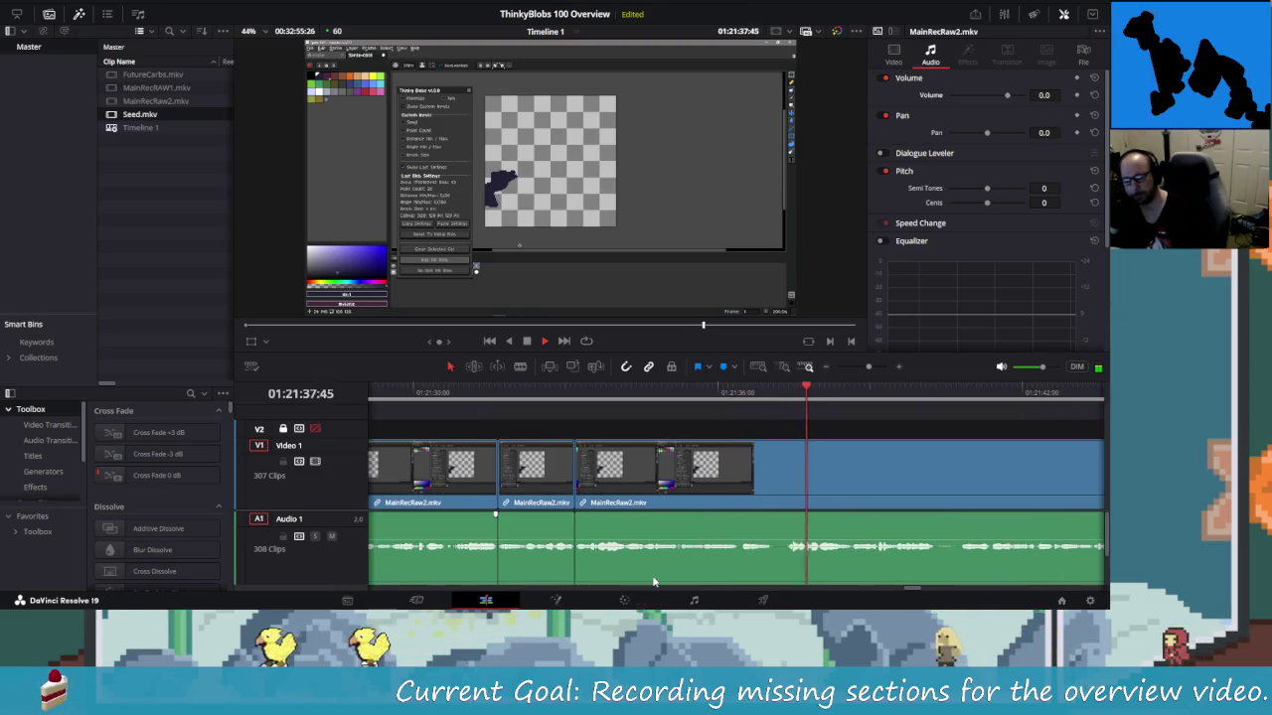
Blade MainRecRaw2 around the first short mistake and ripple-delete it
key("space")
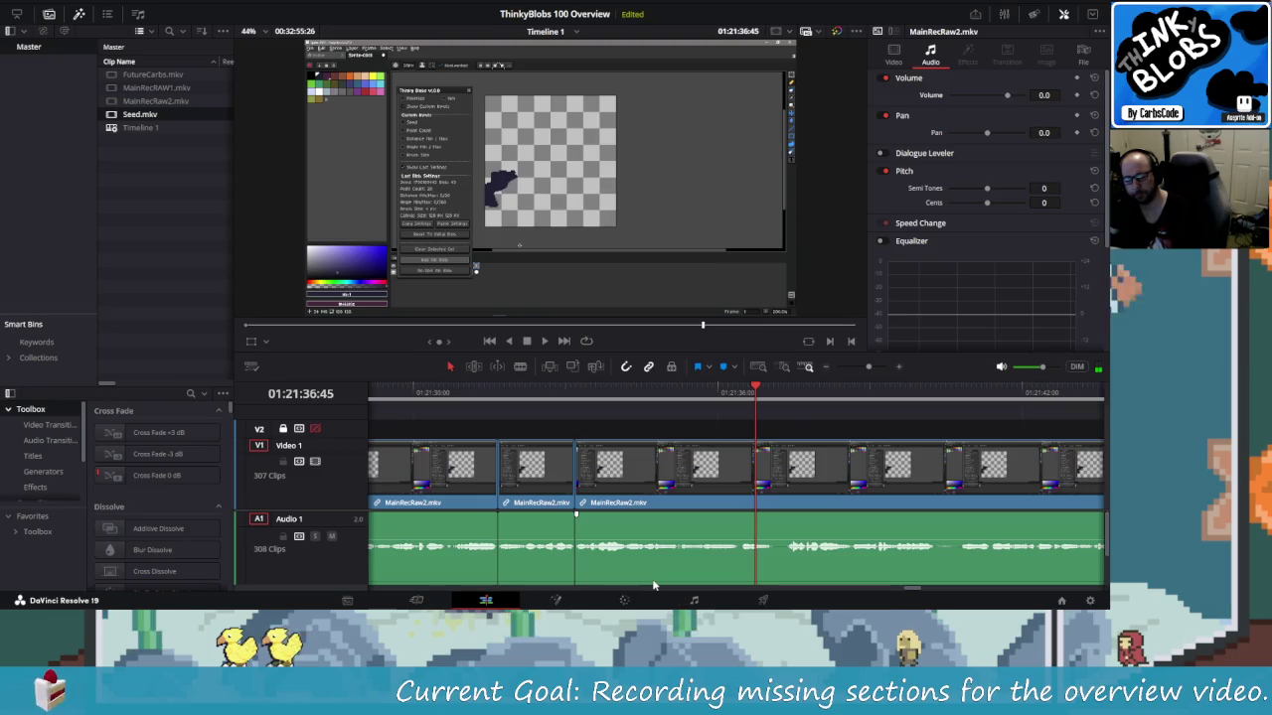
key("space")
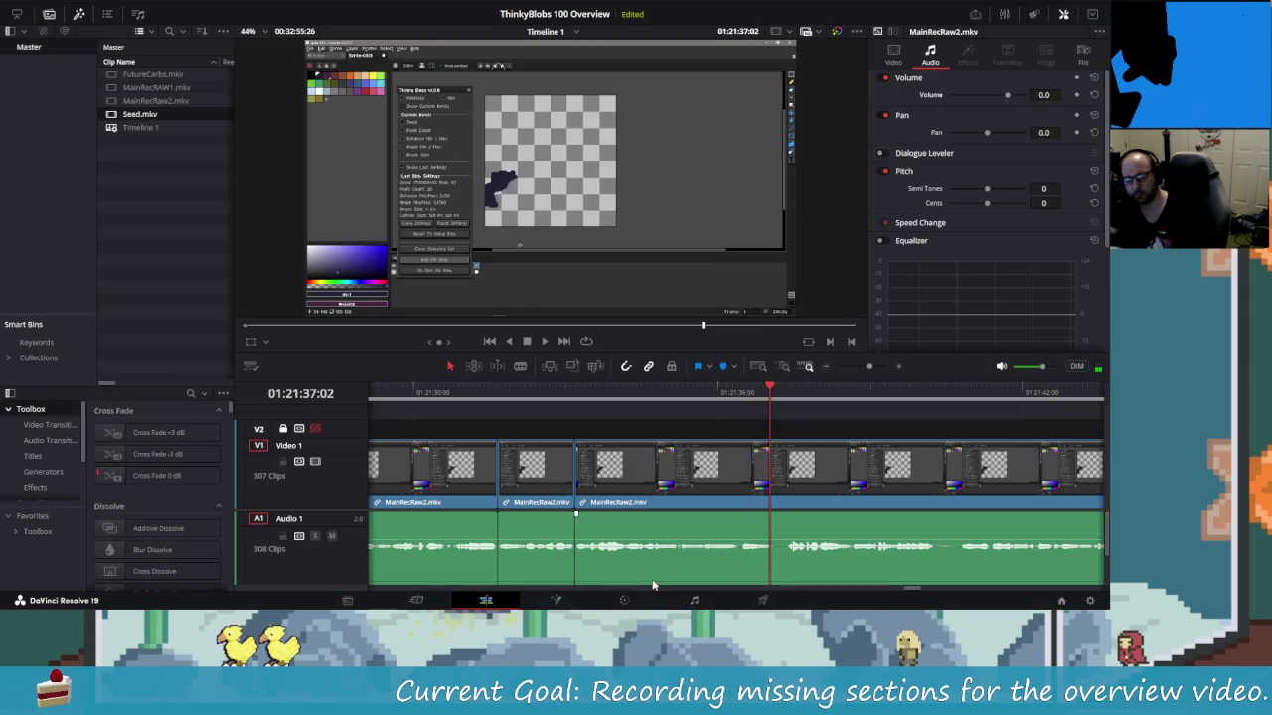
key("ctrl+b")
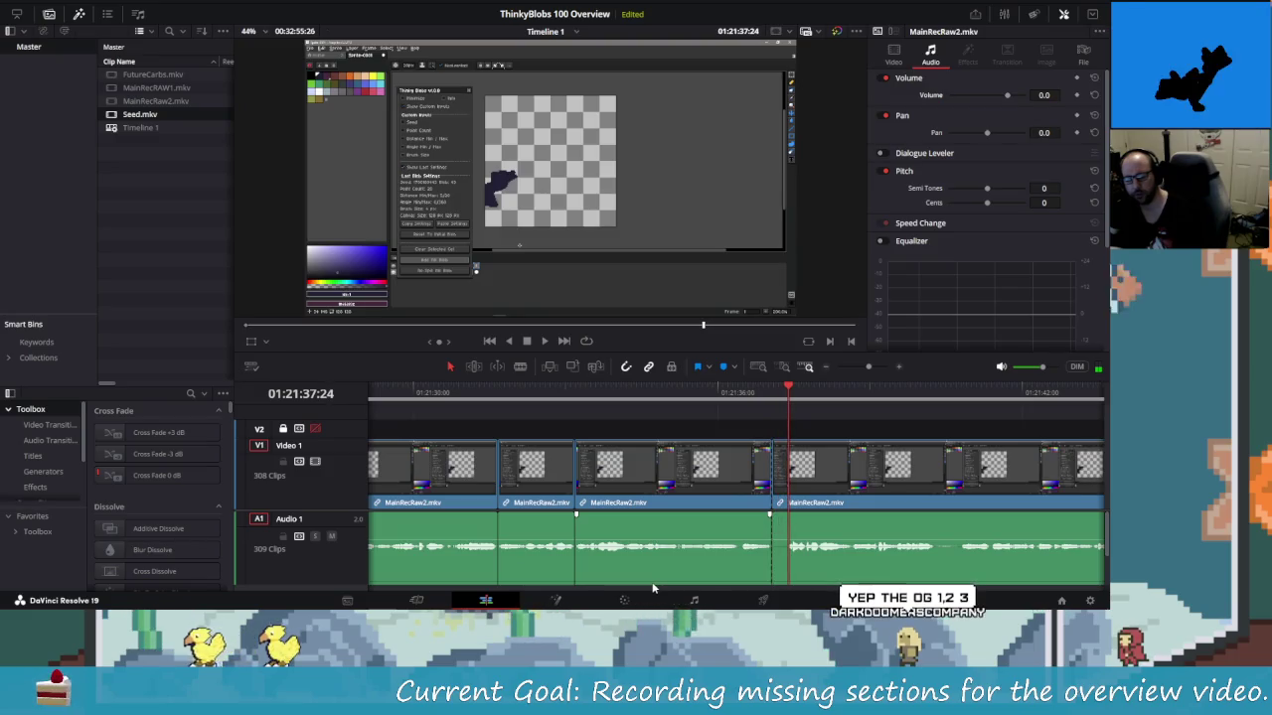
key("Left")
key("Left")
key("Left")
key("Left")
key("Left")
key("Left")
key("ctrl+b")
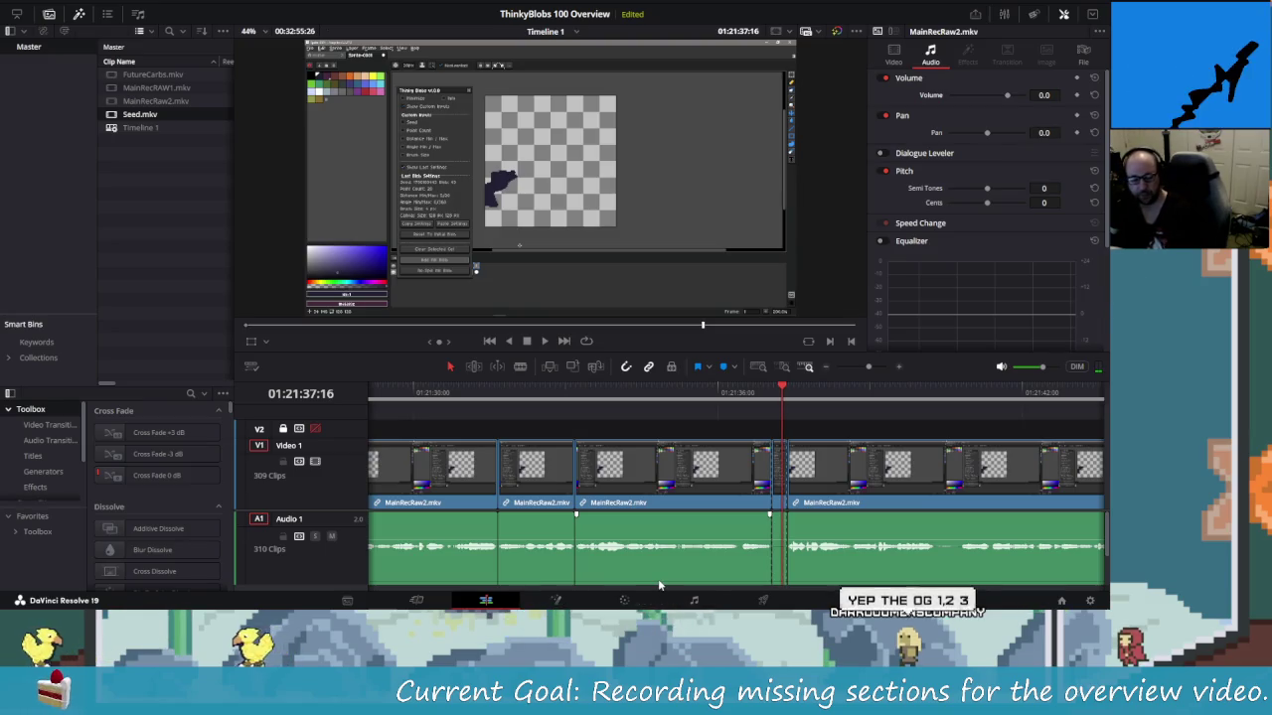
key("Delete")
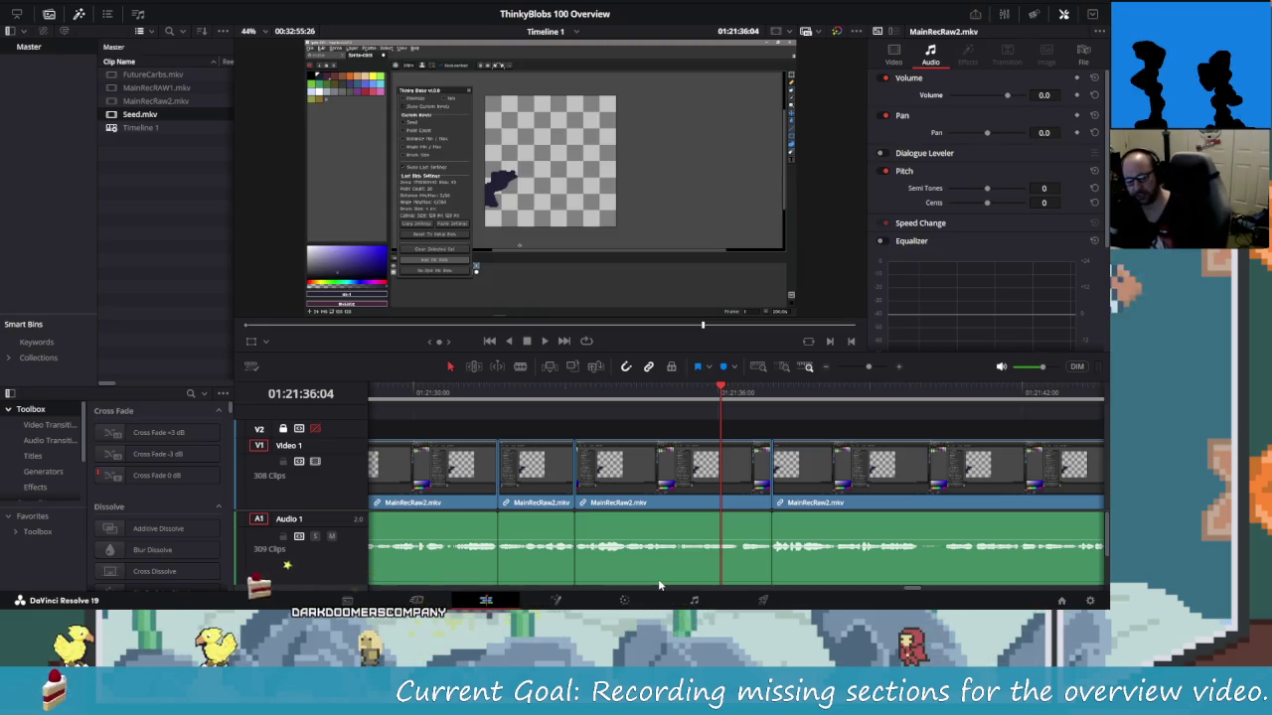
Blade out the second short mistake in MainRecRaw2 and play back across the new cut
key("shift+Right")
key("shift+Left")
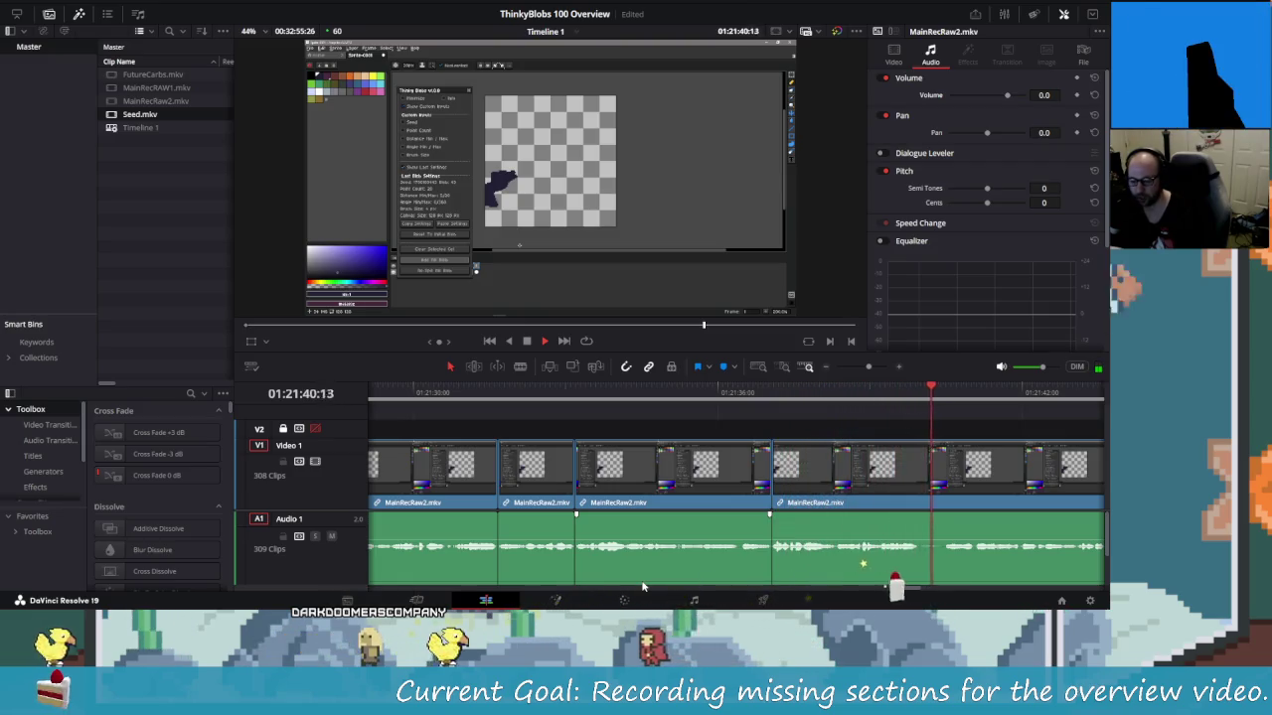
key("space")
key("ctrl+b")
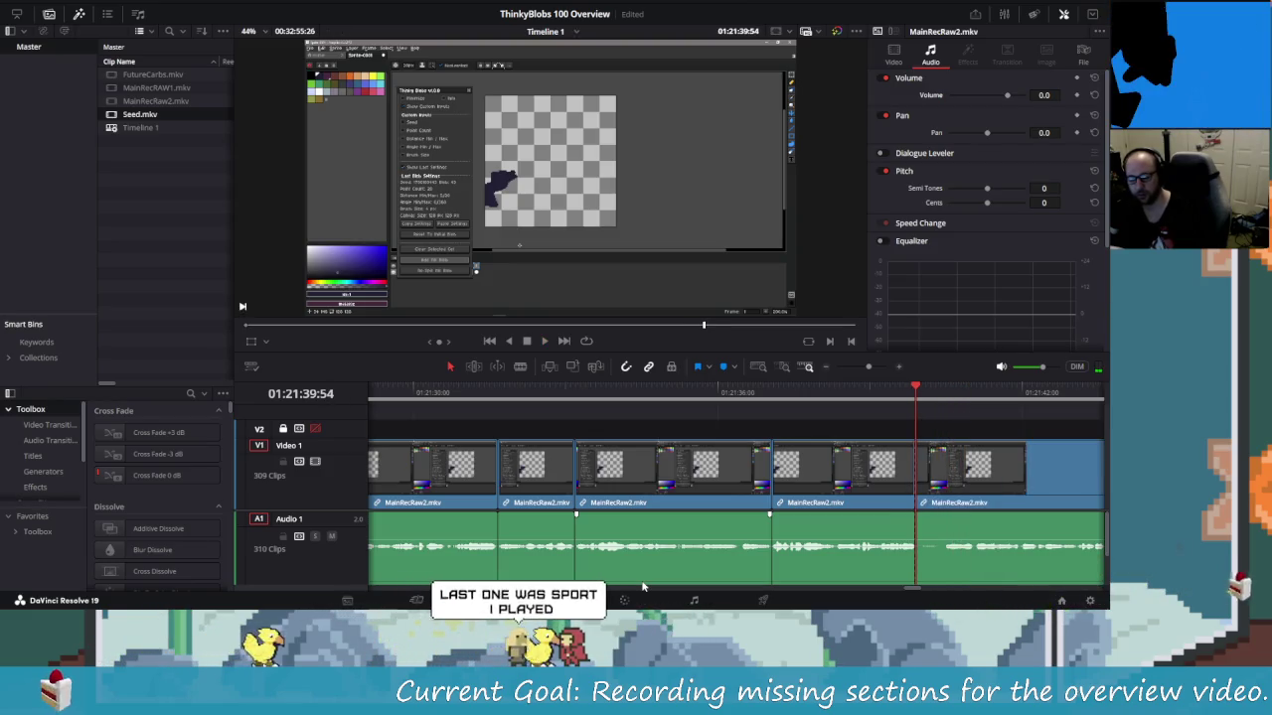
key("Right")
key("Right")
key("Right")
key("Right")
key("Right")
key("Right")
key("Right")
key("Right")
key("Right")
key("Right")
key("Right")
key("Right")
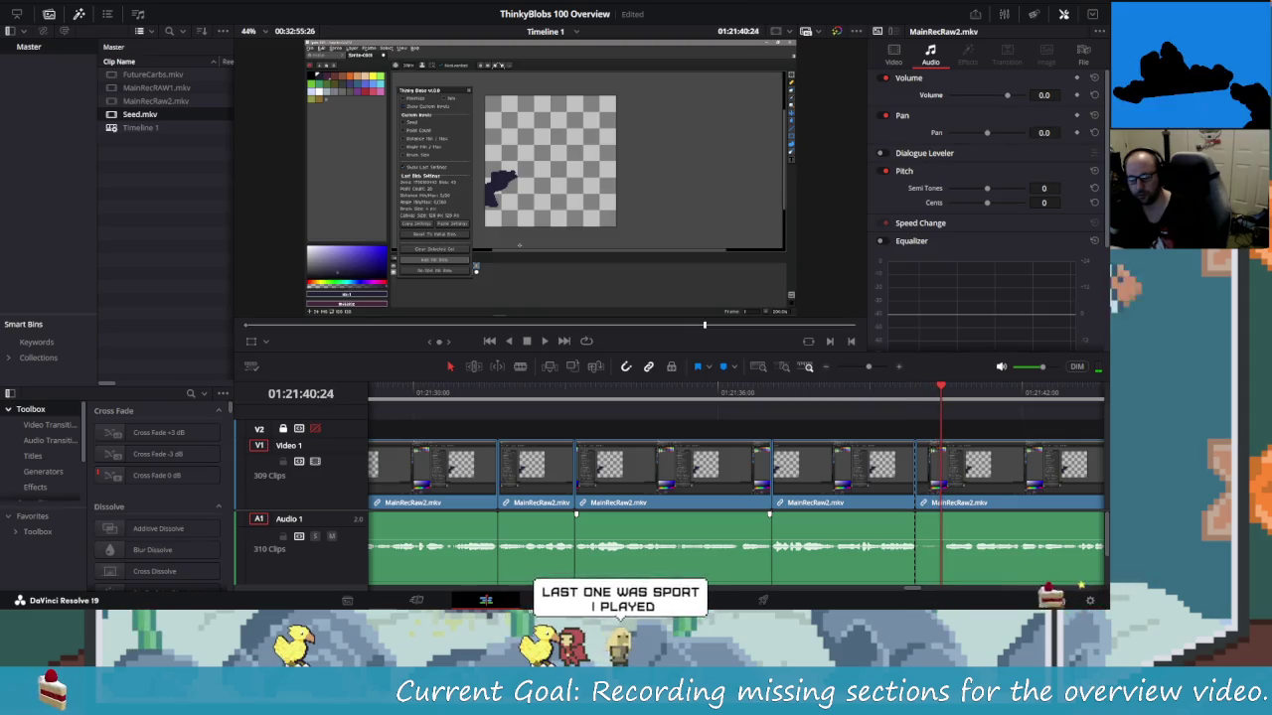
key("Right")
key("Right")
key("Right")
key("ctrl+b")
key("Left")
key("Left")
key("Left")
key("Left")
key("Left")
key("Left")
key("Delete")
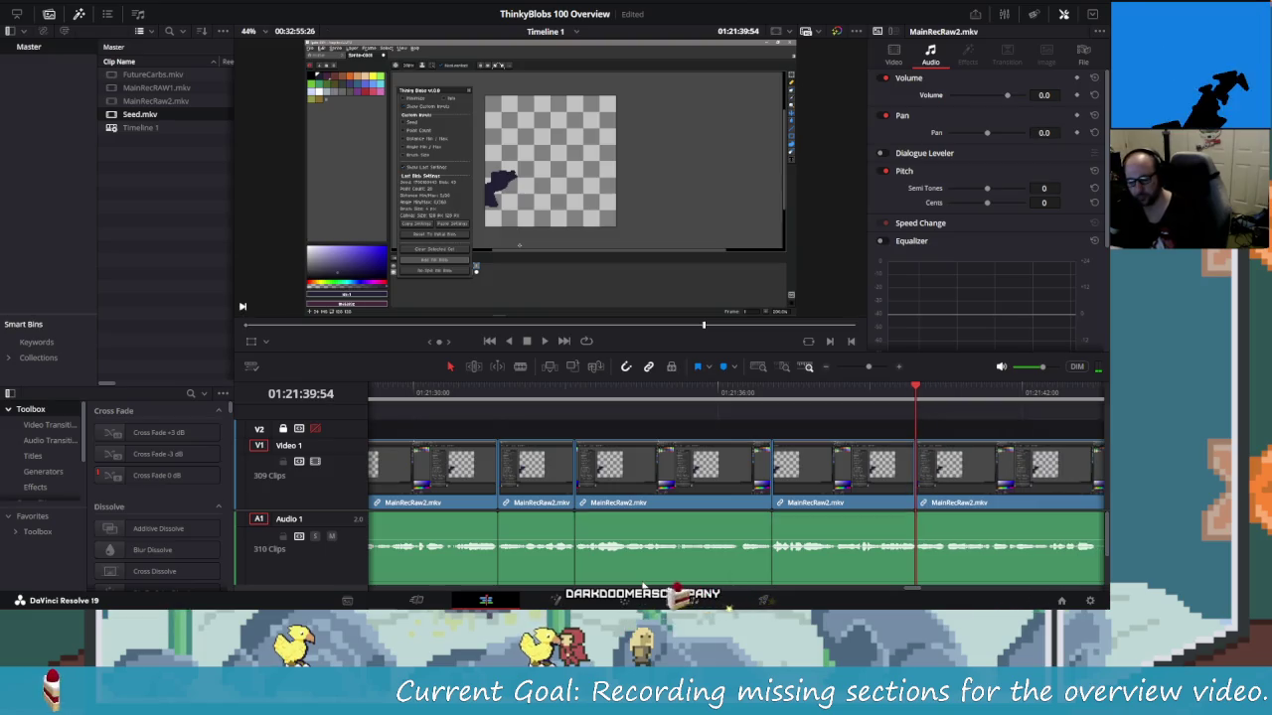
key("space")
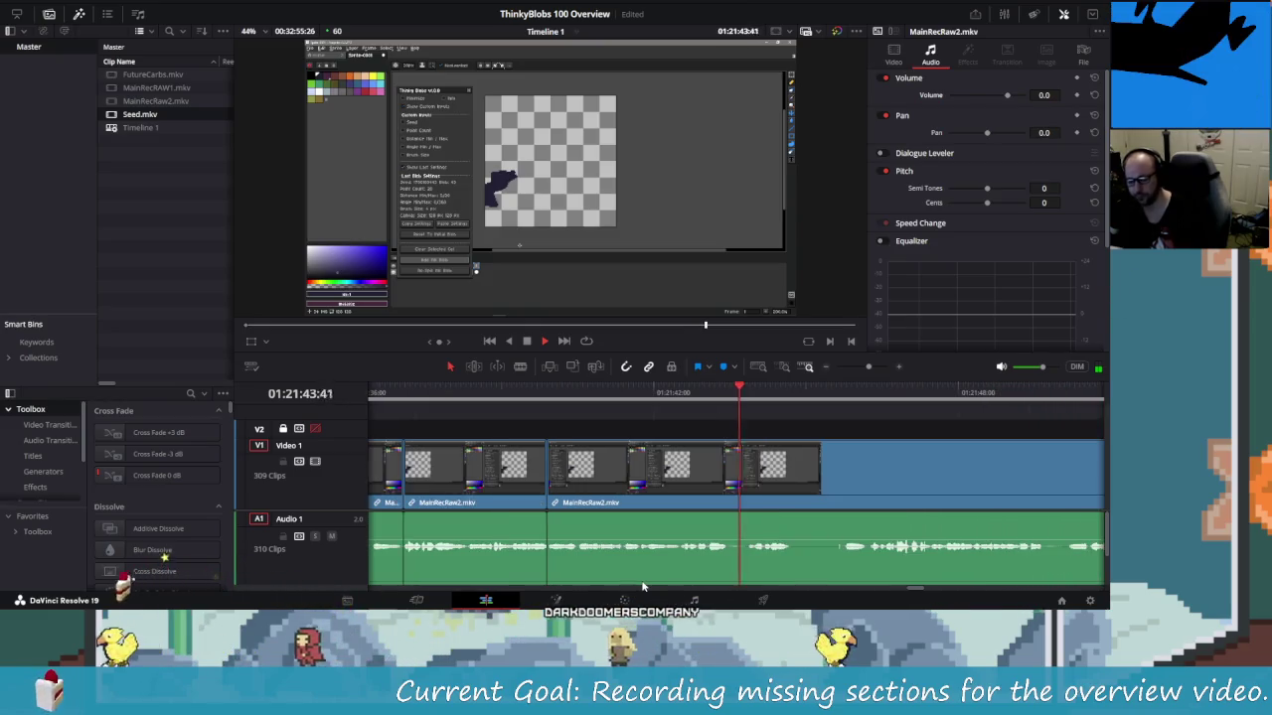
Split MainRecRaw2 at both ends of a pause and delete the piece between them
key("space")
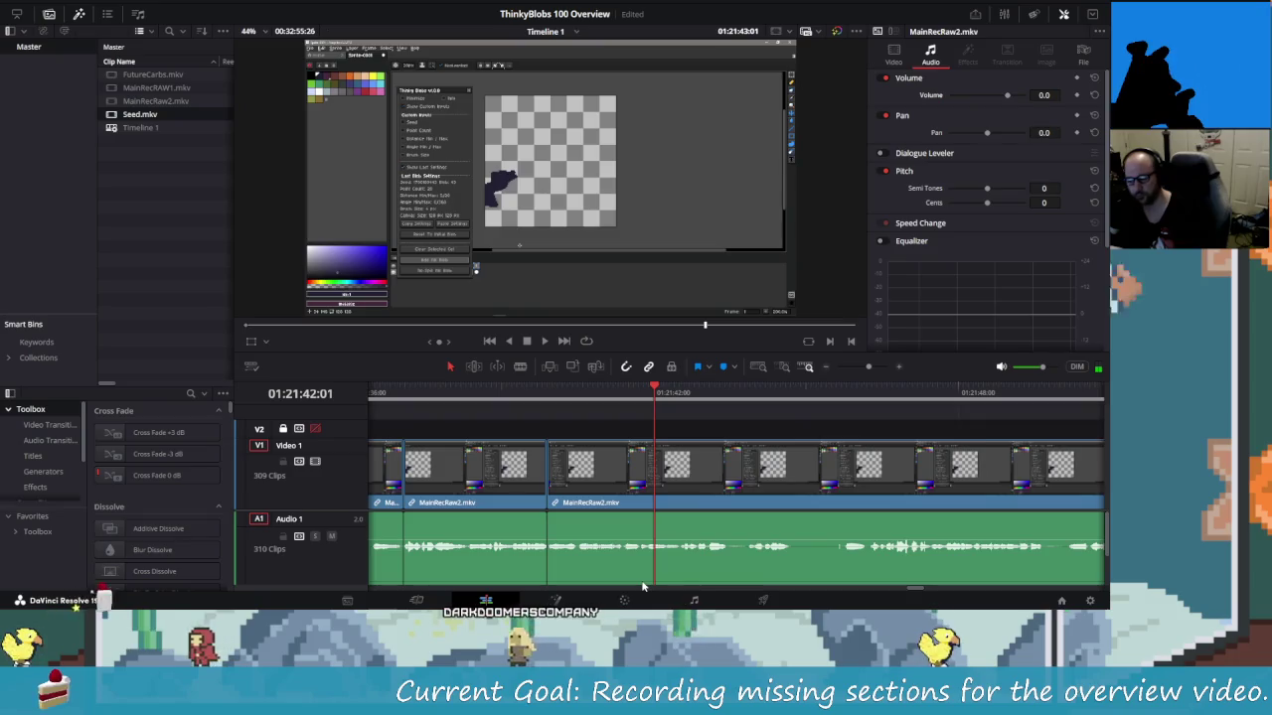
key("Right")
key("Right")
key("Right")
key("Right")
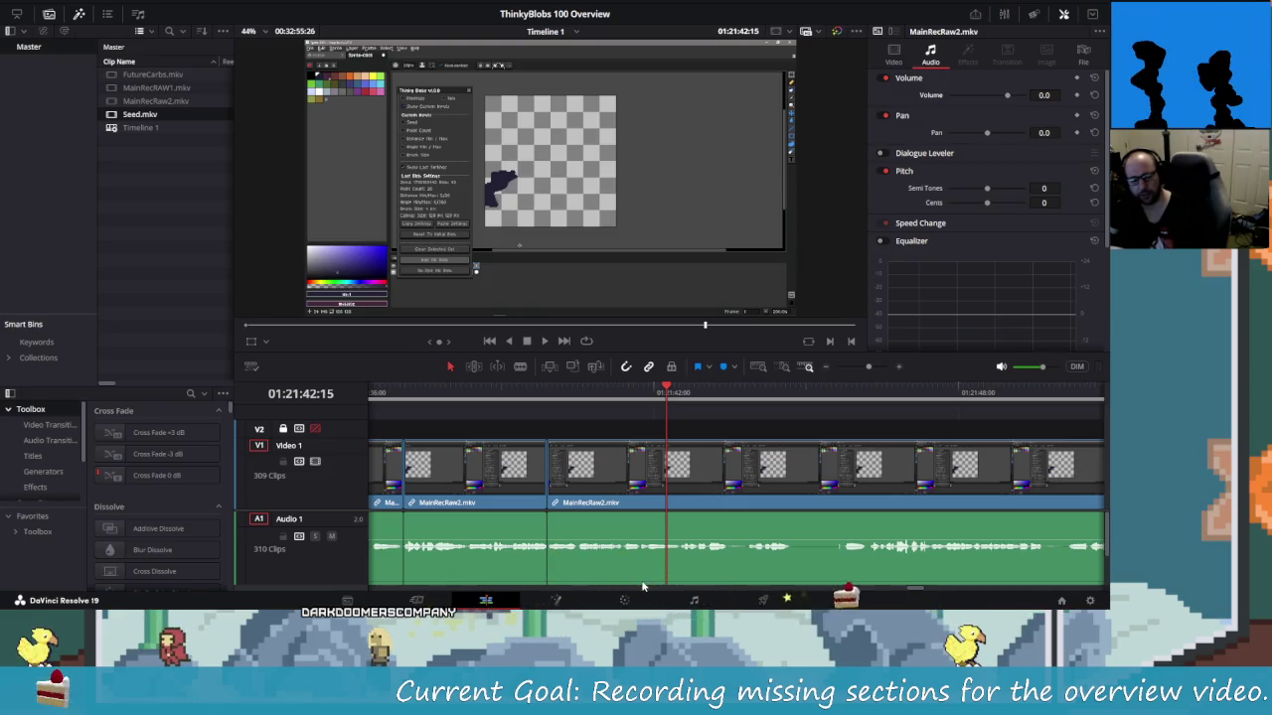
key("space")
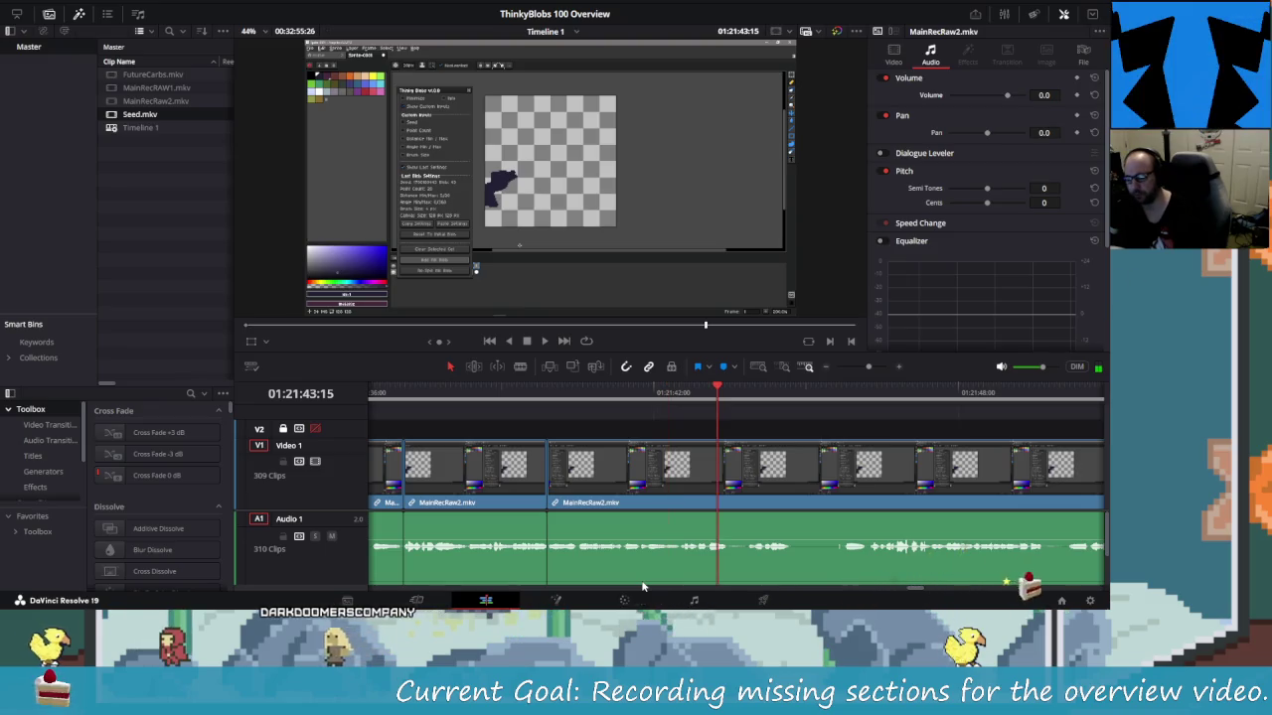
key("space")
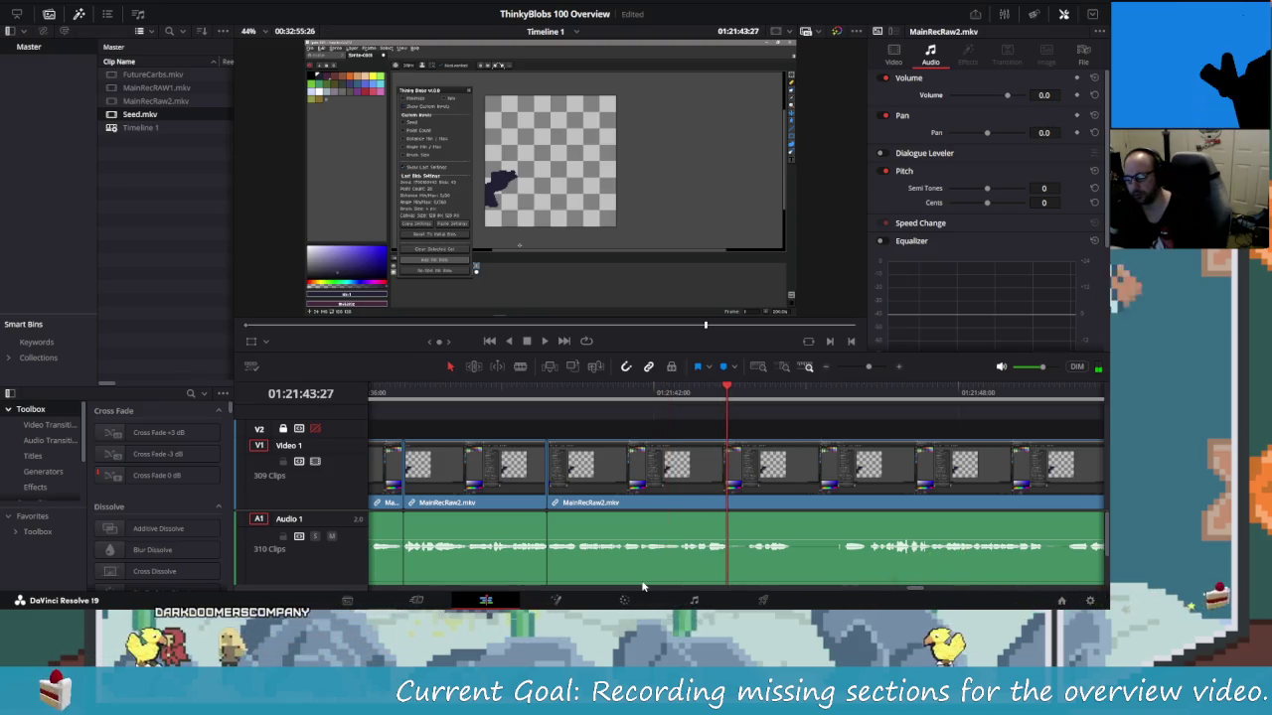
key("ctrl+backslash")
key("Right")
key("Right")
key("Right")
key("Right")
key("Right")
key("Right")
key("Right")
key("Right")
key("Right")
key("Right")
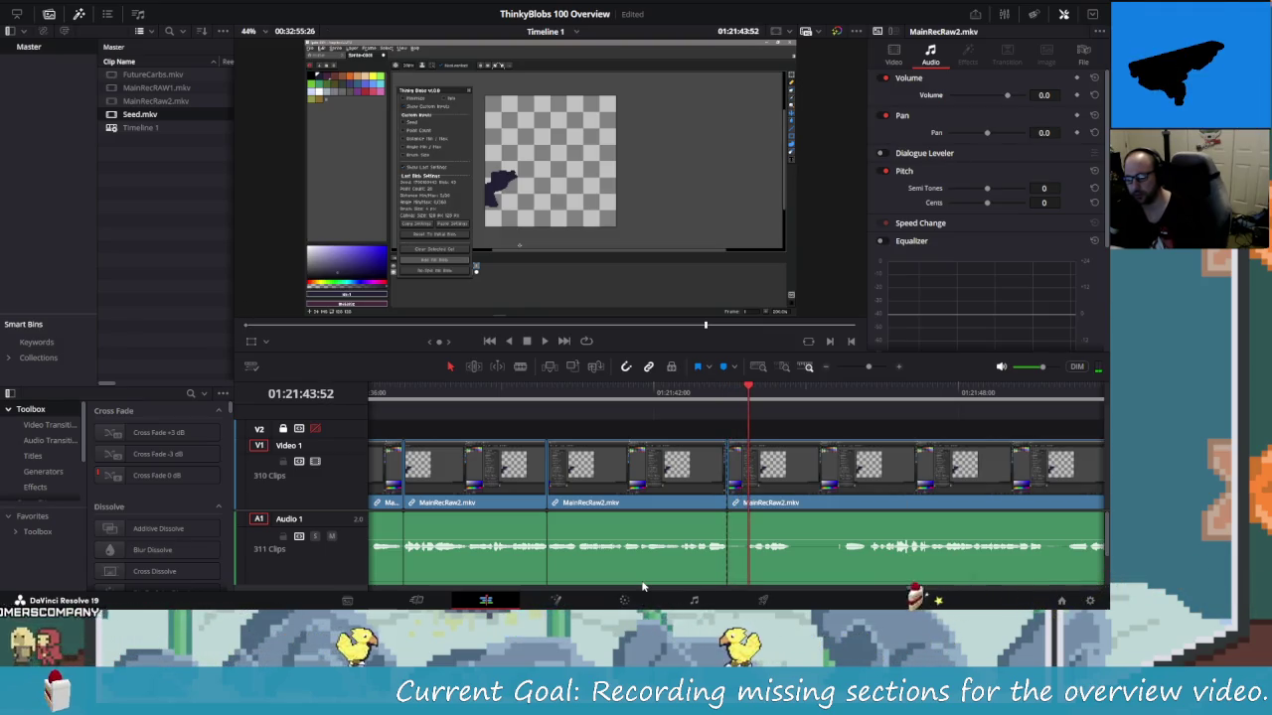
key("Left")
key("Left")
key("Left")
key("ctrl+backslash")
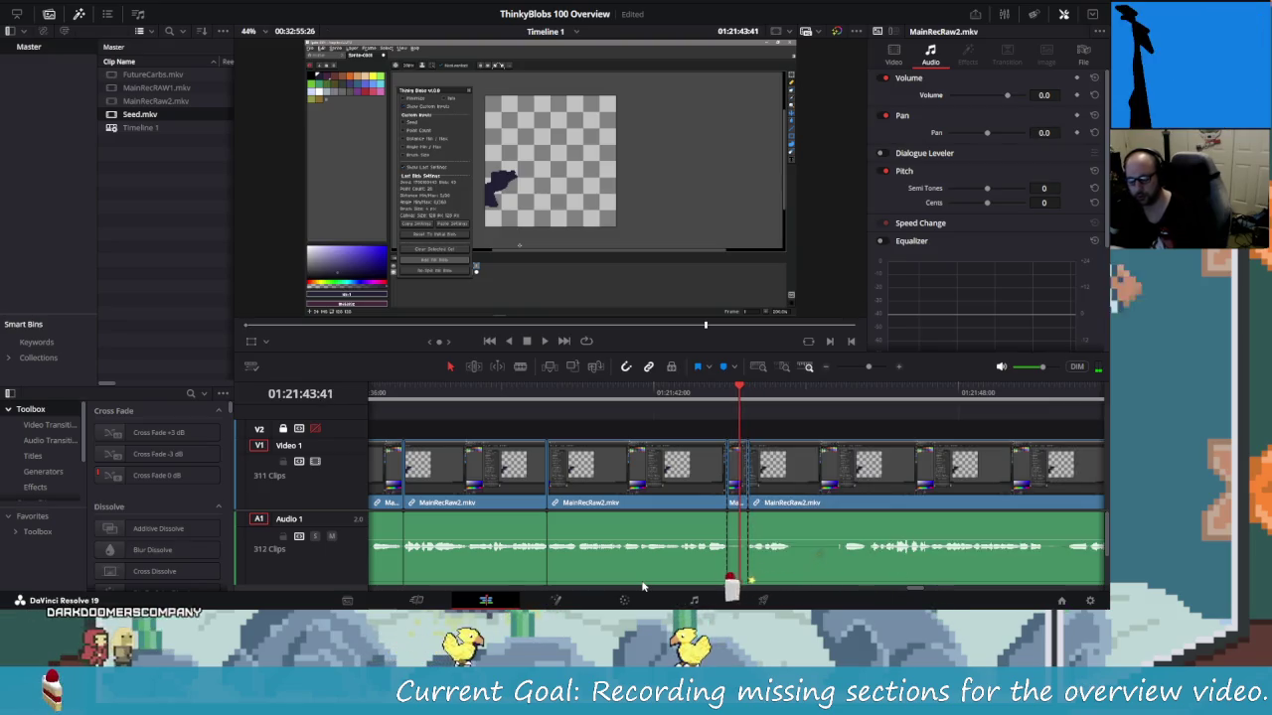
key("shift+v")
key("Delete")
Blade out another short segment of MainRecRaw2 and close the gap
key("Right")
key("Right")
key("Right")
key("Right")
key("Right")
key("Right")
key("Right")
key("Right")
key("Right")
key("Right")
key("Right")
key("Right")
key("Right")
key("Right")
key("Right")
key("Right")
key("Right")
key("Right")
key("Right")
key("Right")
key("Right")
key("Right")
key("Right")
key("Right")
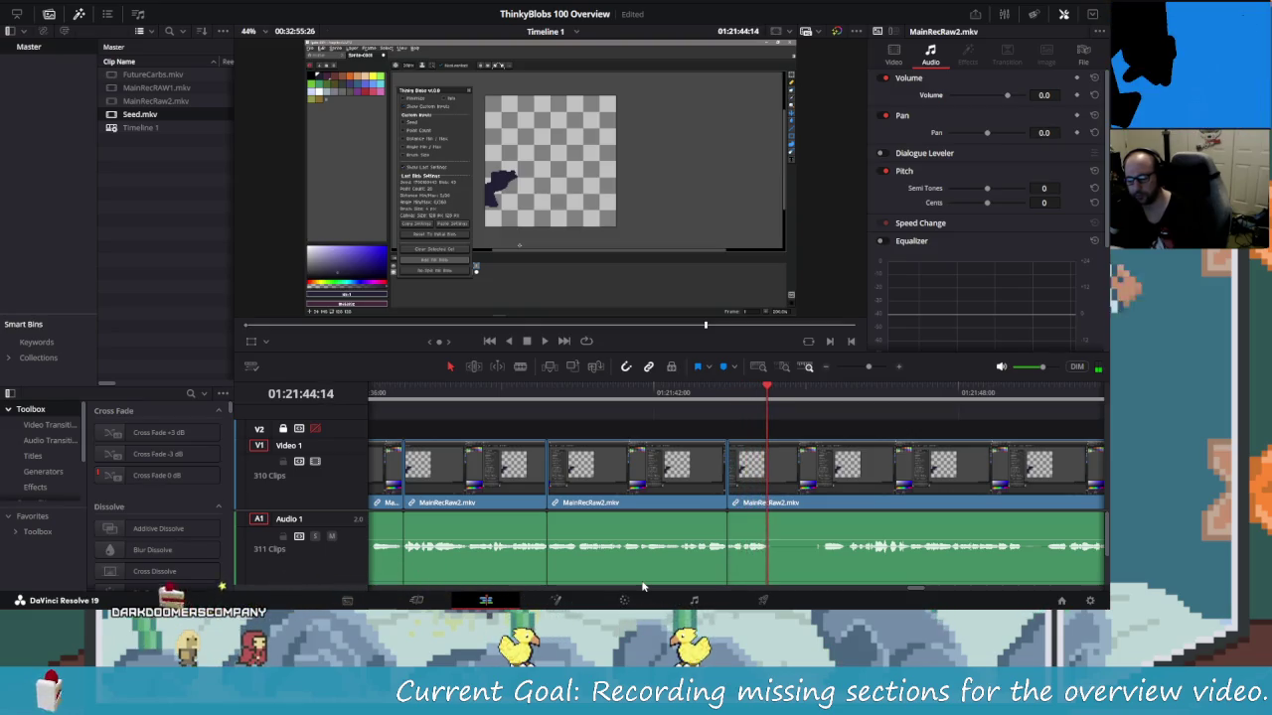
key("Right")
key("Right")
key("Right")
key("Right")
key("ctrl+b")
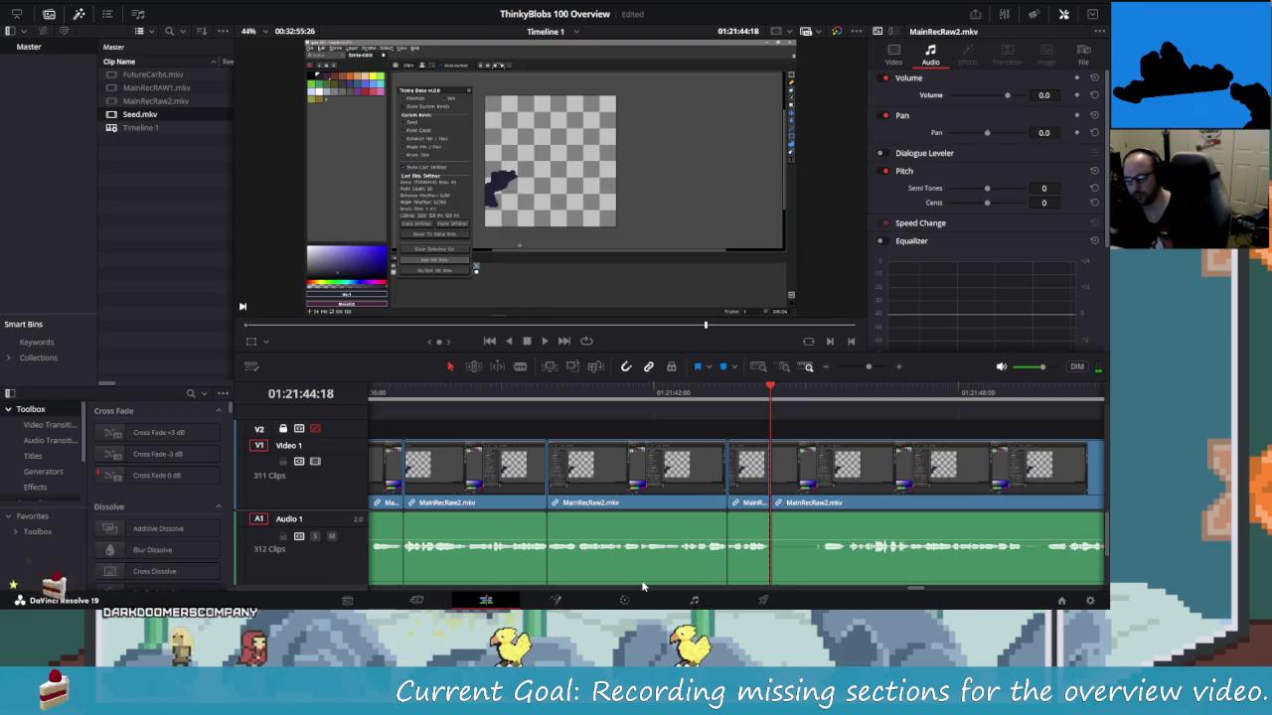
key("Right")
key("Right")
key("Right")
key("Right")
key("Right")
key("Right")
key("Right")
key("Right")
key("Right")
key("Right")
key("Right")
key("Right")
key("Right")
key("Right")
key("Right")
key("Right")
key("Right")
key("Right")
key("Right")
key("Right")
key("Right")
key("Right")
key("Right")
key("Right")
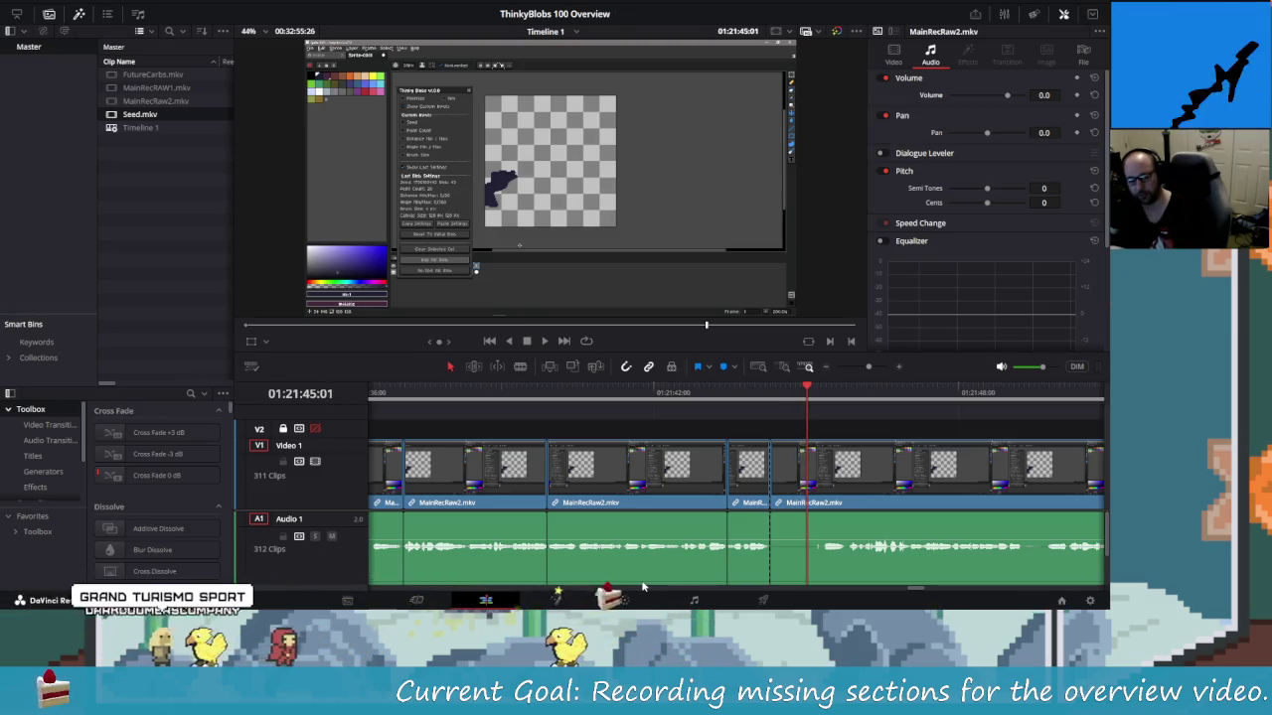
key("Right")
key("Right")
key("Right")
key("Right")
key("Right")
key("Right")
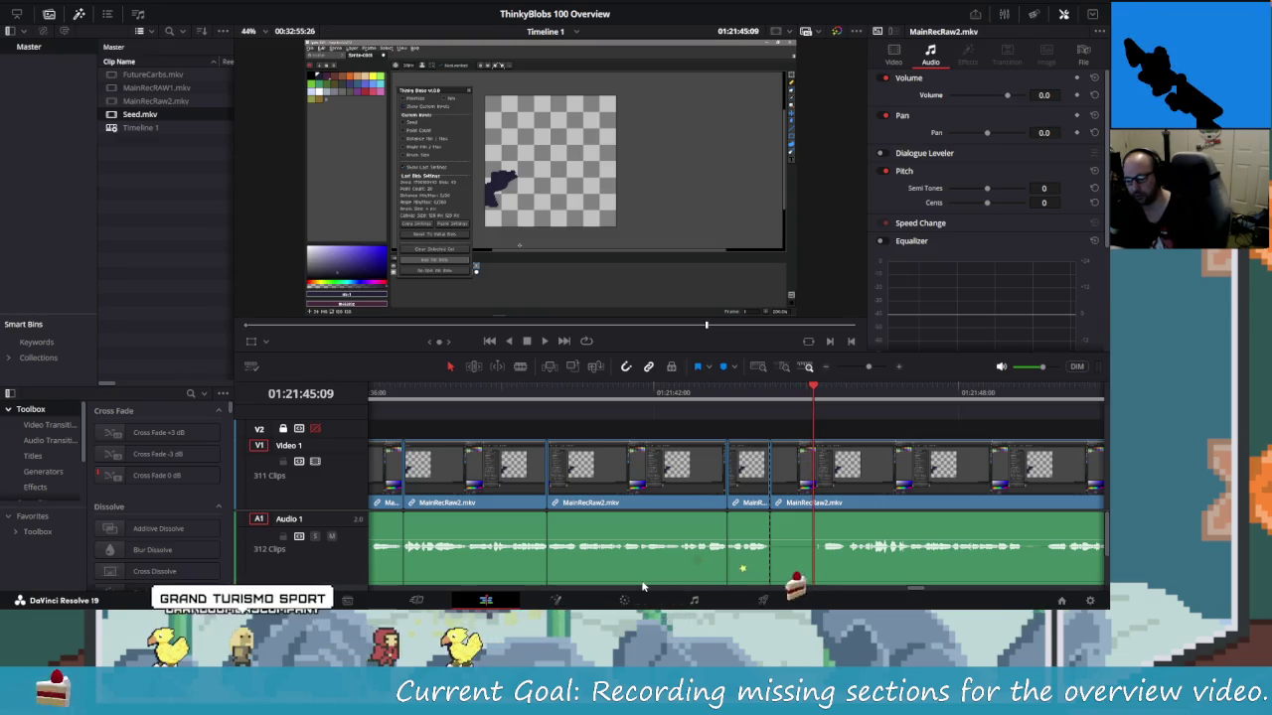
key("Right")
key("Right")
key("Right")
key("Right")
key("Right")
key("Right")
key("Right")
key("Right")
key("Right")
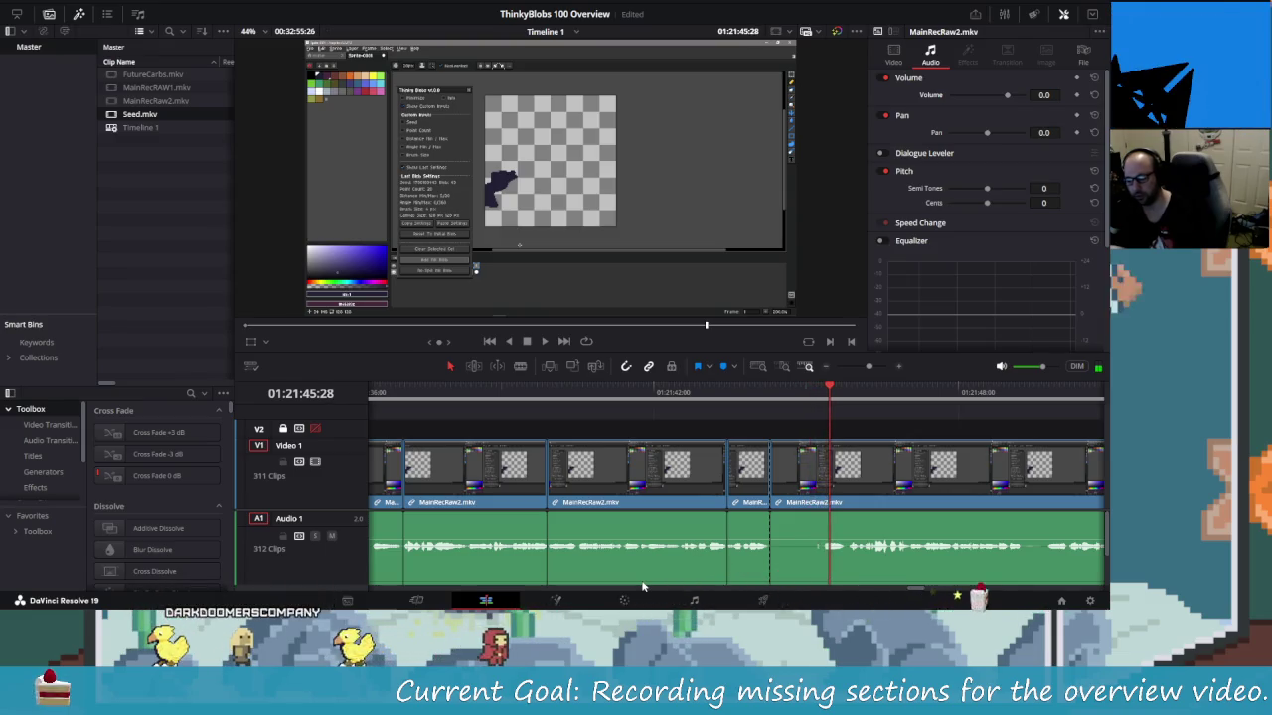
key("Right")
key("Right")
key("Right")
key("Right")
key("Right")
key("Right")
key("Right")
key("Right")
key("Right")
key("Right")
key("Right")
key("Right")
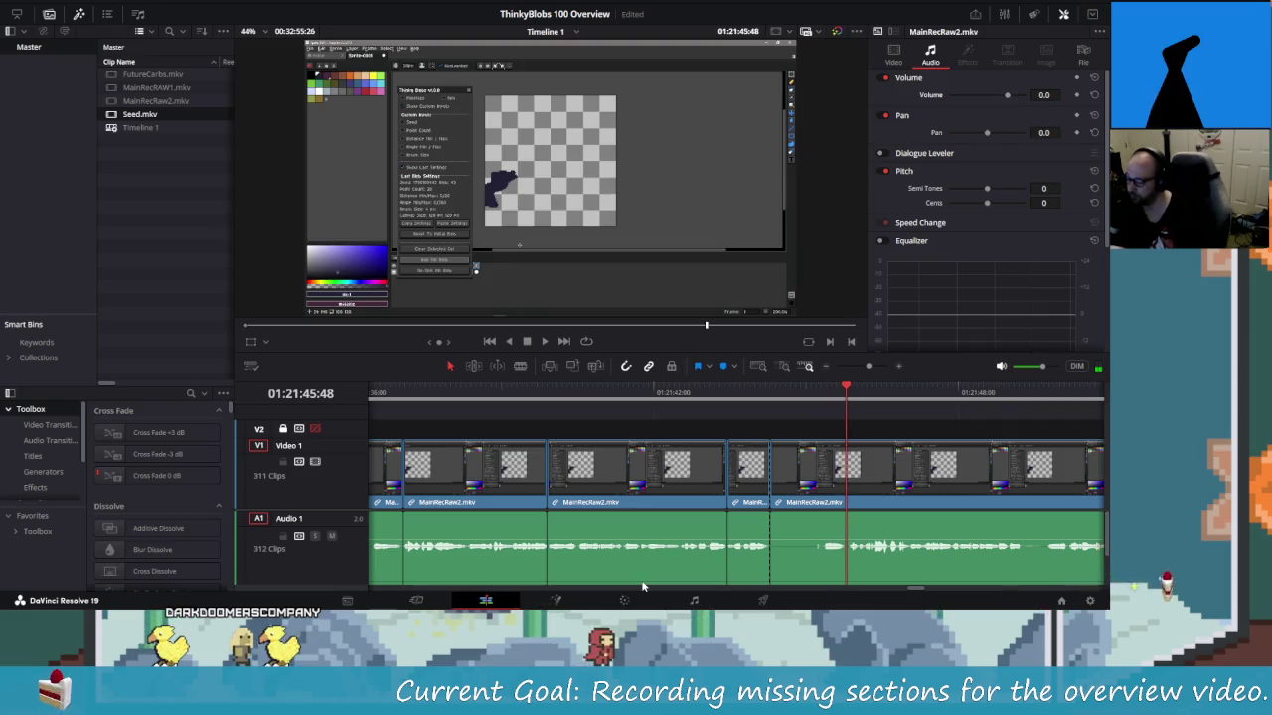
key("Right")
key("Right")
key("Right")
key("ctrl+b")
key("Left")
key("Left")
key("Left")
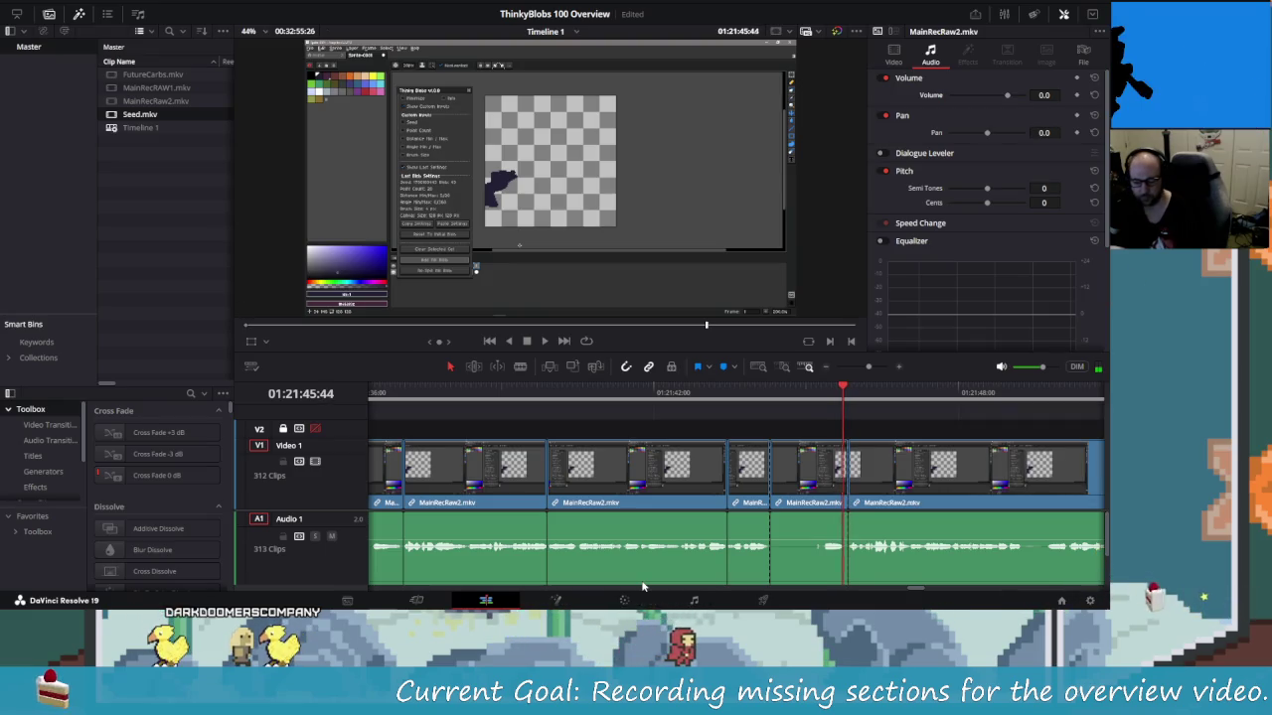
key("Delete")
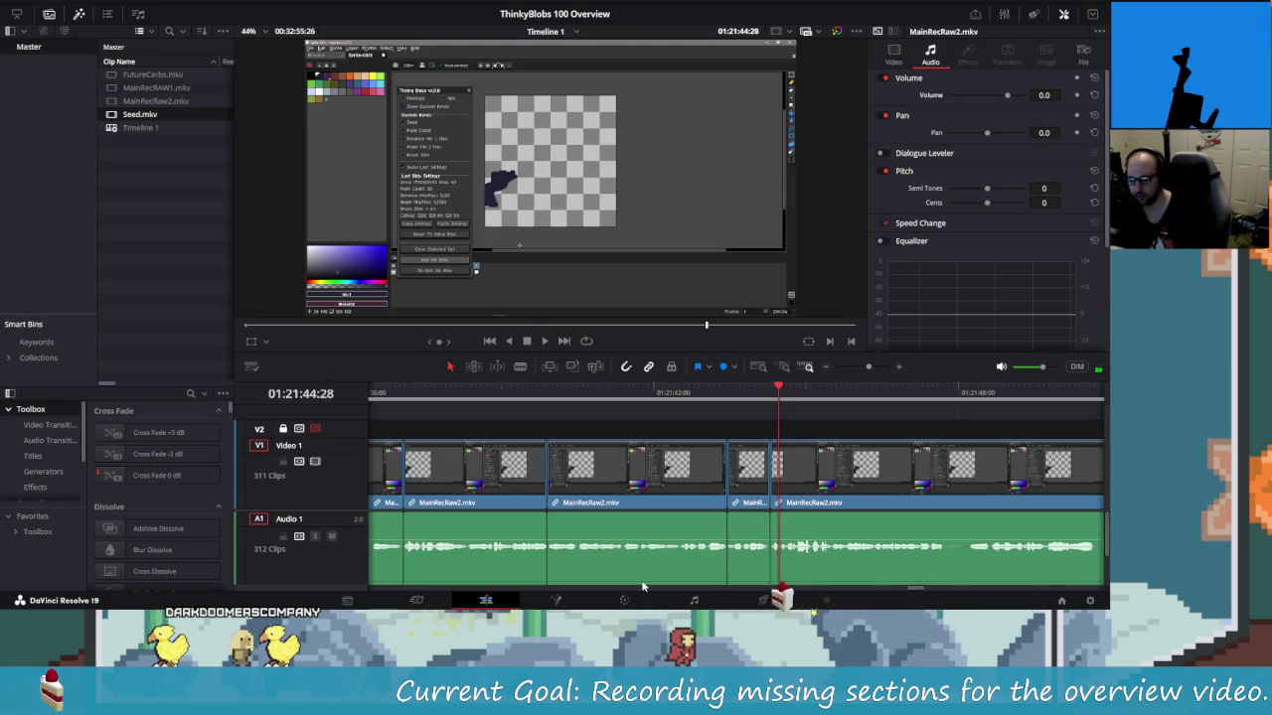
Replay from just before the cut and park the playhead at the next pause's start
key("slash")
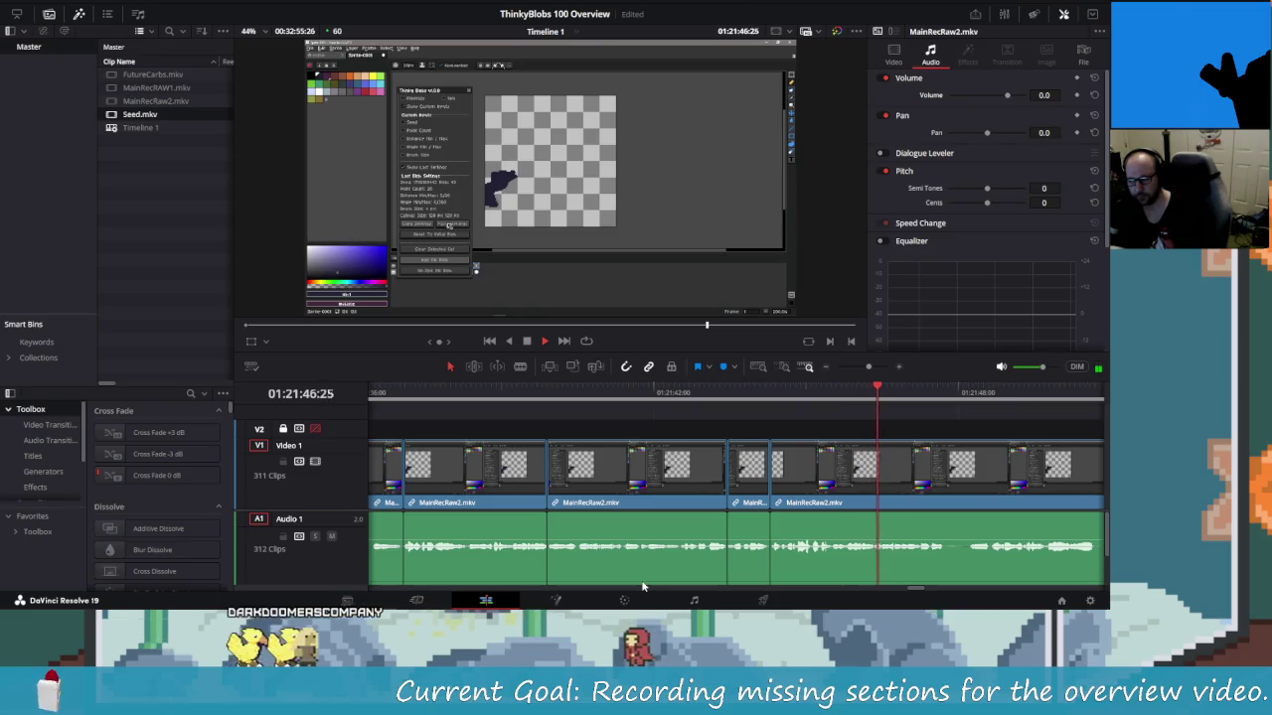
key("space")
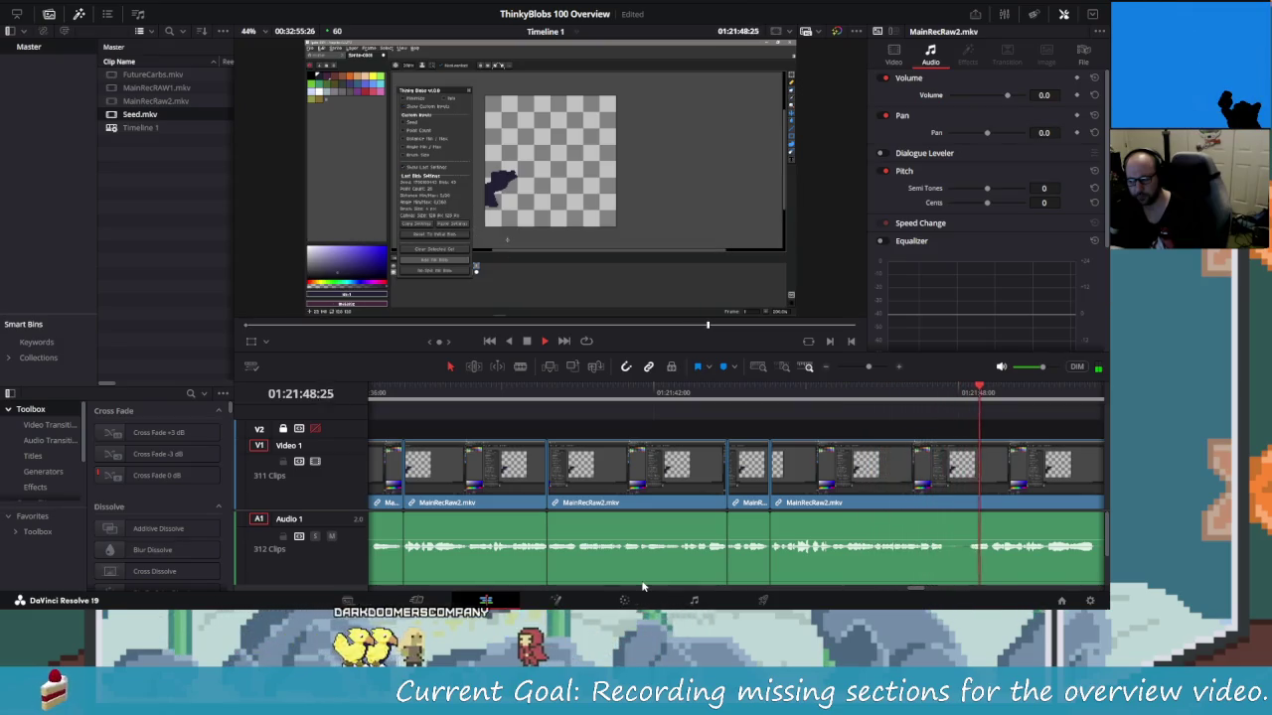
key("Left")
key("Left")
key("Left")
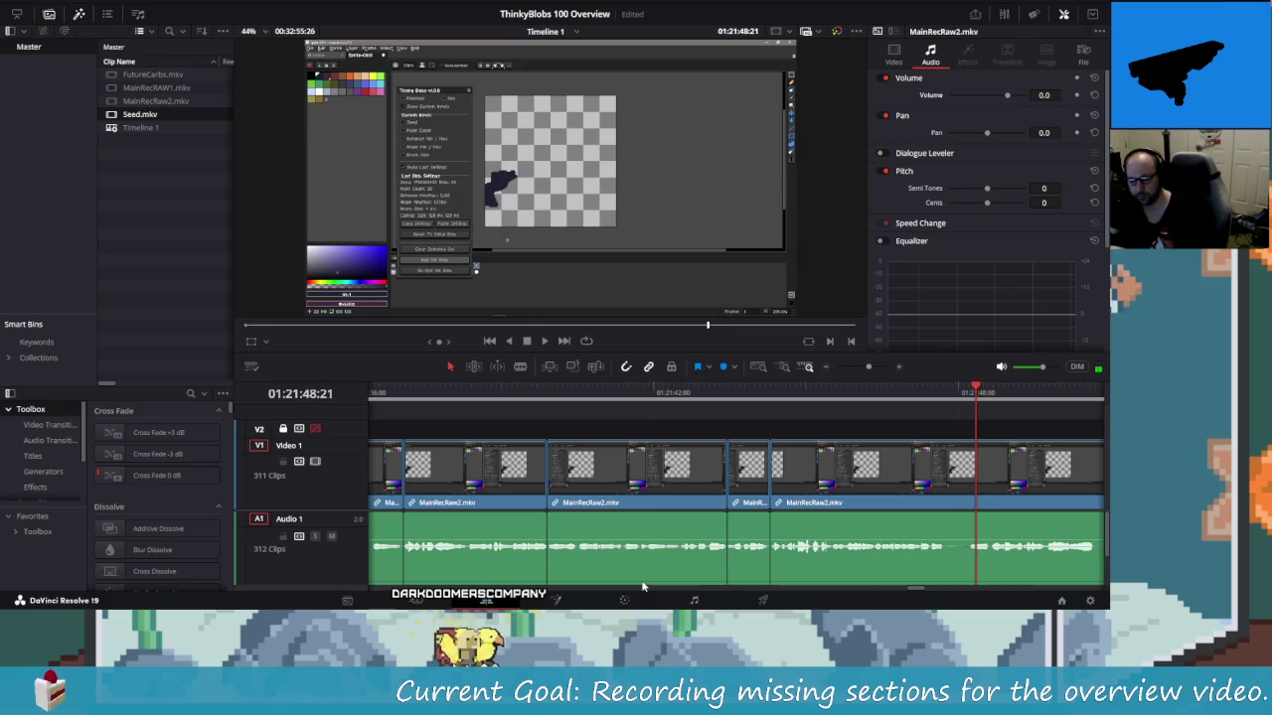
key("Left")
key("Left")
key("Left")
key("Left")
key("Left")
key("Left")
key("Left")
key("Left")
key("Left")
key("Left")
key("Left")
key("Left")
key("Left")
key("Left")
key("Left")
key("Left")
key("Left")
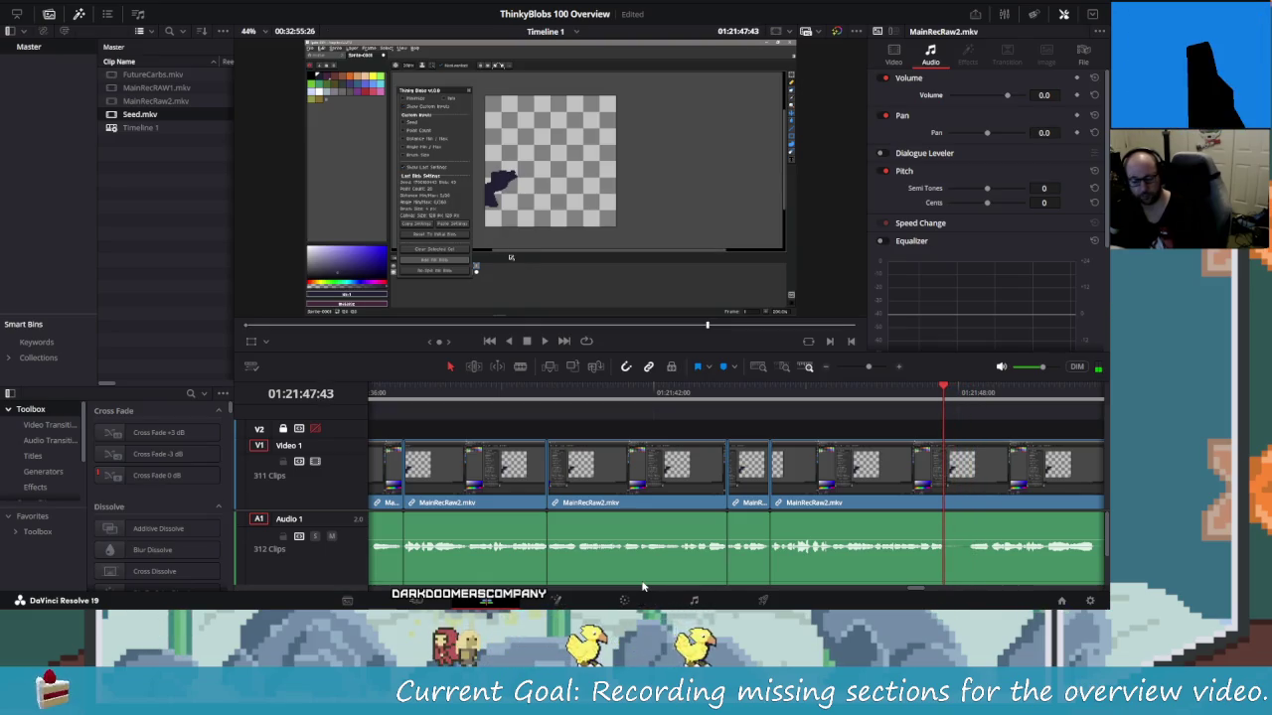
Blade both ends of the MainRecRaw2 mistake and delete the short piece, closing the gap
key("ctrl+b")
key("space")
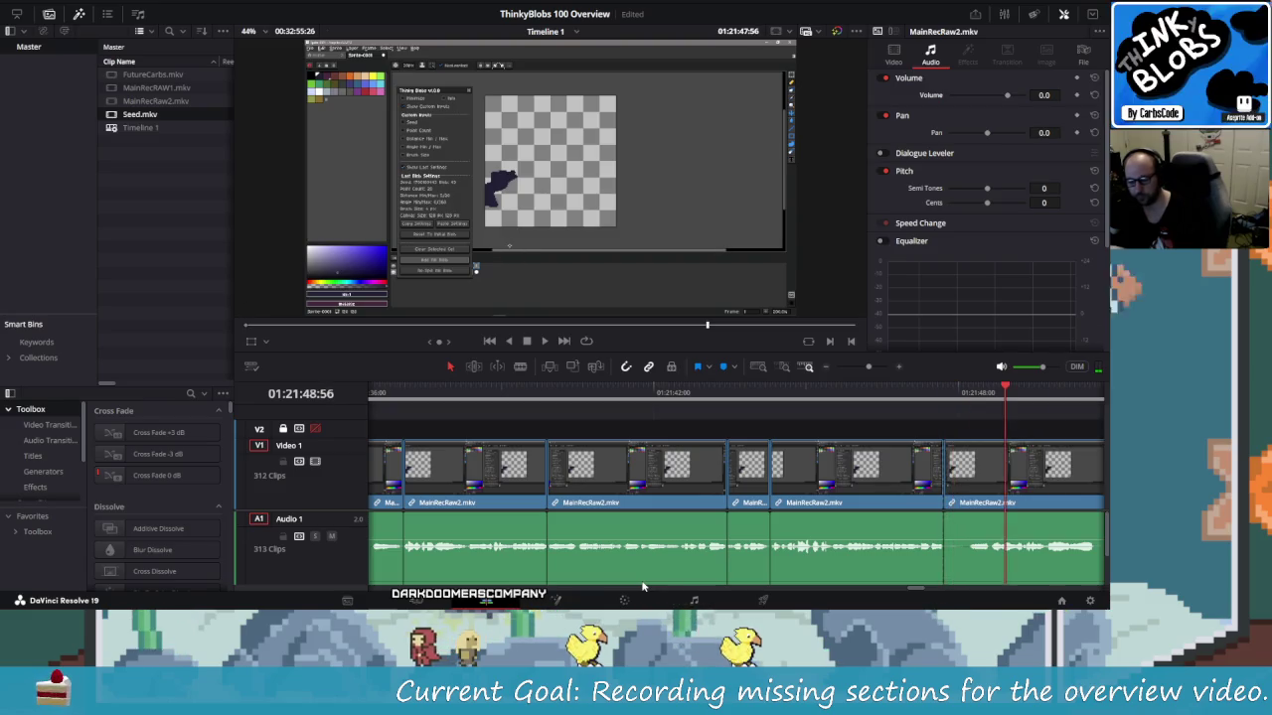
key("Left")
key("Left")
key("Left")
key("Left")
key("Left")
key("Left")
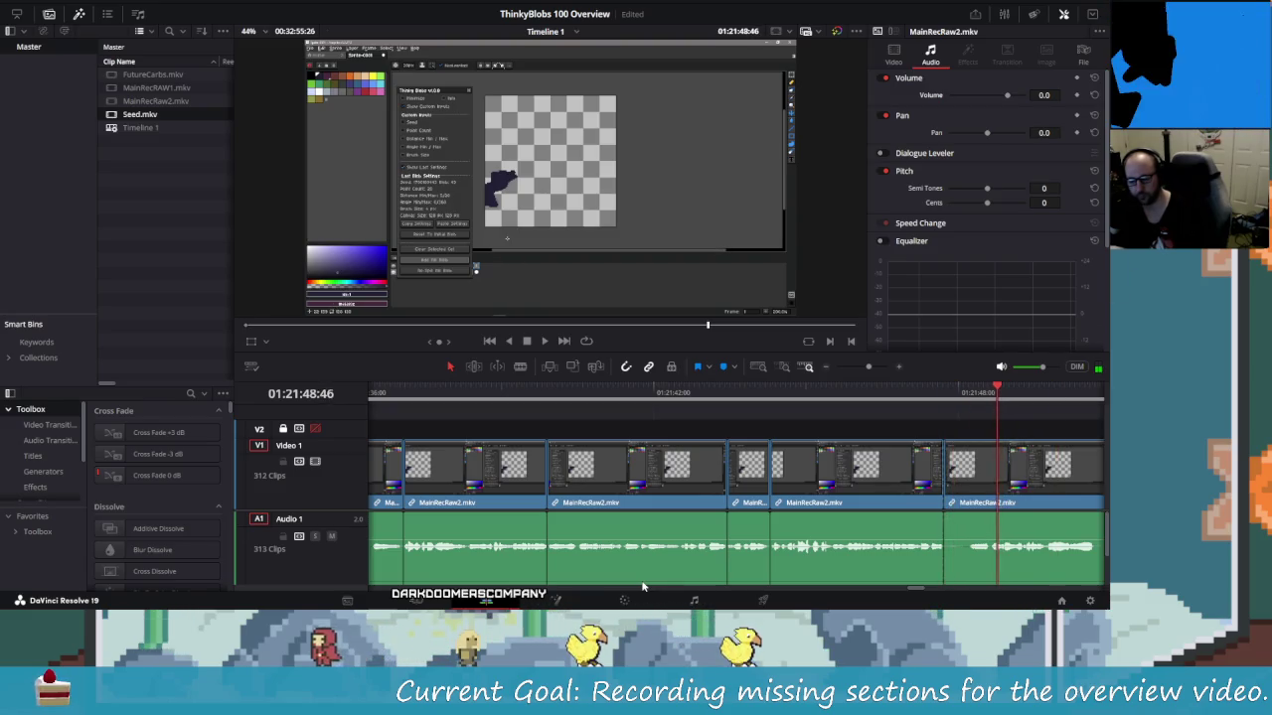
key("ctrl+b")
key("Left")
key("Left")
key("Left")
key("Left")
key("Left")
key("Left")
key("Left")
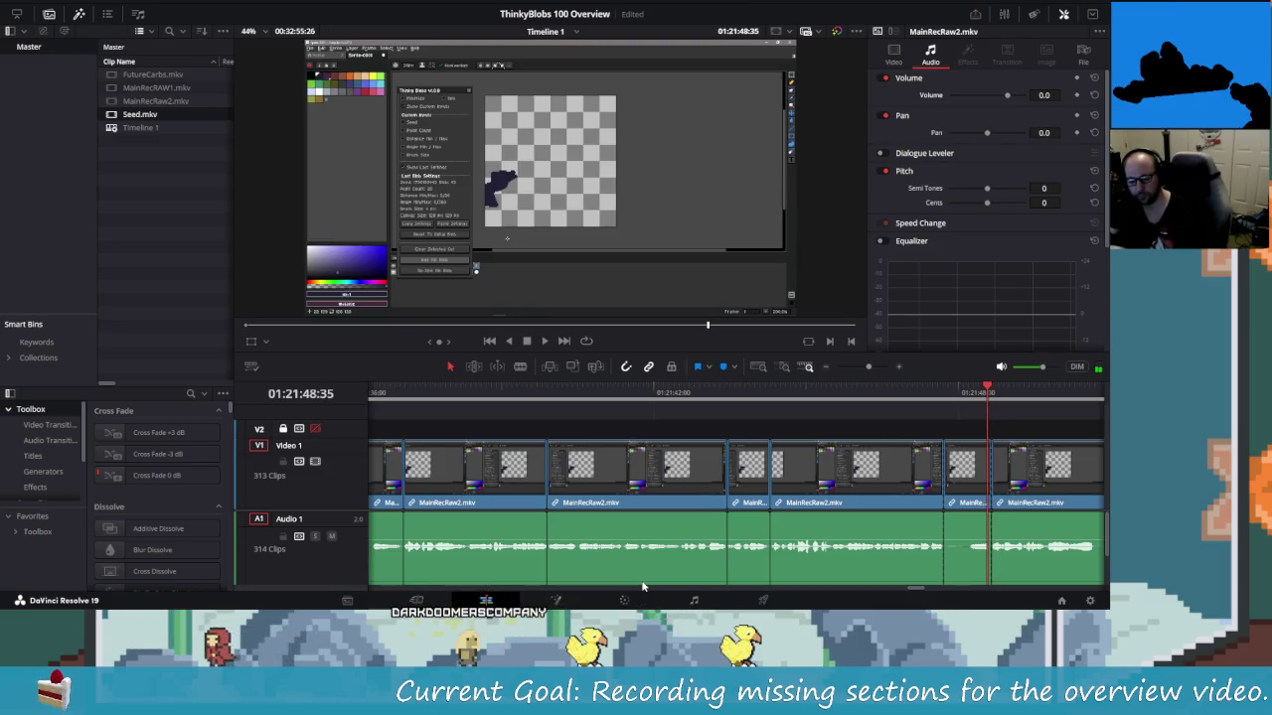
key("shift+v")
key("Delete")
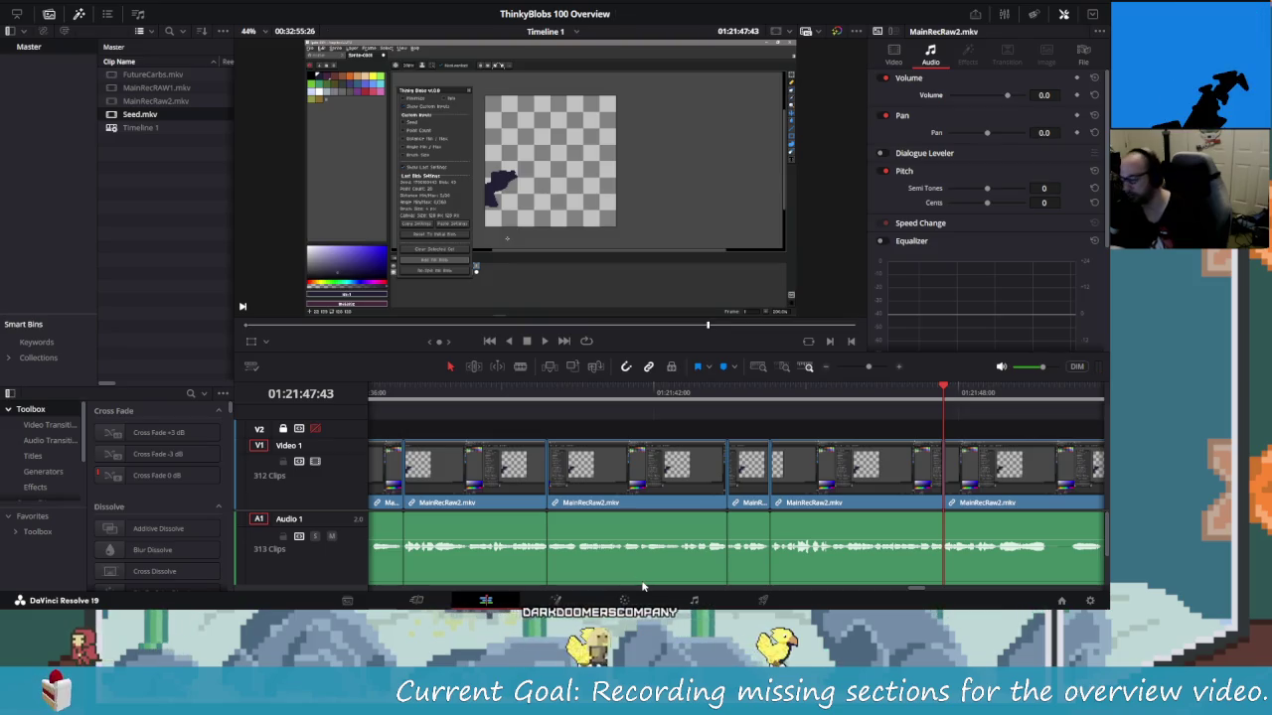
Rewatch the new cut twice and stop at the next pause
key("shift+Left")
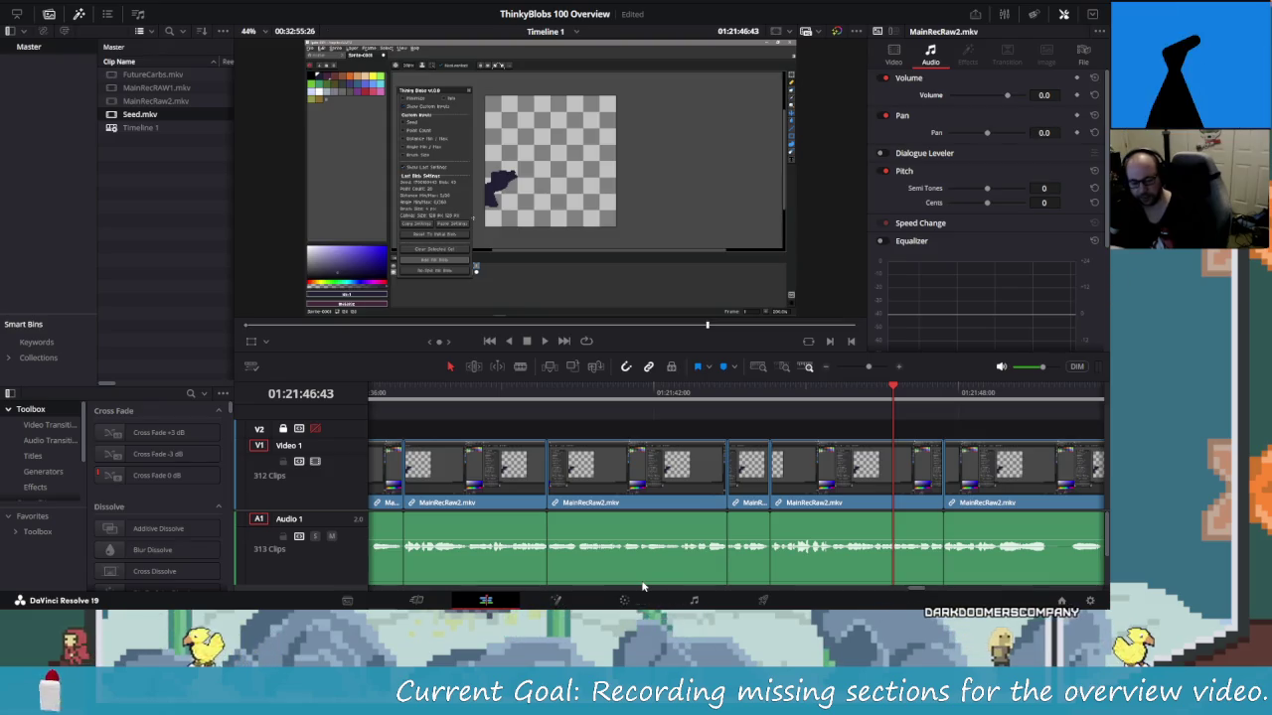
key("shift+Left")
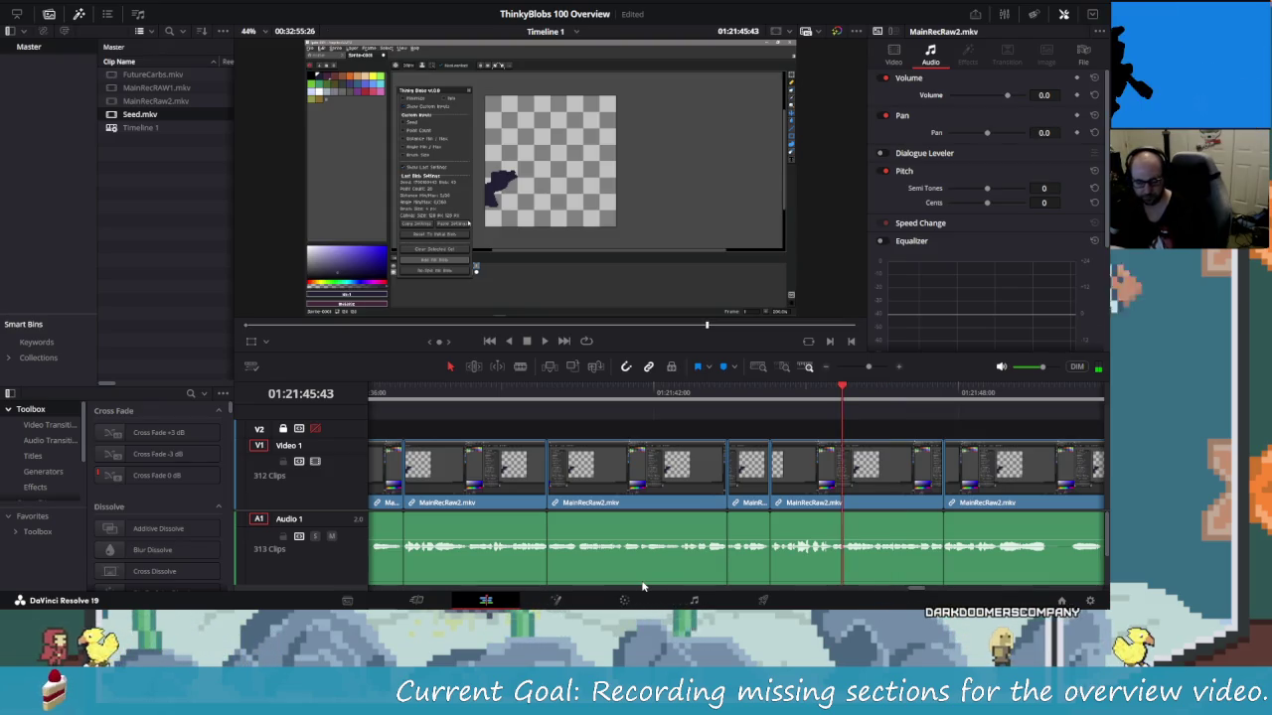
key("shift+Right")
key("space")
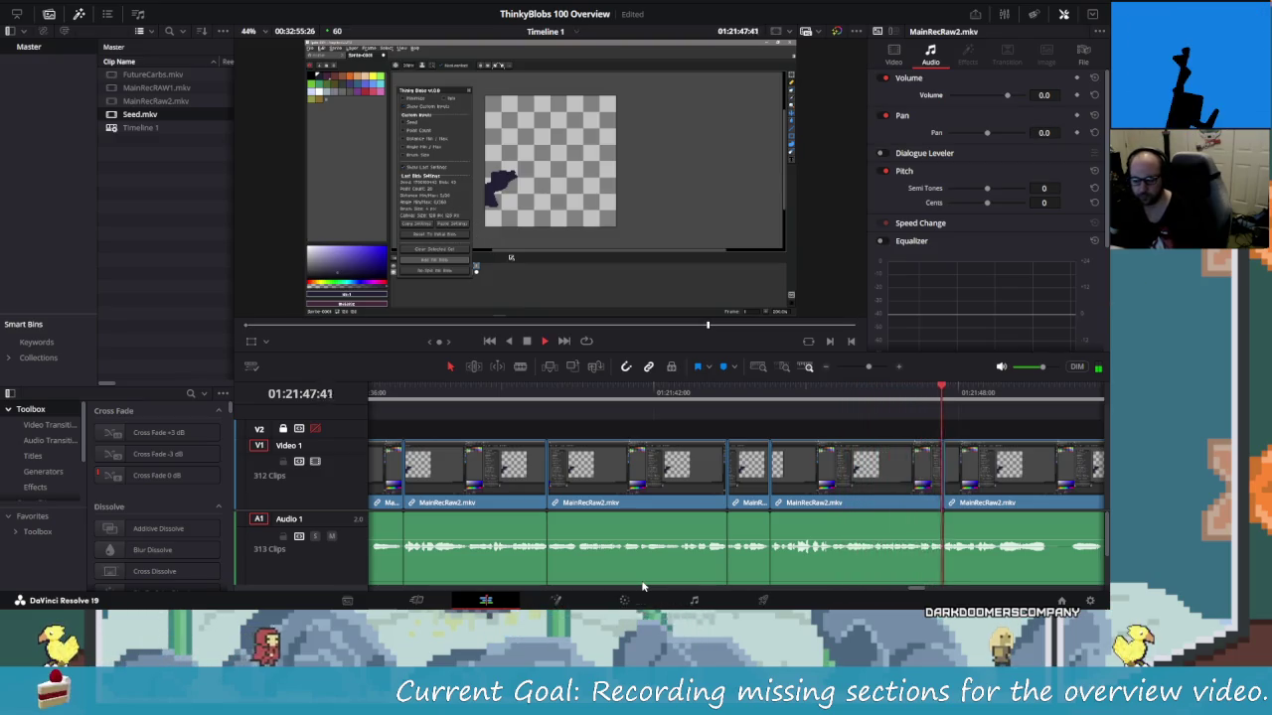
key("space")
key("shift+Left")
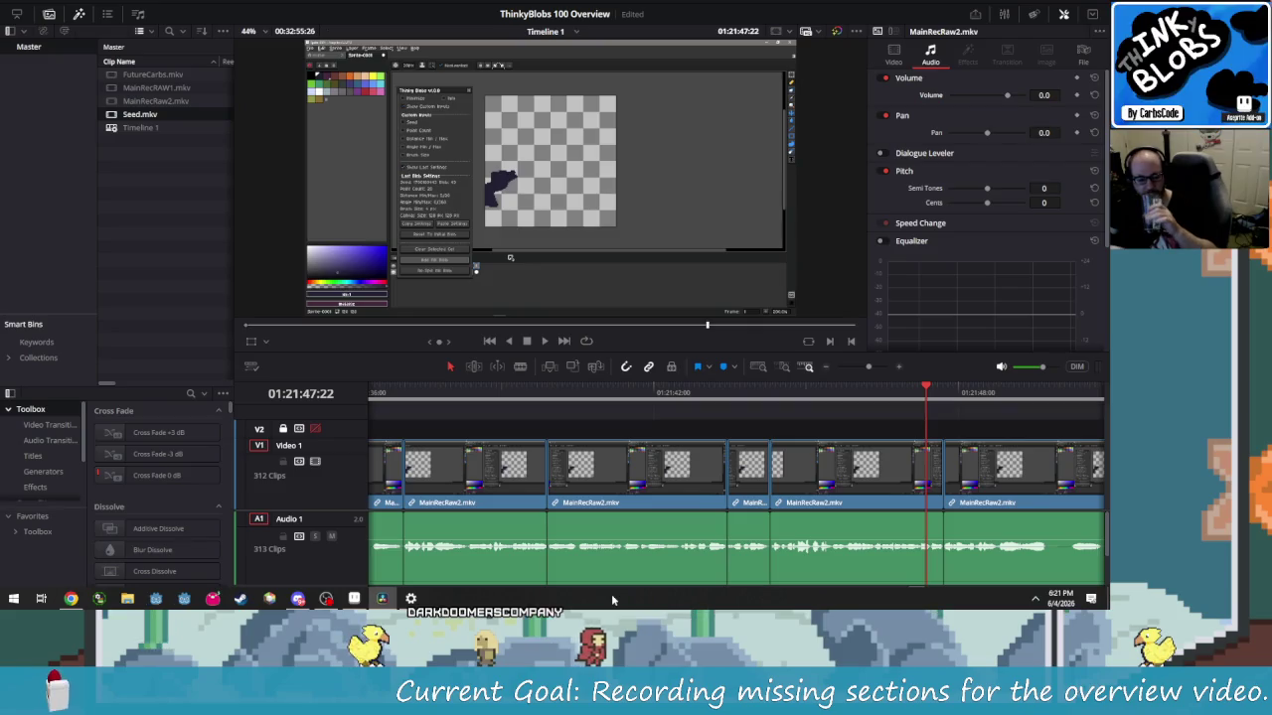
key("shift+Left")
key("space")
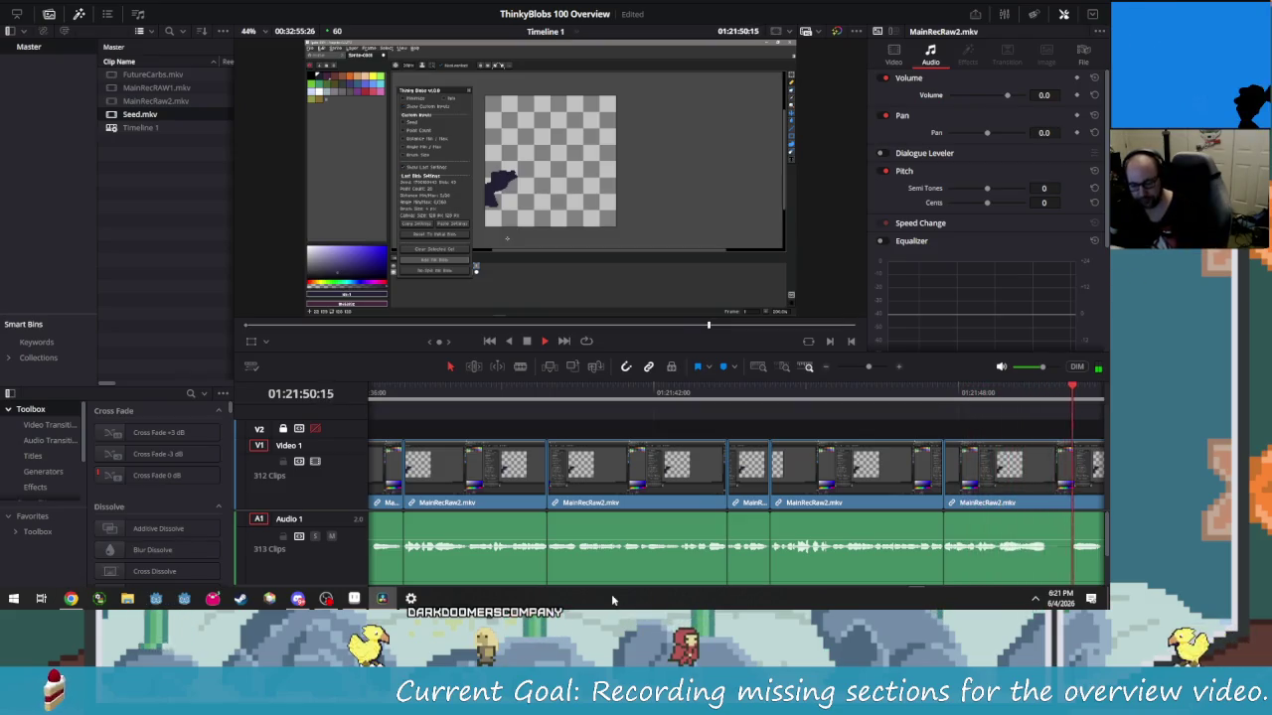
key("space")
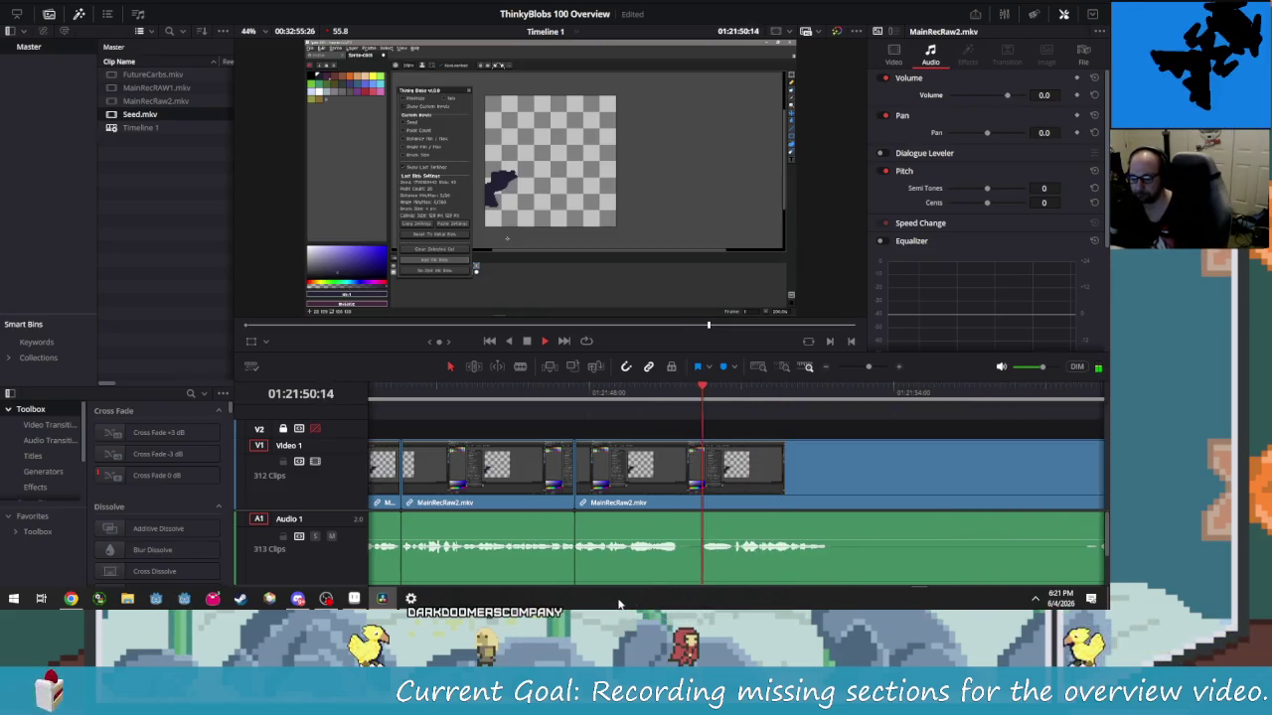
Cut the first short pause out of MainRecRaw2 and play back to check it
key("Right")
key("Right")
key("Right")
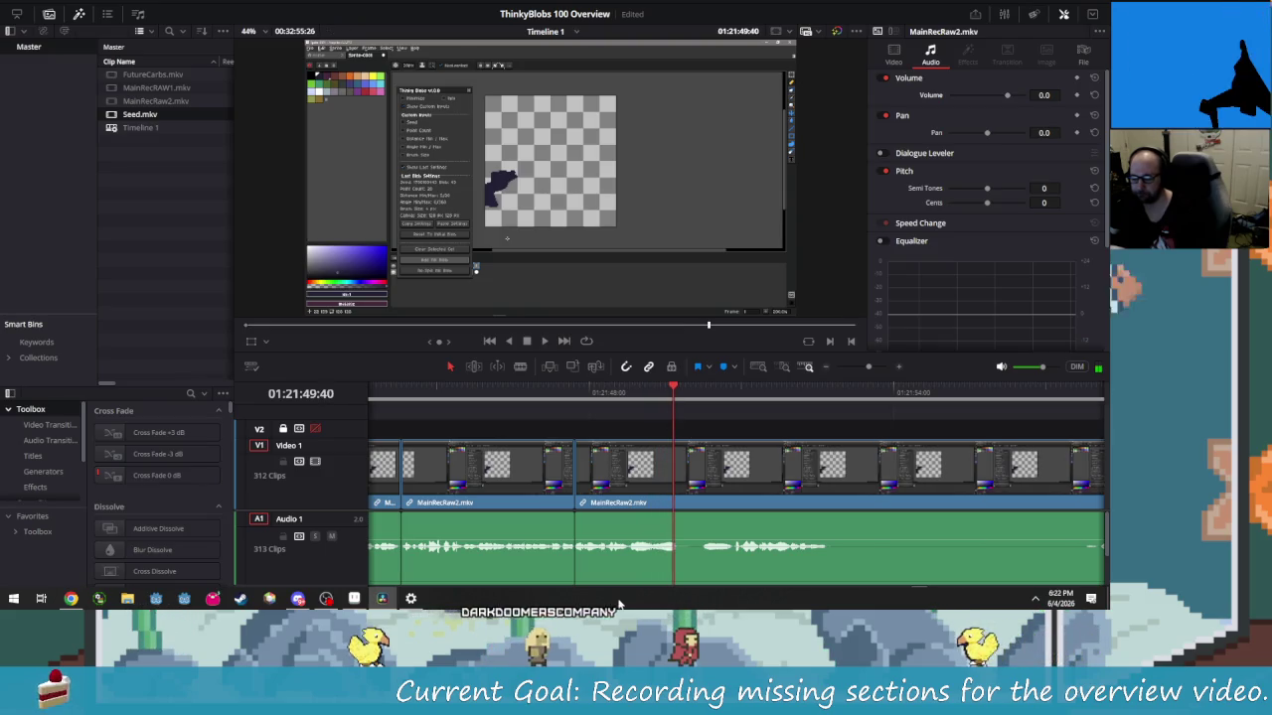
key("Right")
key("Right")
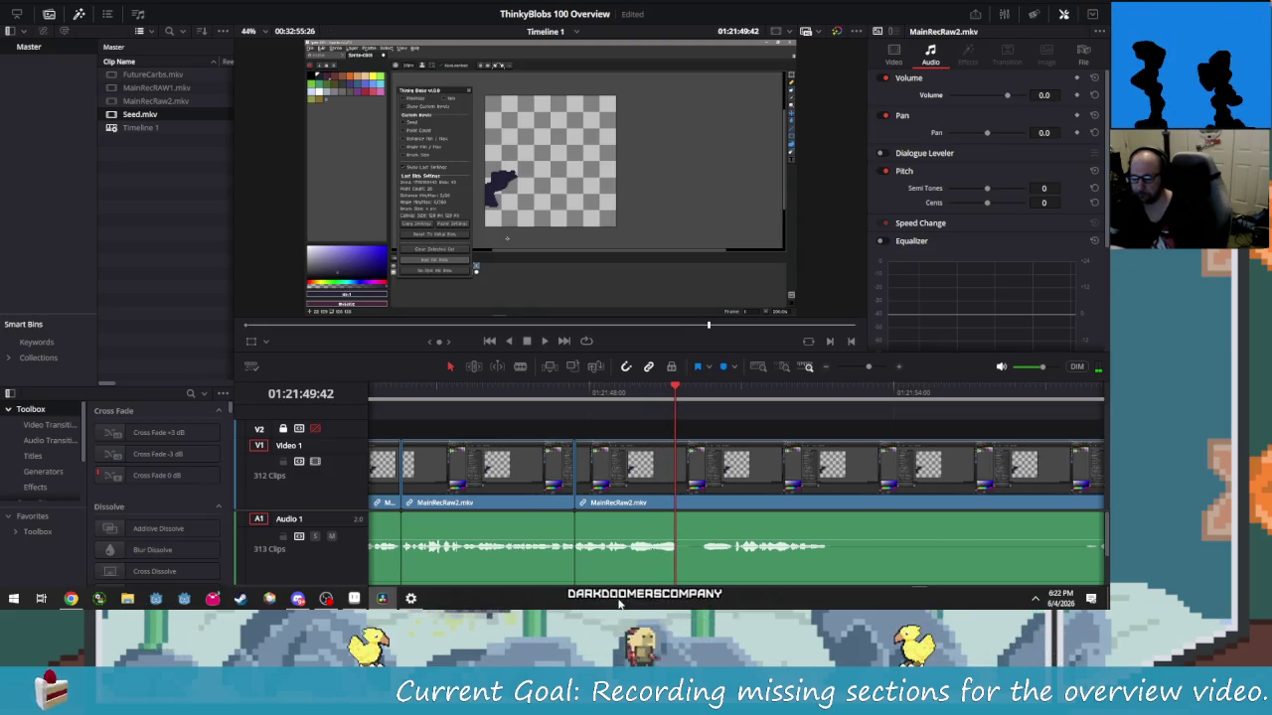
key("ctrl+b")
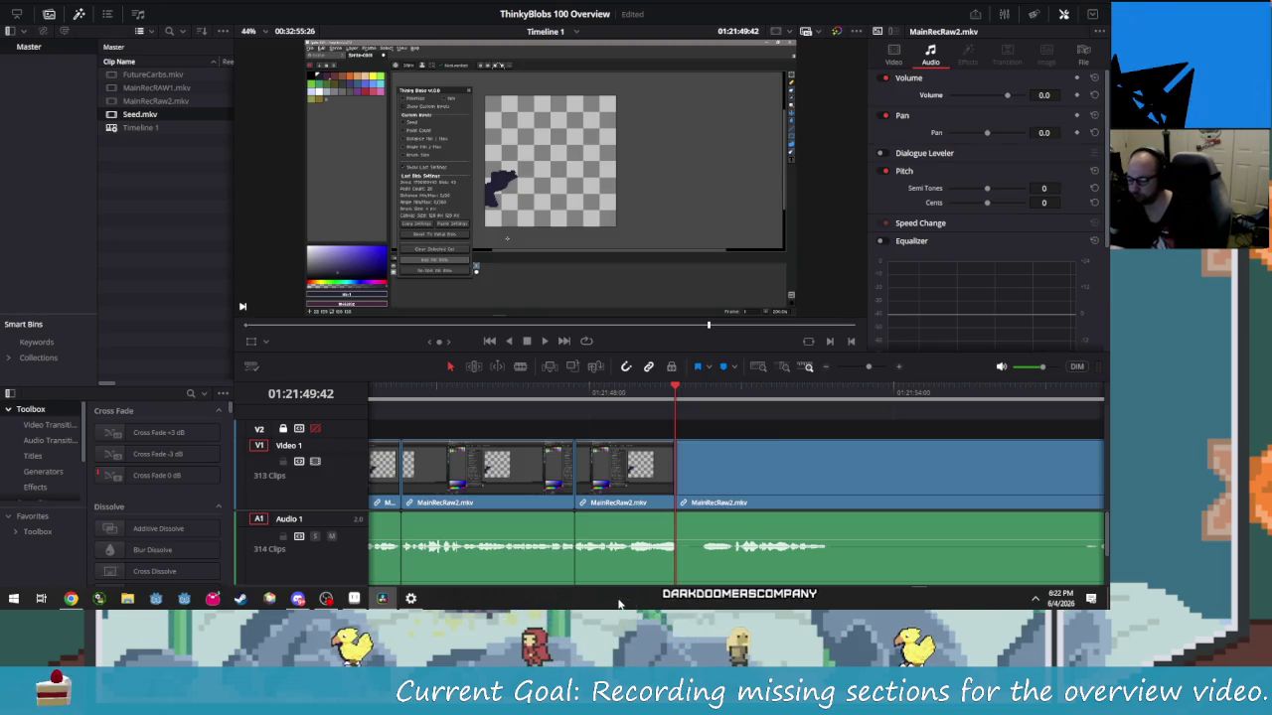
key("Right")
key("Right")
key("Right")
key("Right")
key("Right")
key("Right")
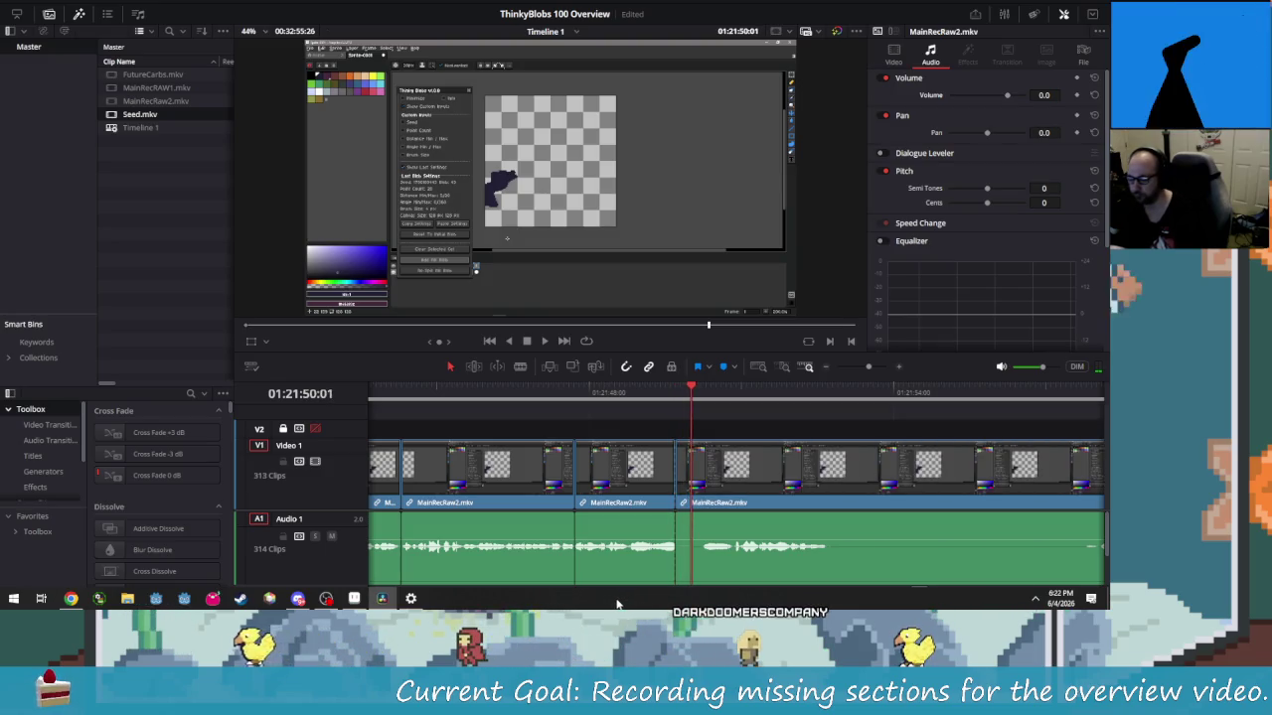
key("Right")
key("Right")
key("Right")
key("Right")
key("Right")
key("Right")
key("Right")
key("Right")
key("Right")
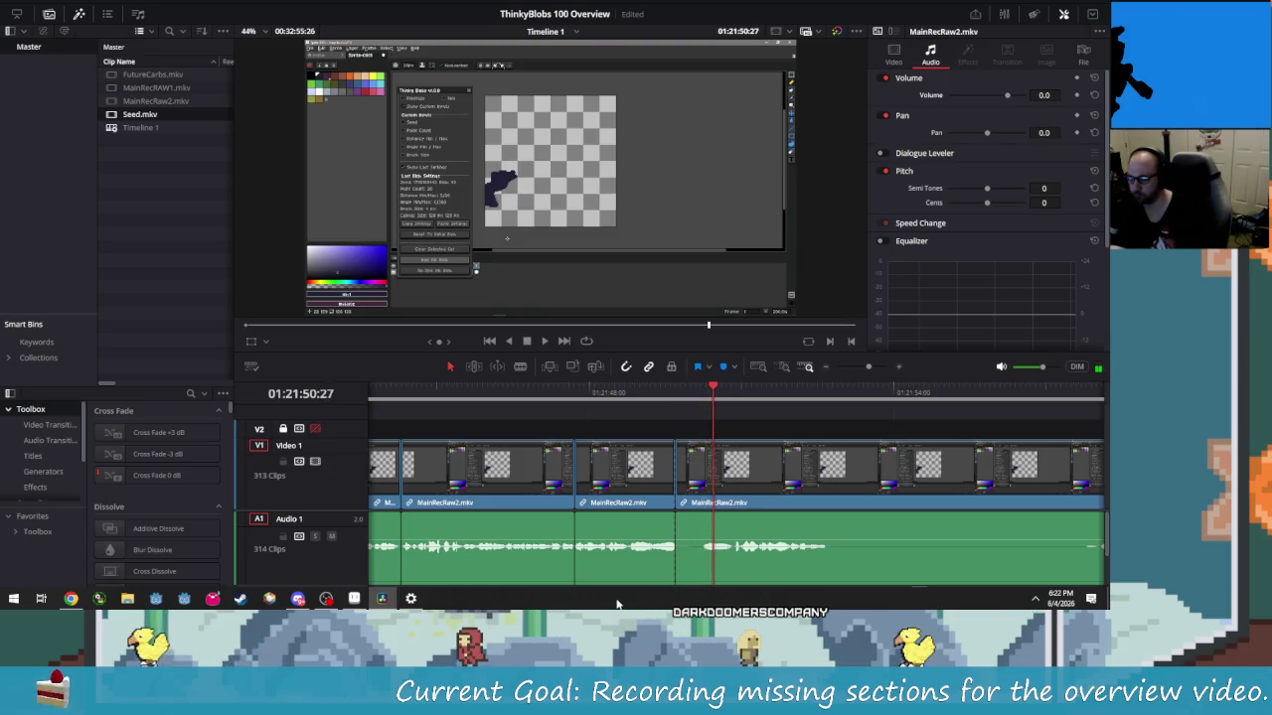
key("Right")
key("Right")
key("Right")
key("Right")
key("Right")
key("Right")
key("Right")
key("Right")
key("Right")
key("Right")
key("Left")
key("Left")
key("Right")
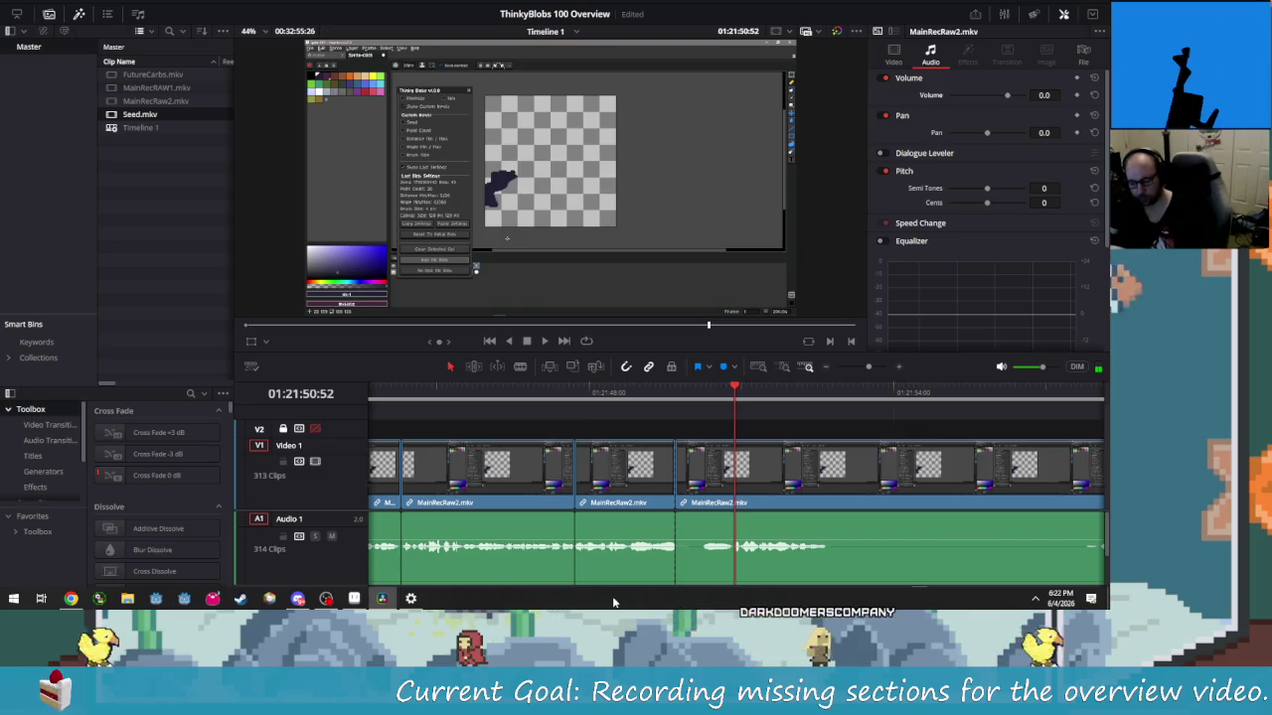
key("ctrl+b")
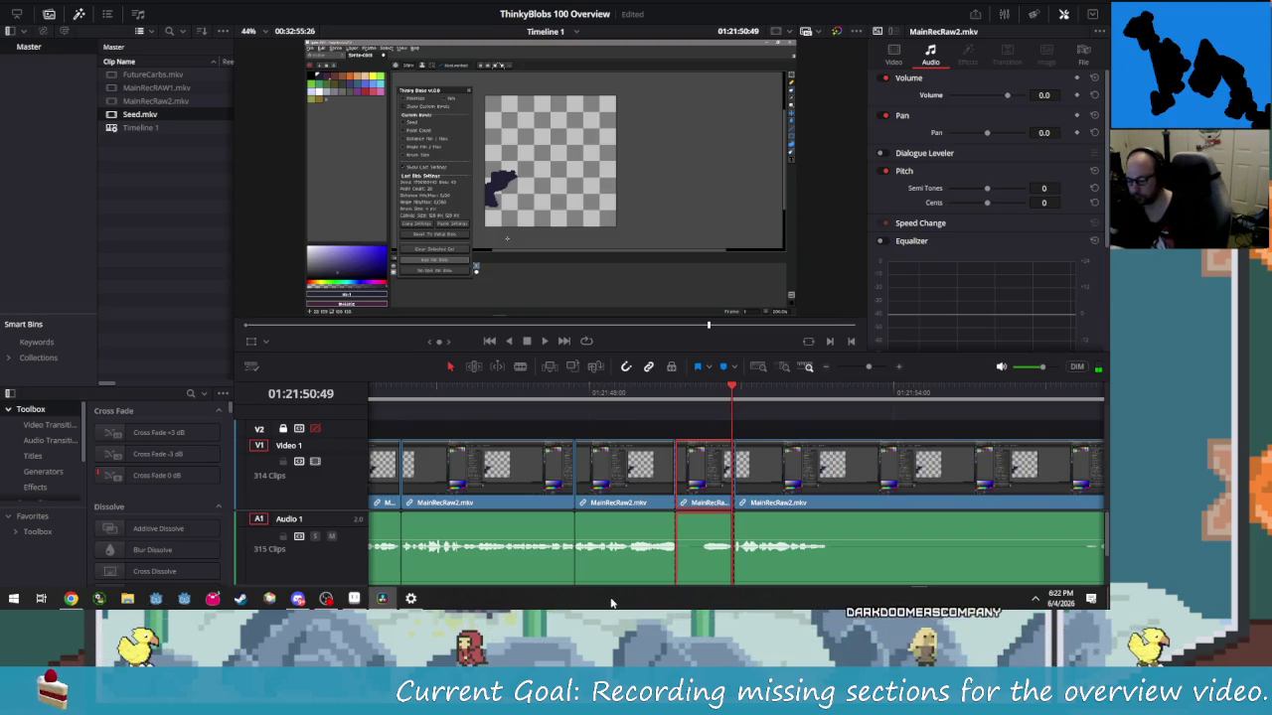
key("Delete")
key("space")
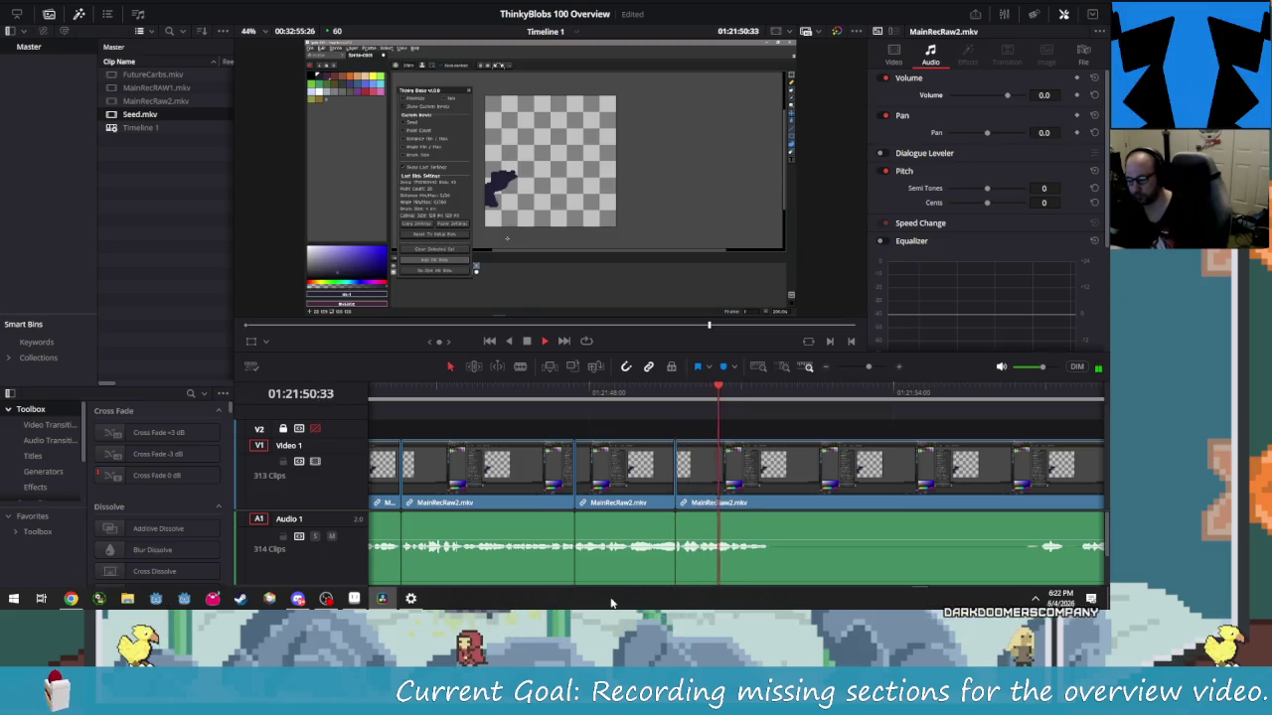
Blade and remove the next silent stretch, then replay over the cut
key("space")
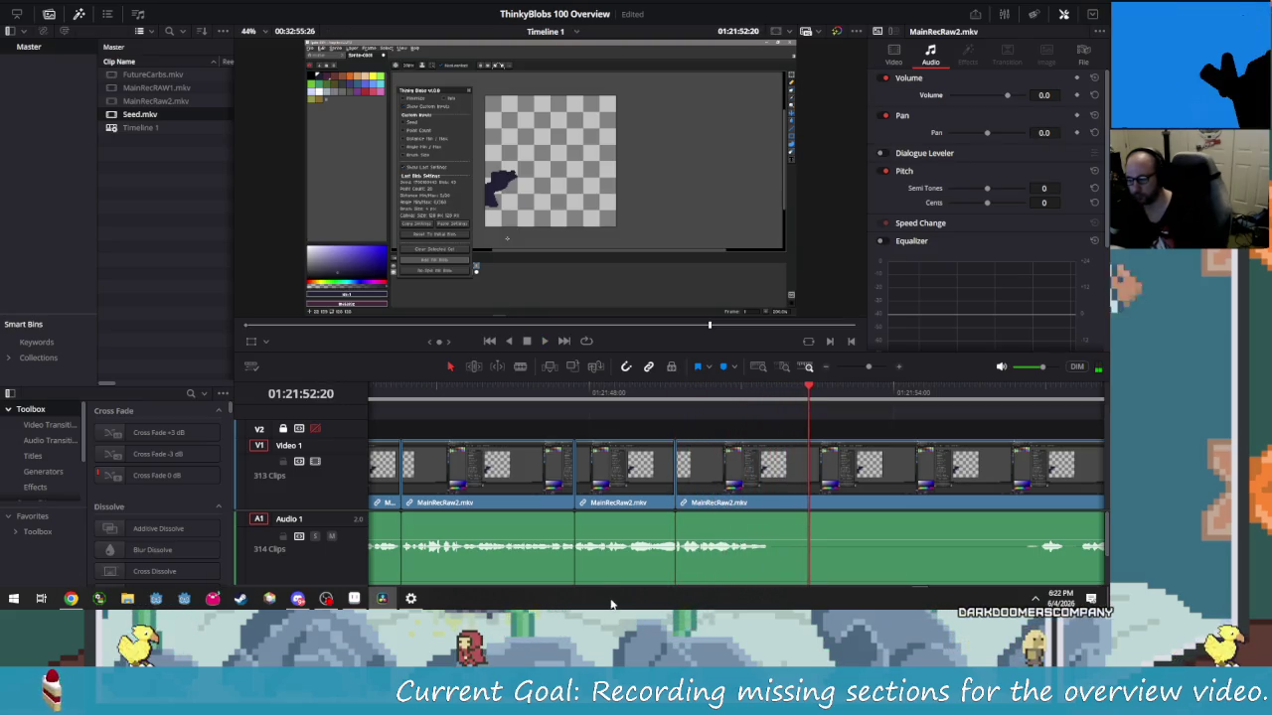
key("Left")
key("Left")
key("Left")
key("Left")
key("Left")
key("Left")
key("Left")
key("Left")
key("Left")
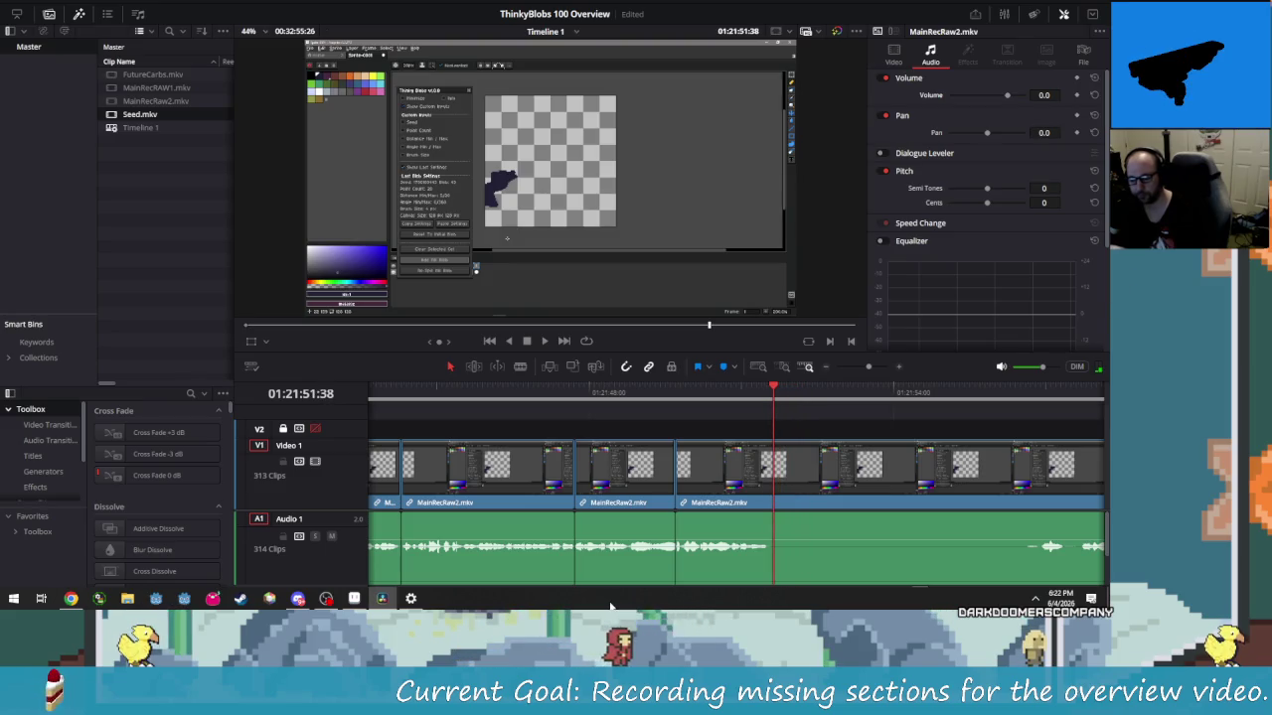
key("ctrl+b")
key("shift+Right")
key("shift+Right")
key("shift+Right")
key("shift+Right")
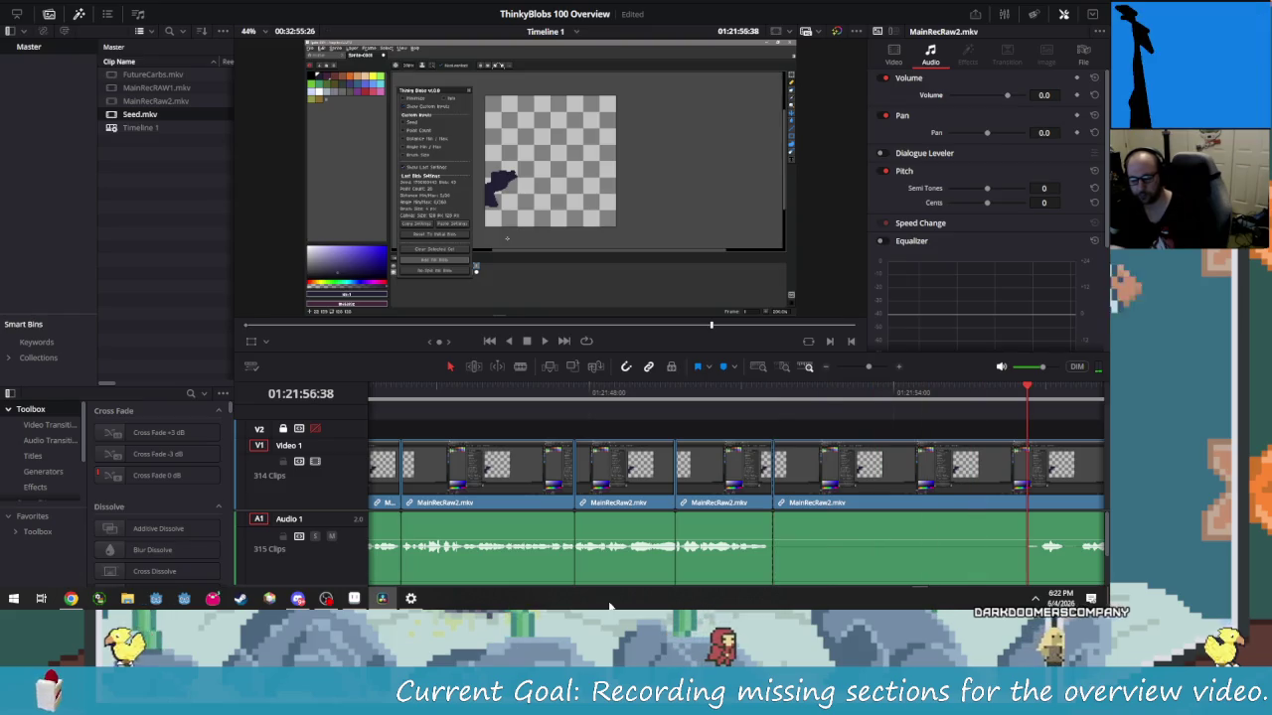
key("Left")
key("Left")
key("Left")
key("ctrl+b")
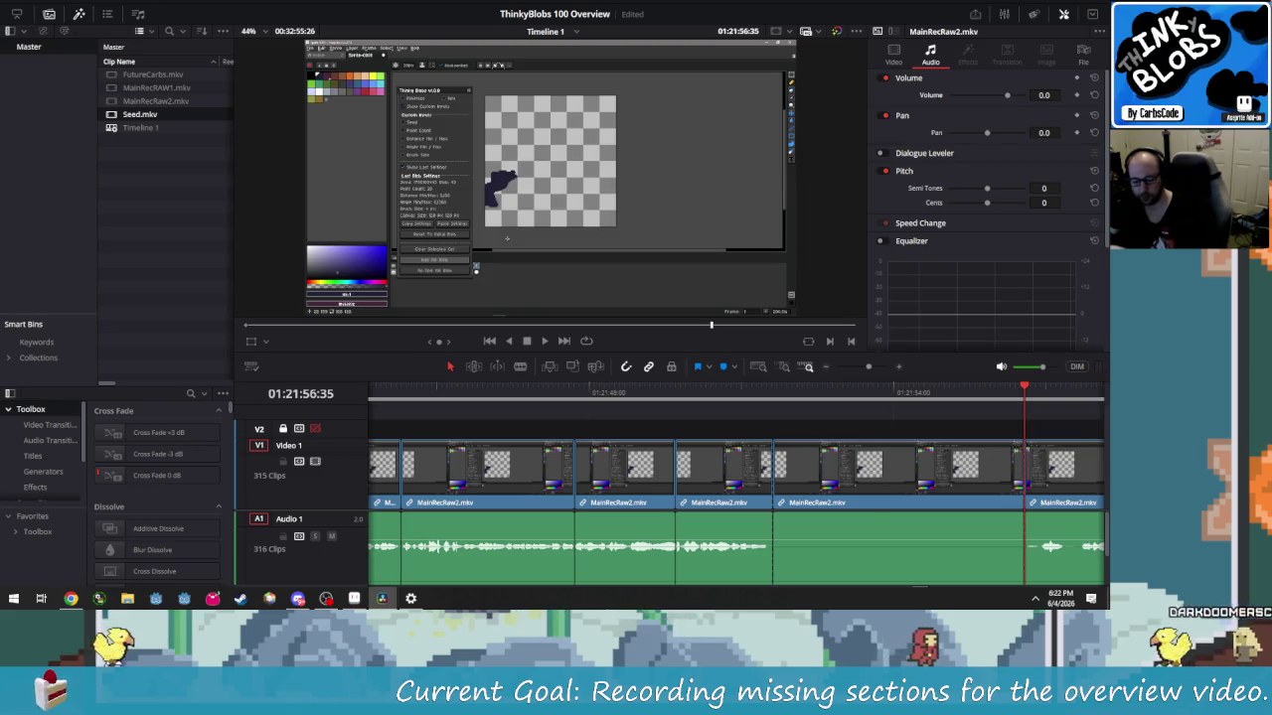
key("Delete")
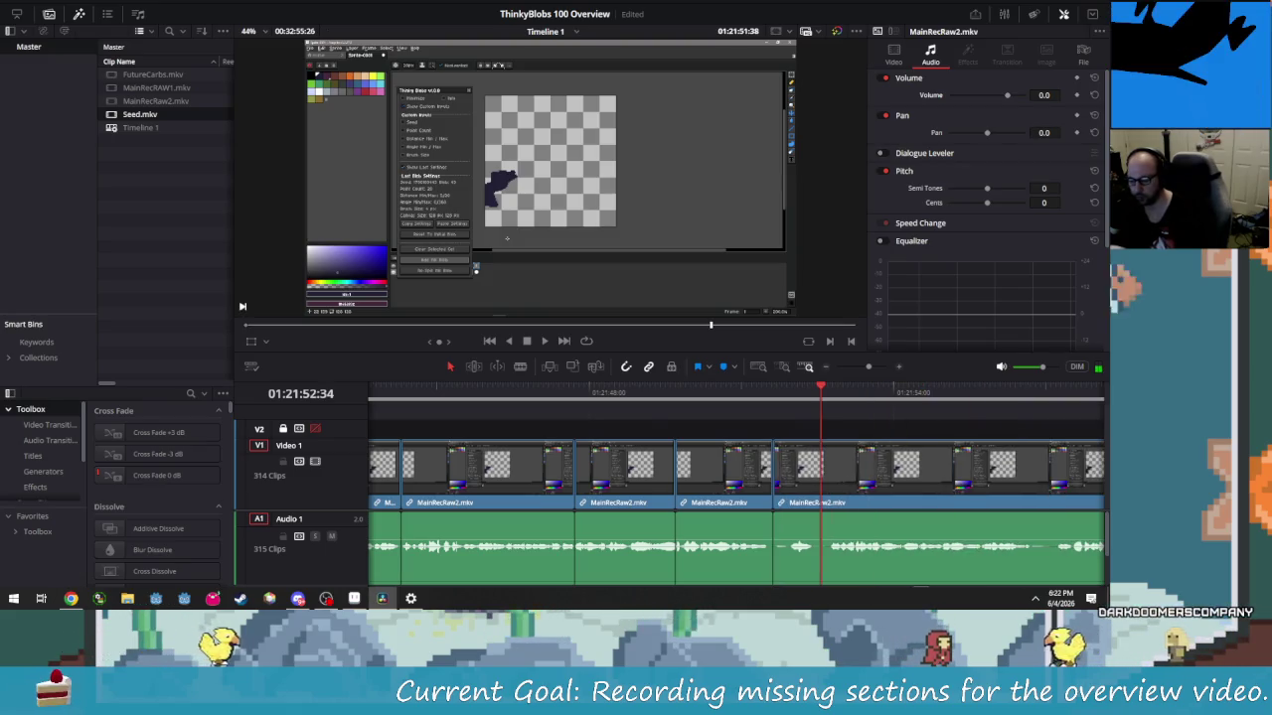
key("shift+Left")
key("shift+Left")
key("shift+Left")
key("shift+Left")
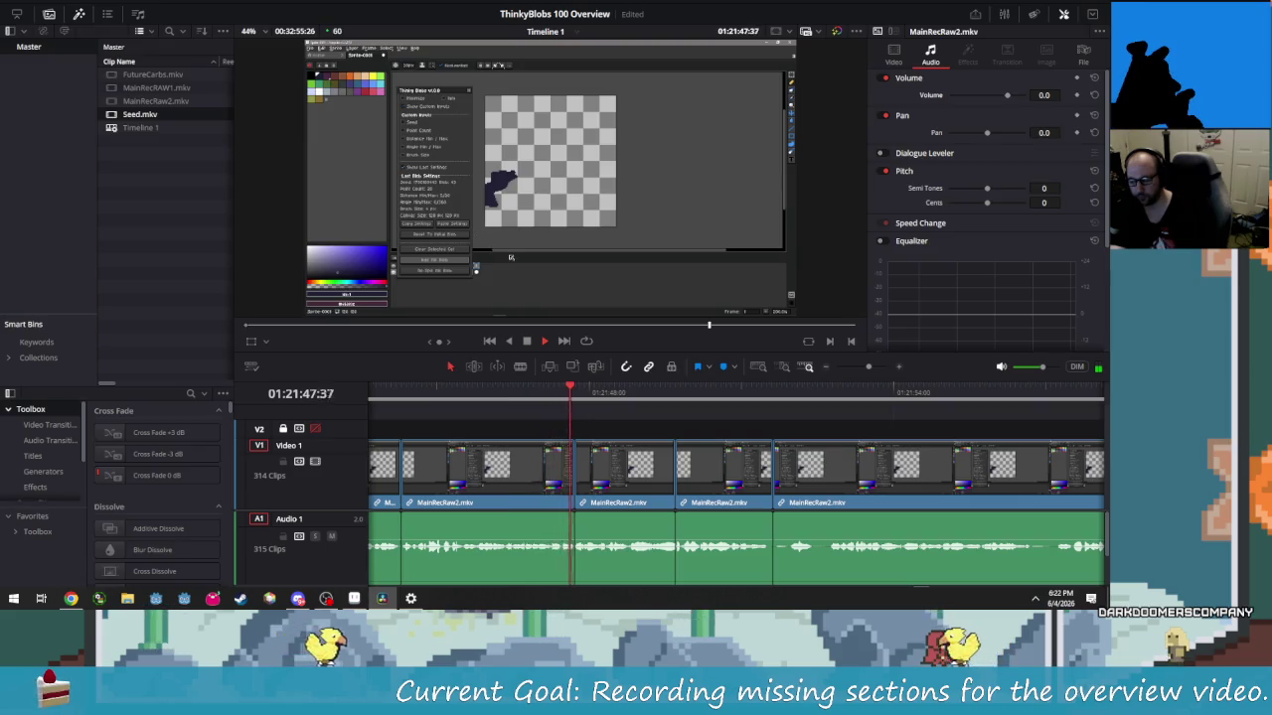
key("space")
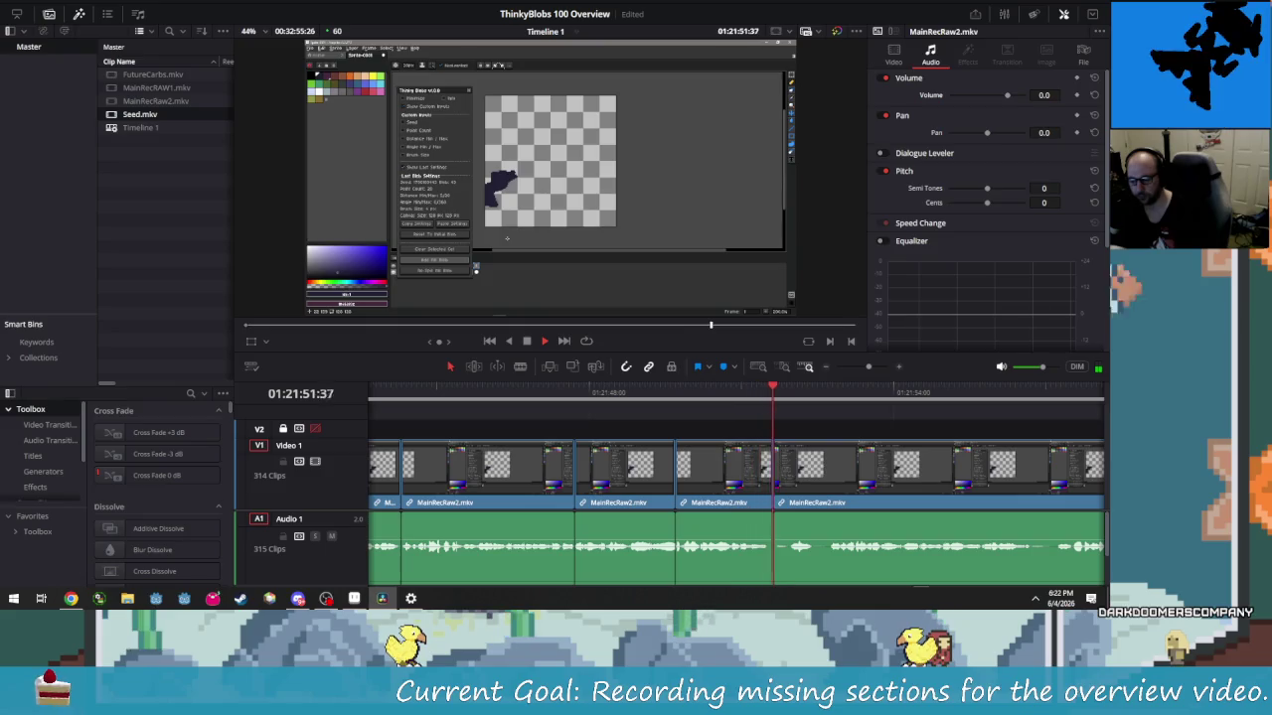
Scrub back to find another pause, cut at its end and delete it
key("j")
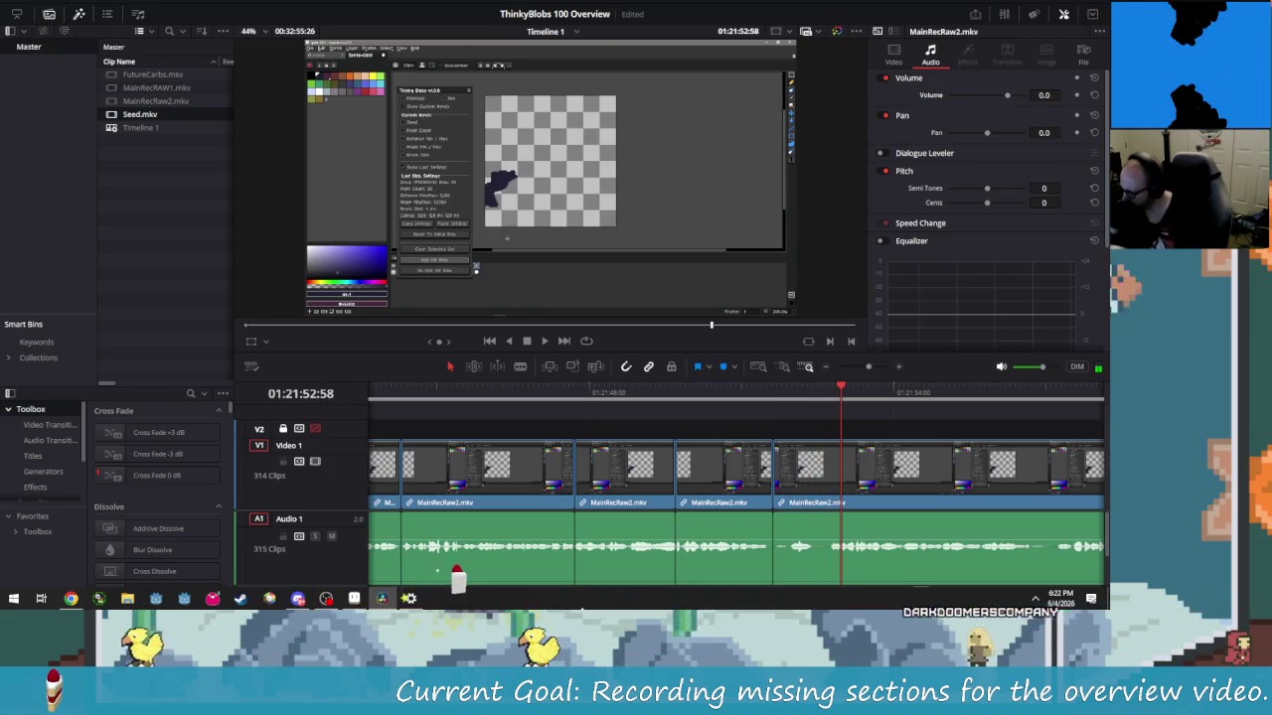
key("space")
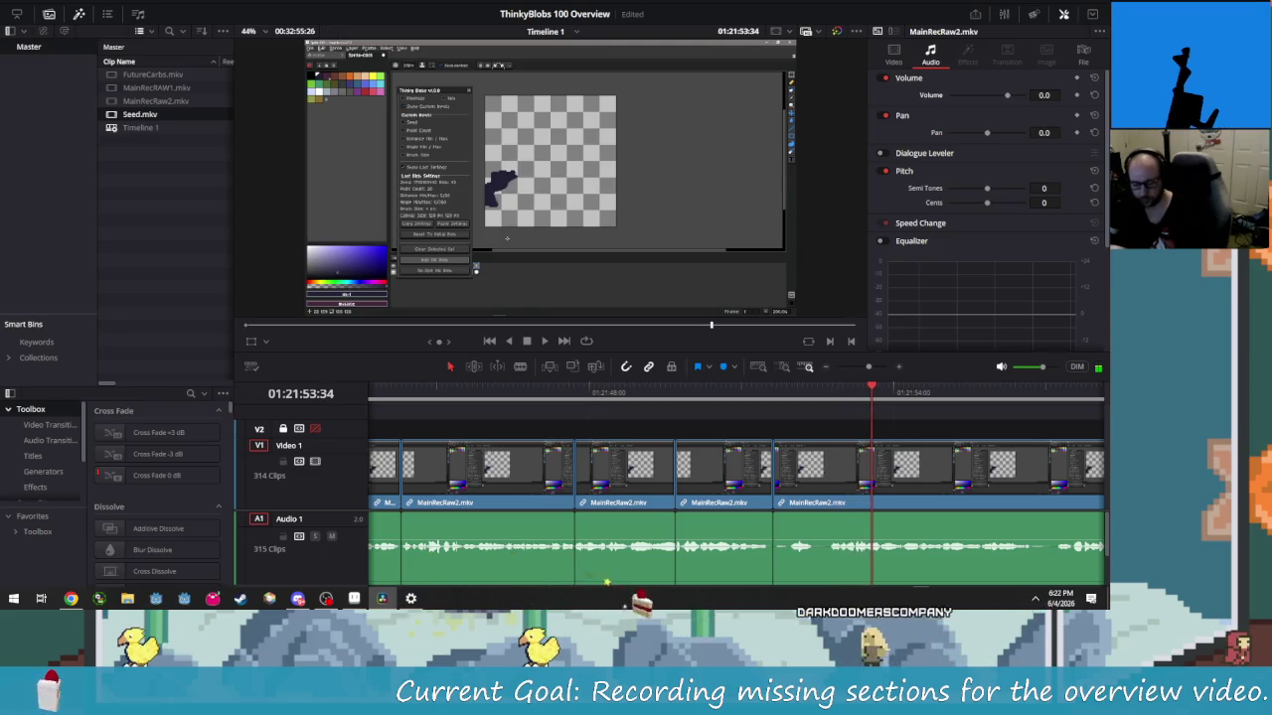
key("shift+Left")
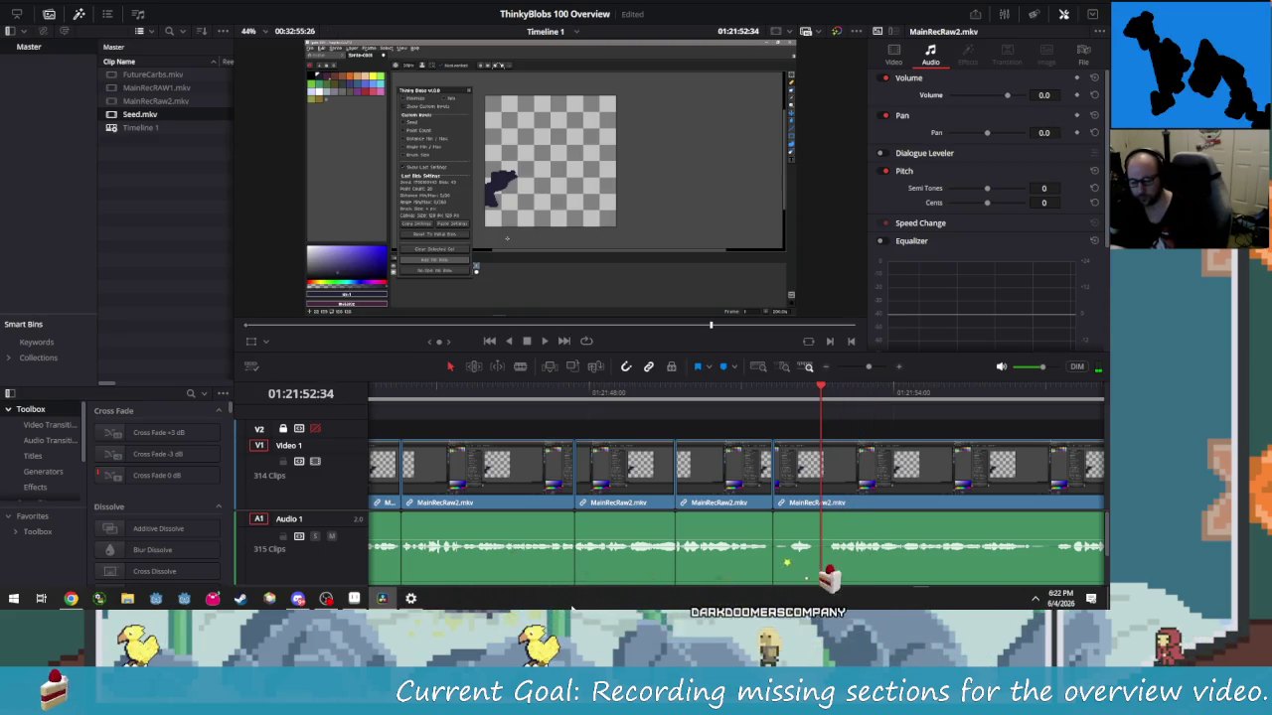
key("space")
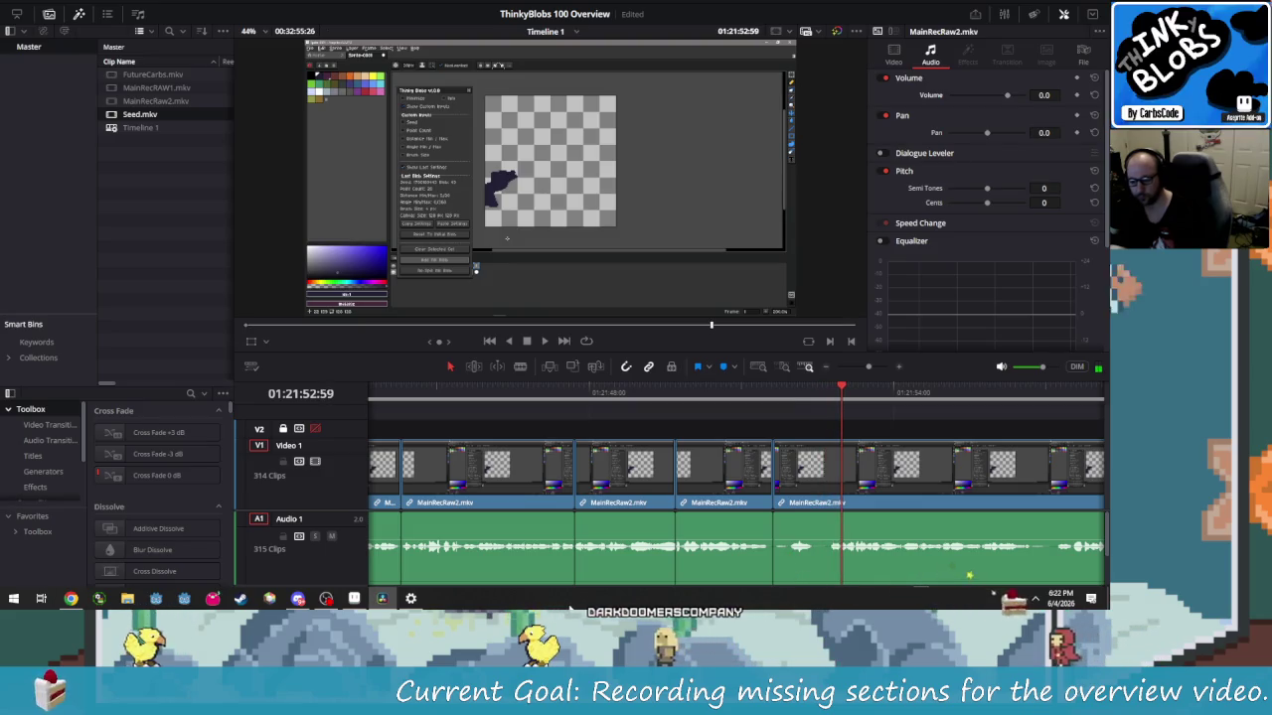
key("Left")
key("Left")
key("ctrl+b")
key("Left")
key("Left")
key("Left")
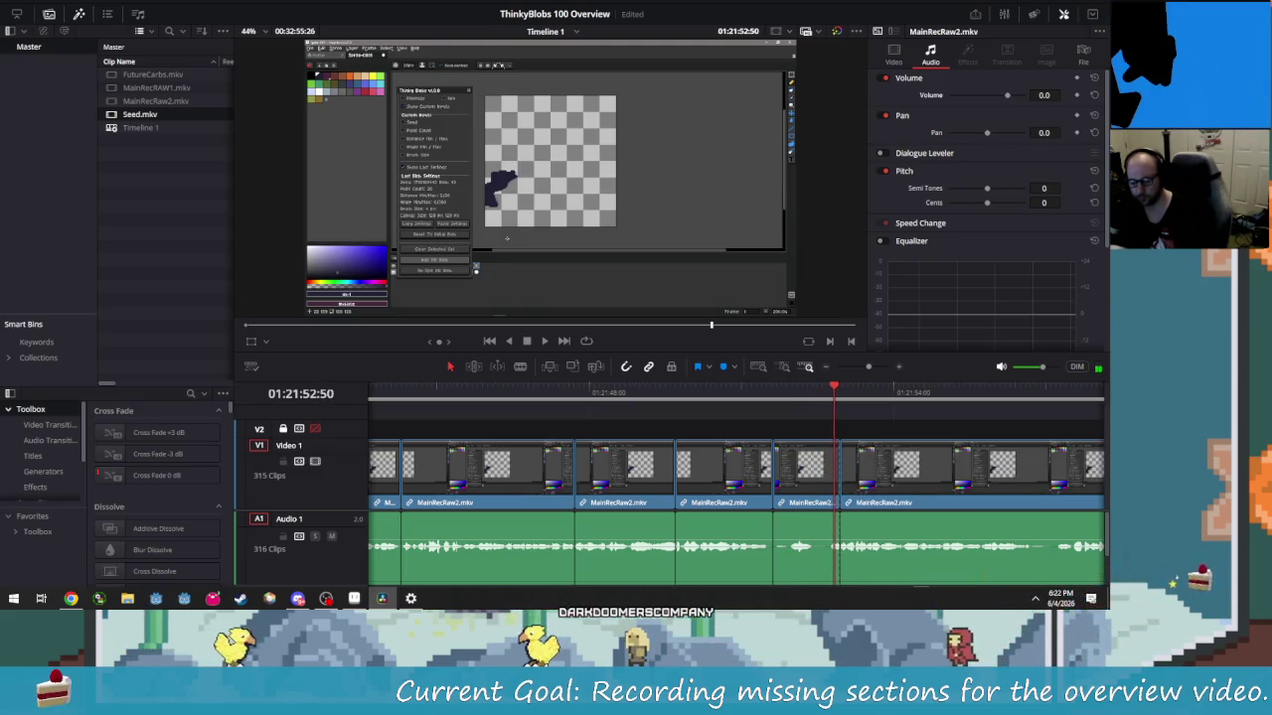
key("Delete")
key("shift+Left")
key("shift+Left")
key("shift+Left")
key("space")
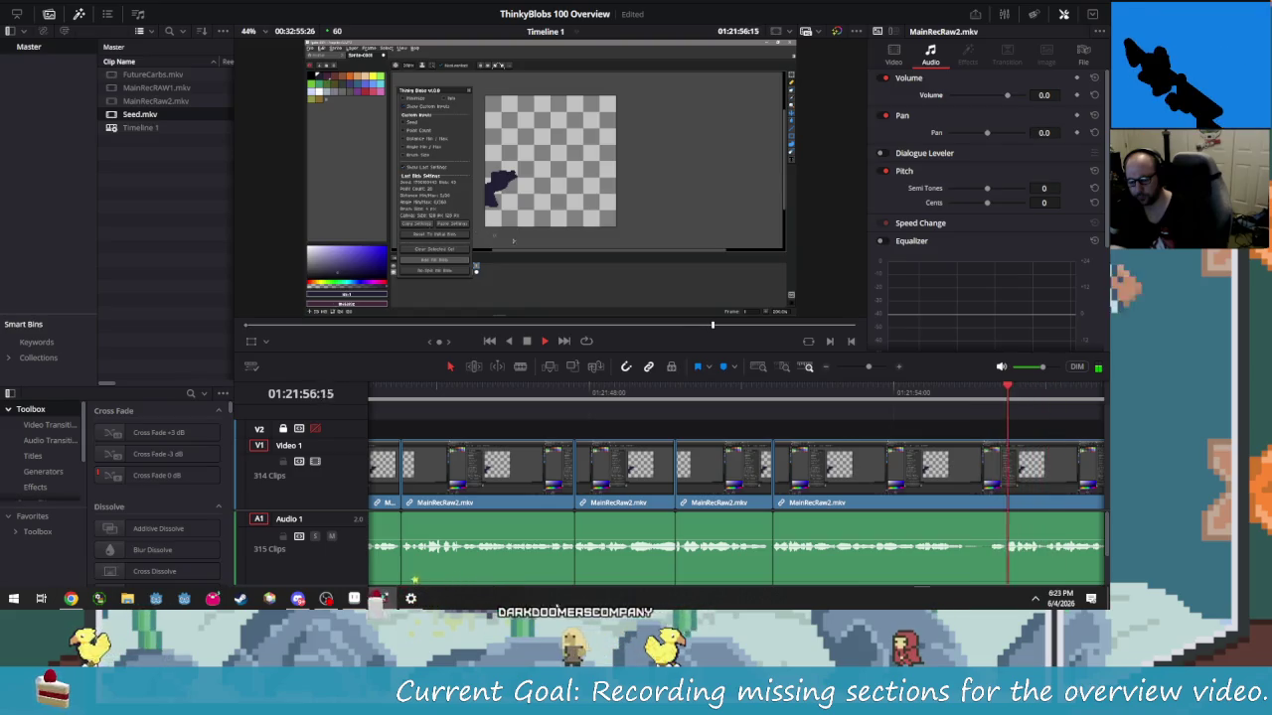
Split off and remove another part of the last MainRecRaw2 clip
key("ctrl+b")
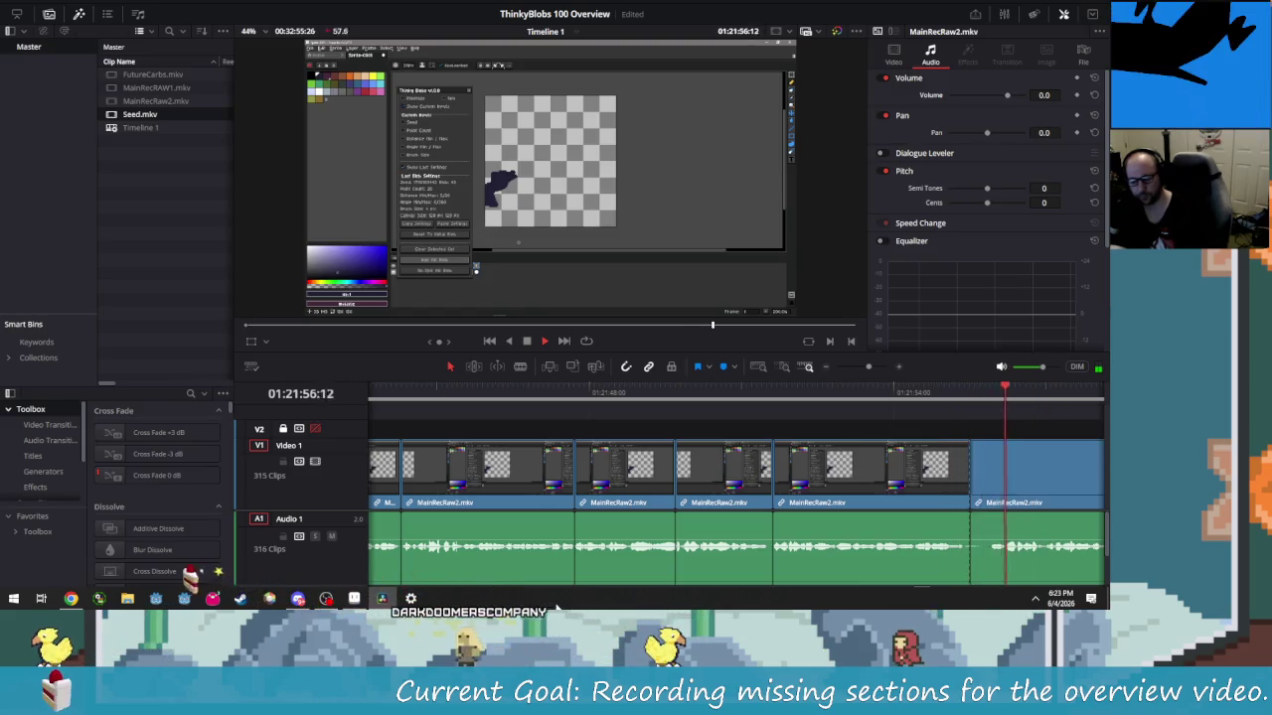
key("Delete")
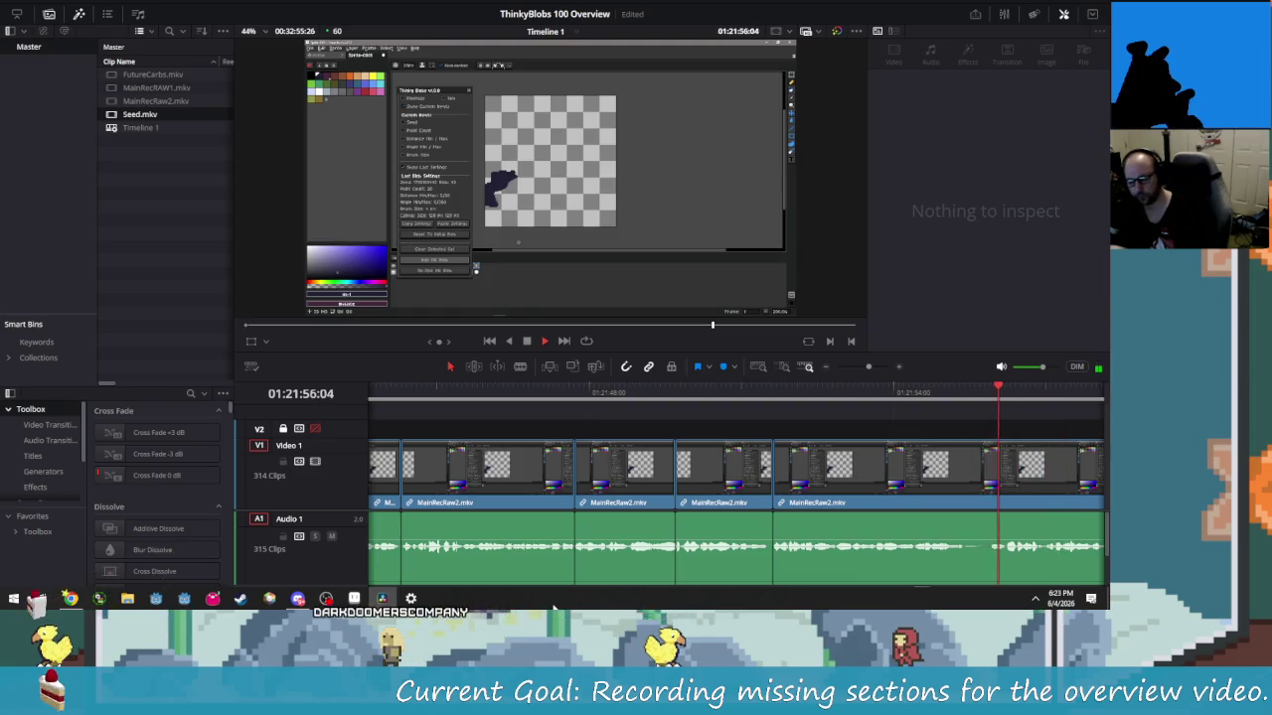
key("space")
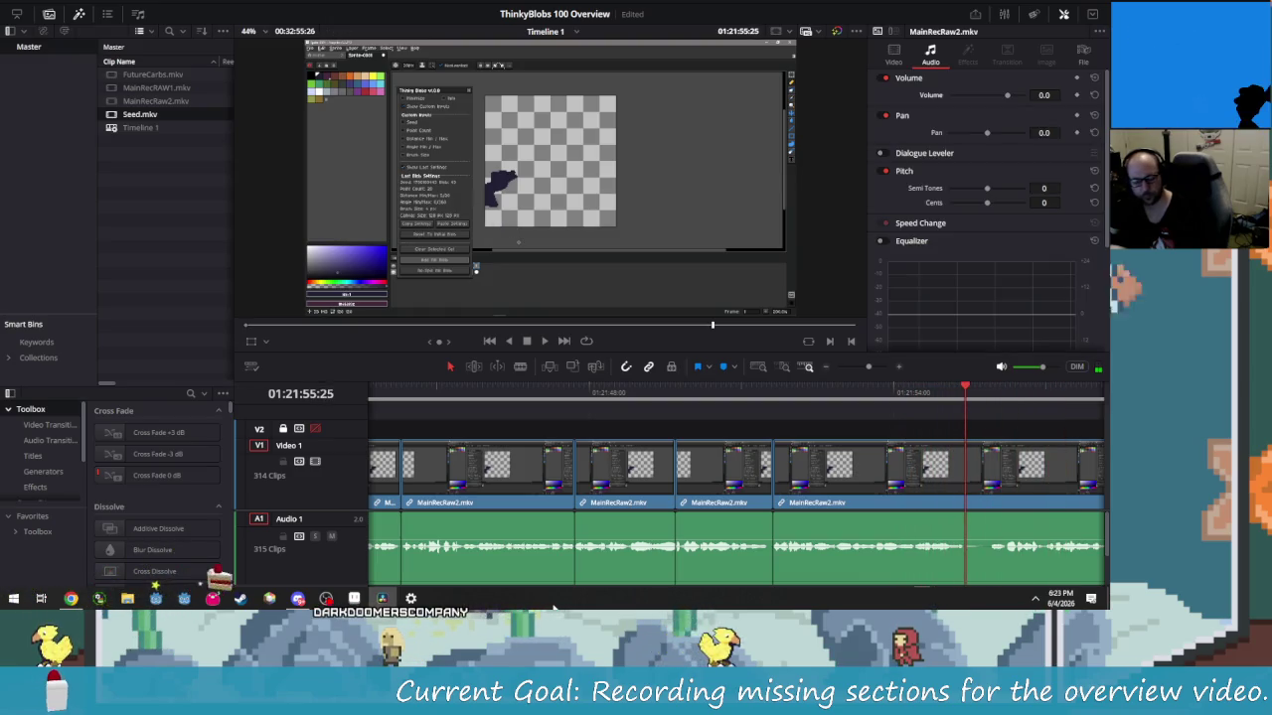
Blade the start and end of the next mistake and delete the marked section
key("Left")
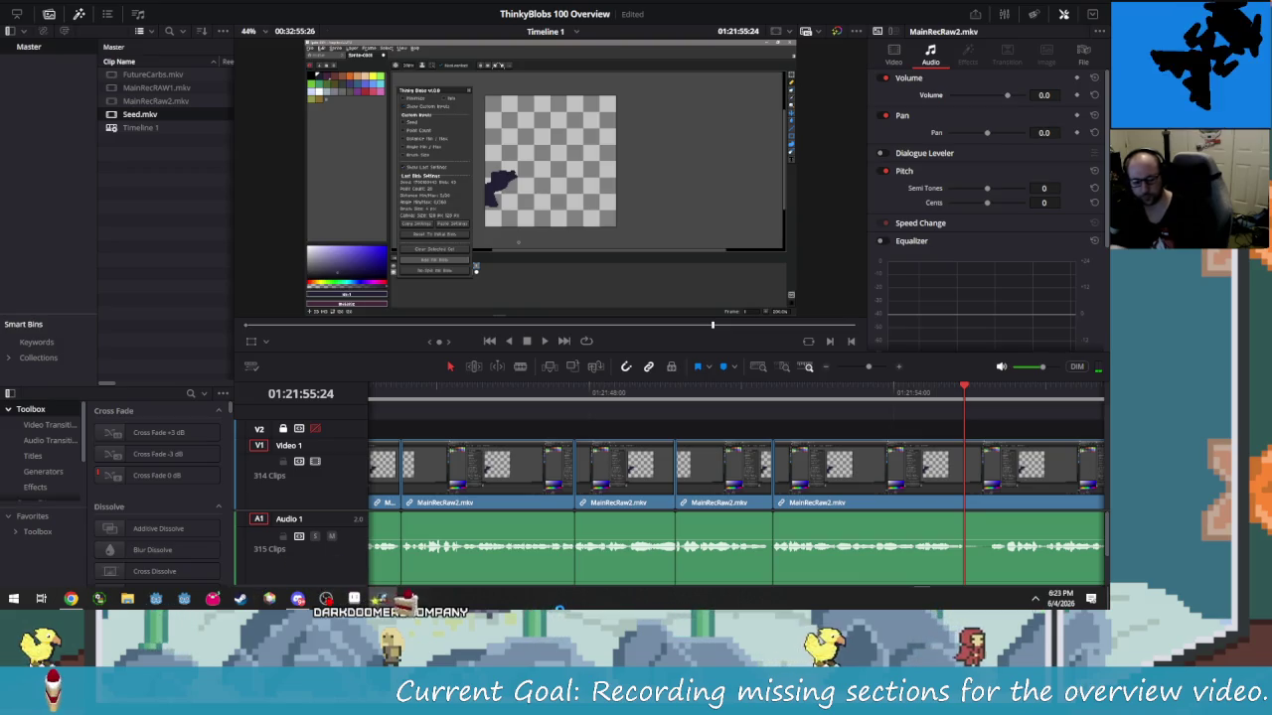
key("ctrl+b")
key("space")
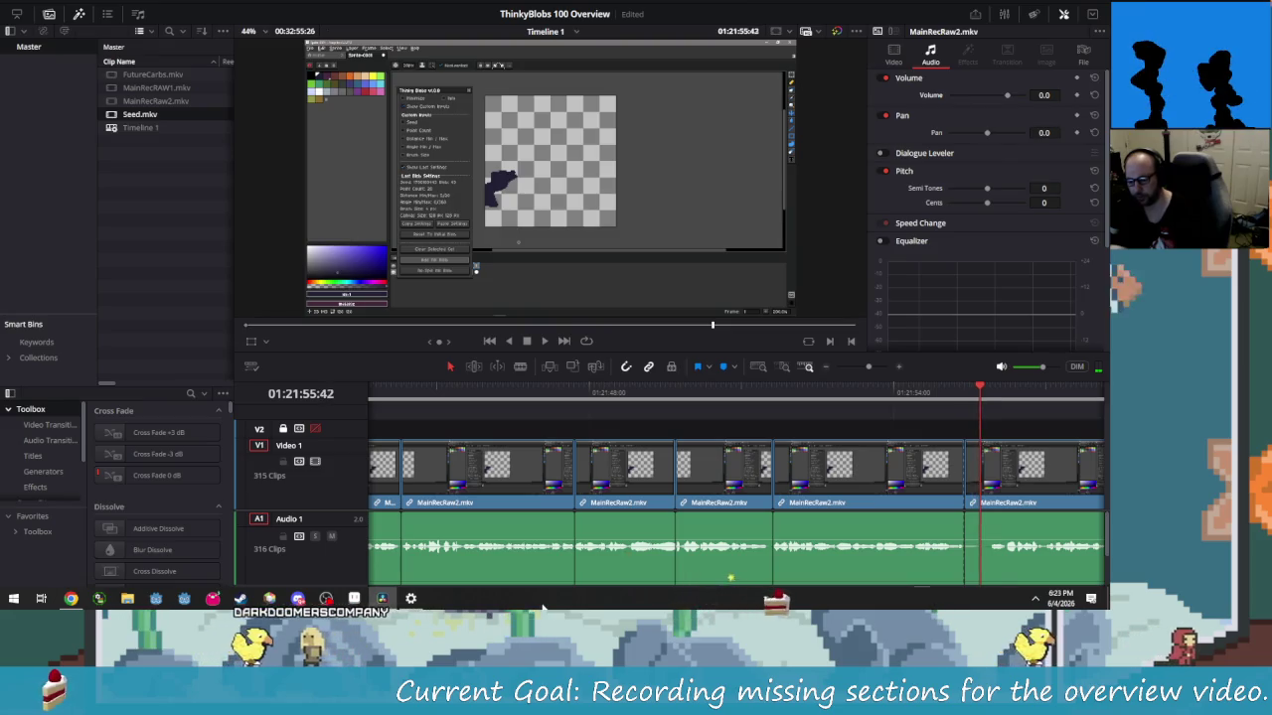
key("Right")
key("Right")
key("Right")
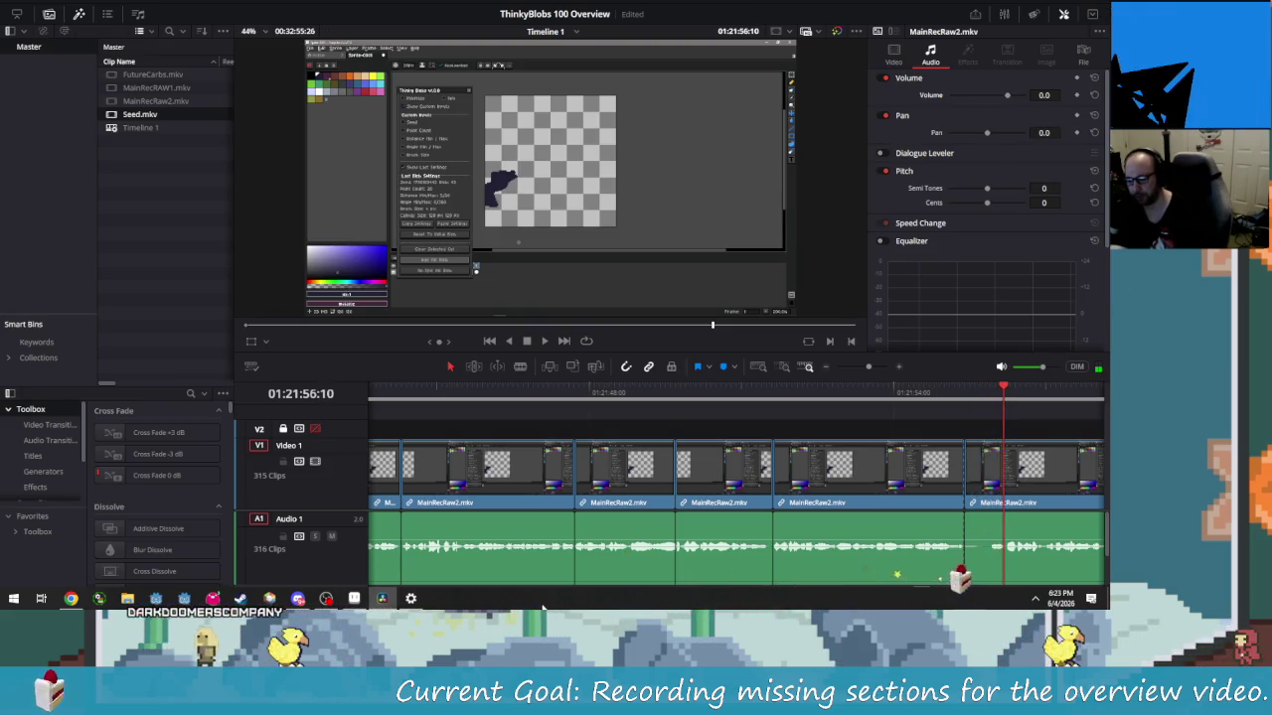
key("Right")
key("Right")
key("Right")
key("Left")
key("Left")
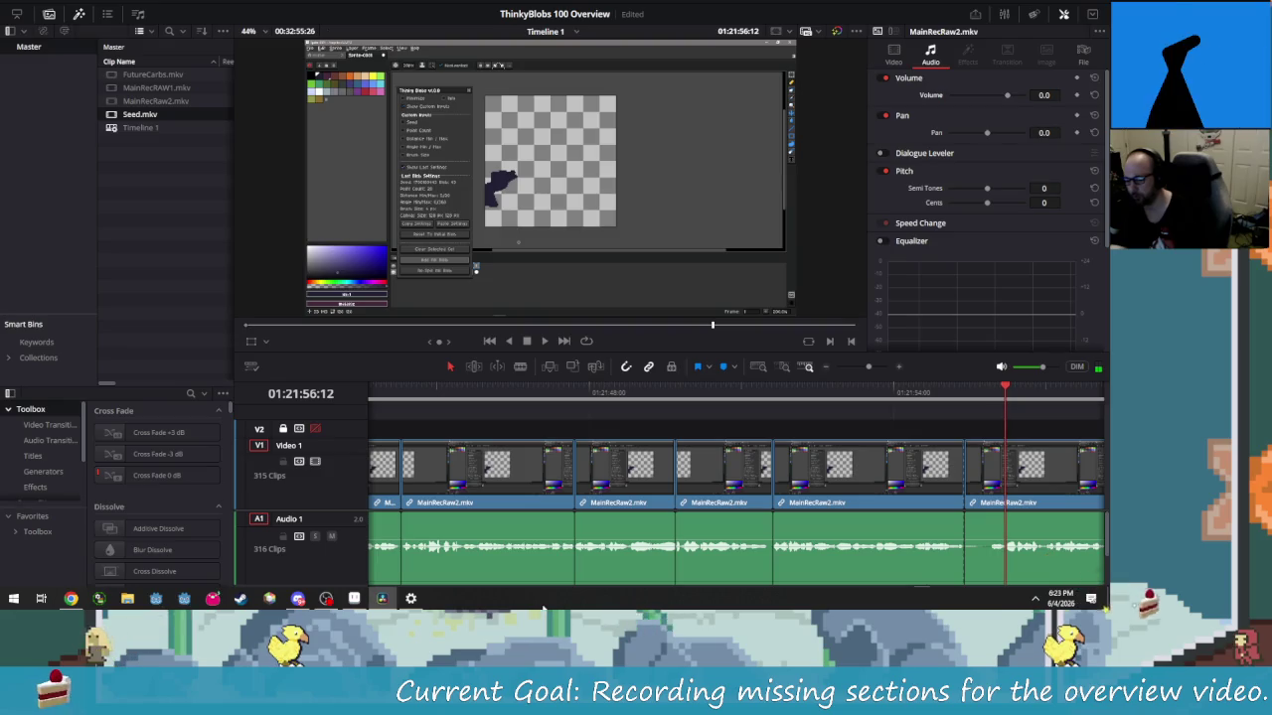
key("ctrl+b")
key("Left")
key("Left")
key("Left")
key("Left")
key("Left")
key("Left")
key("Left")
key("Left")
key("Left")
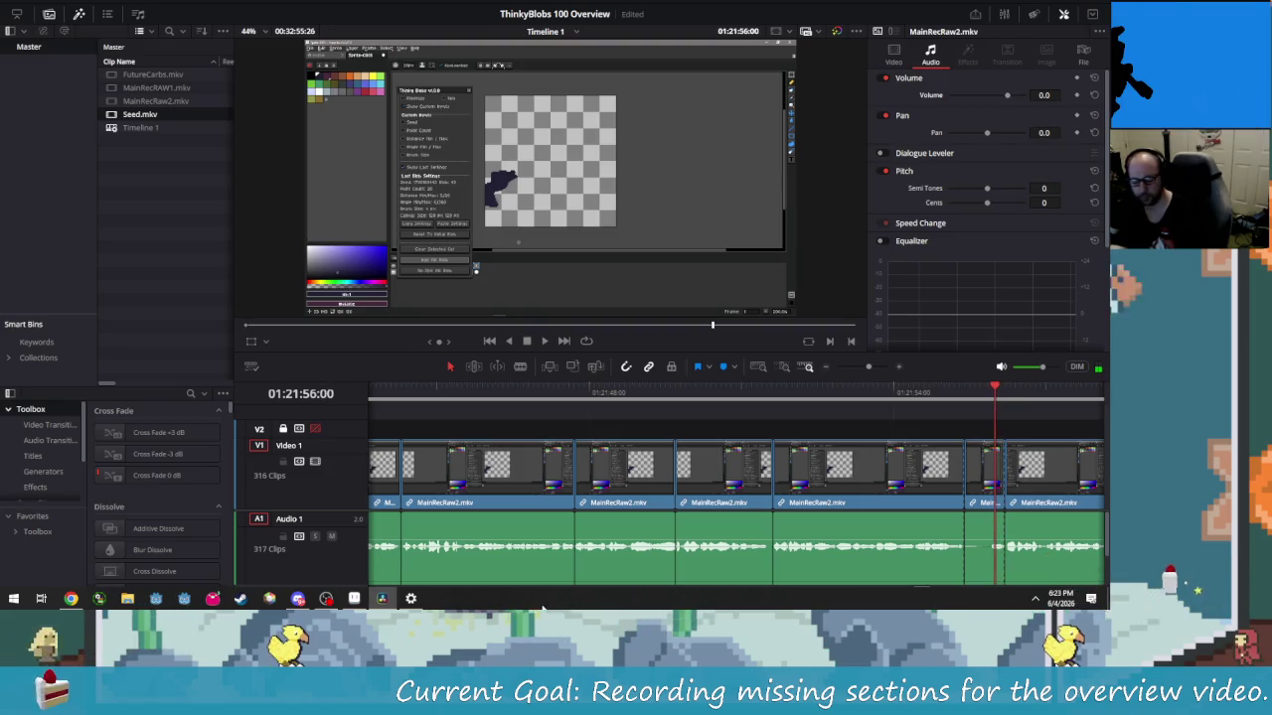
key("Delete")
key("Left")
key("Left")
key("Left")
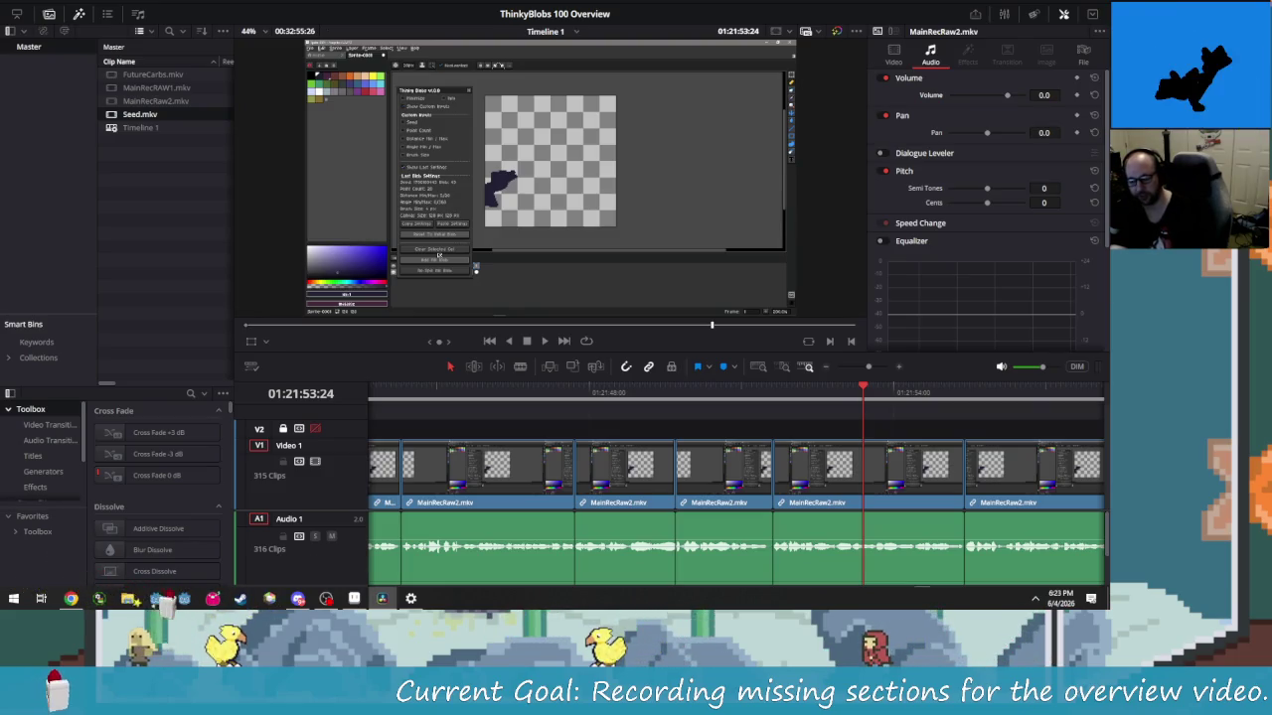
Jump back one second and play across the cut to check the continuous footage
key("shift+Left")
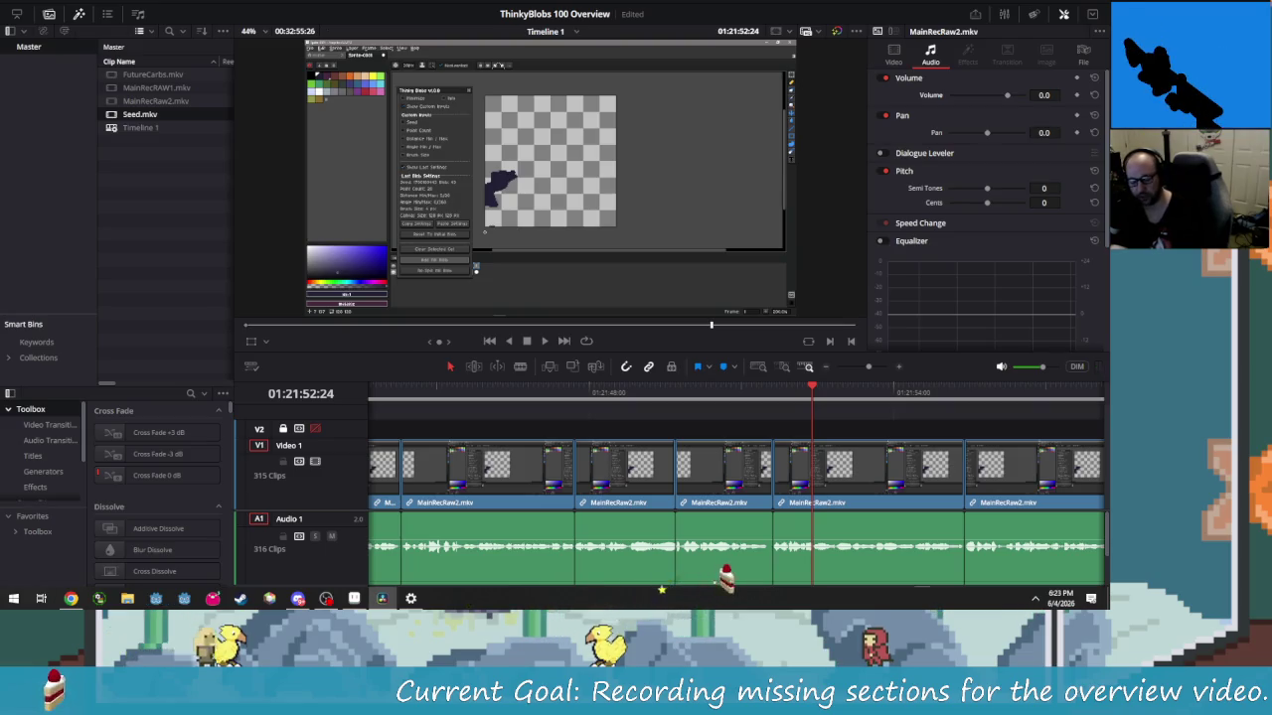
key("space")
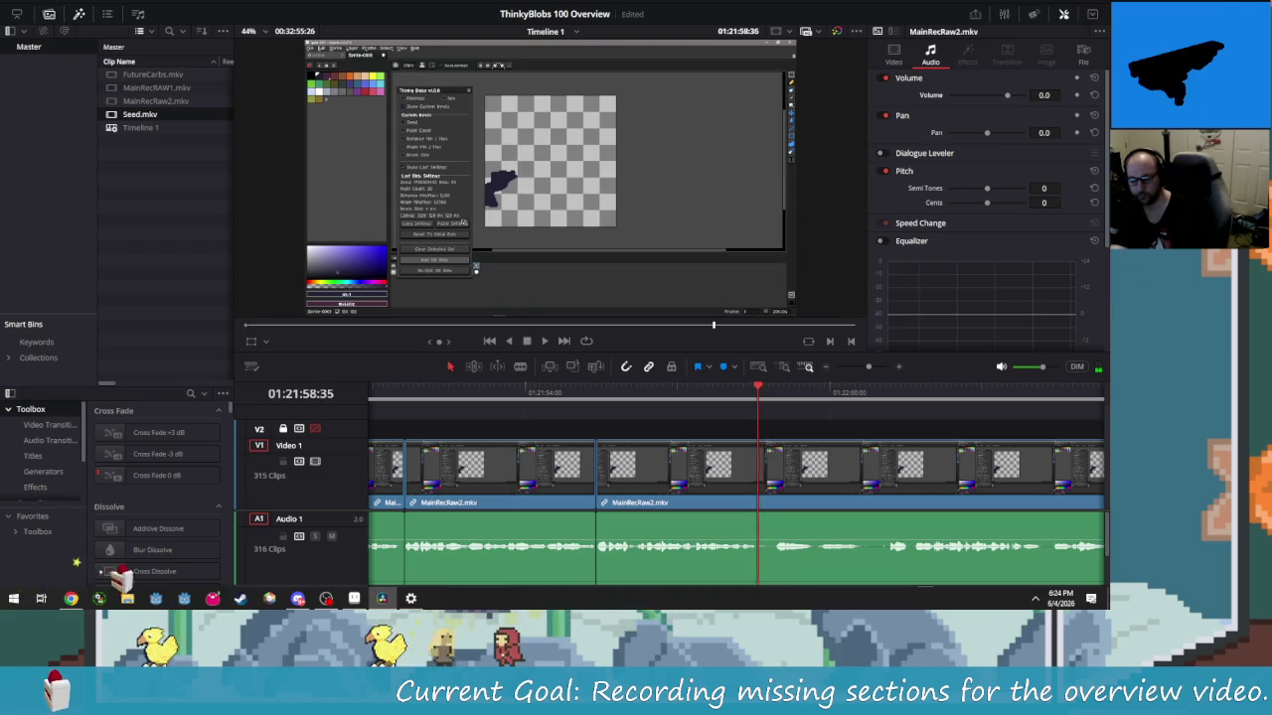
Blade at the mistake's start, undo an accidental deletion, and play to its end
key("ctrl+b")
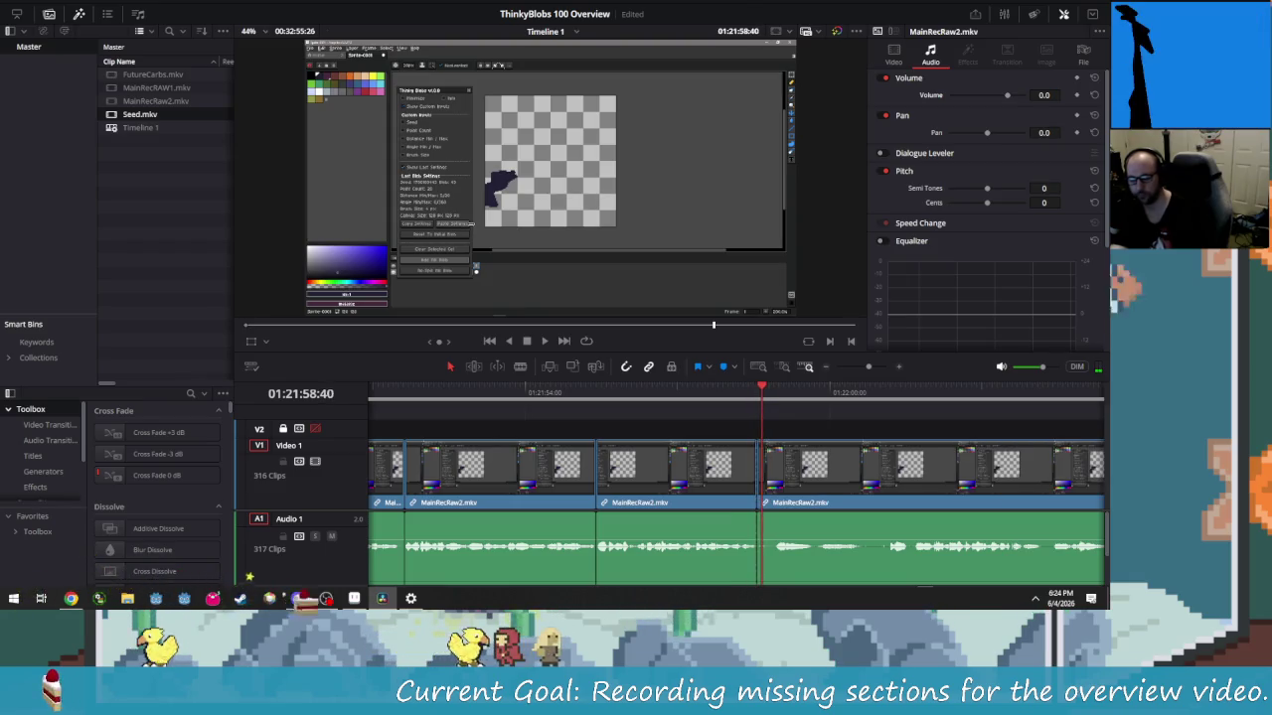
key("ctrl+b")
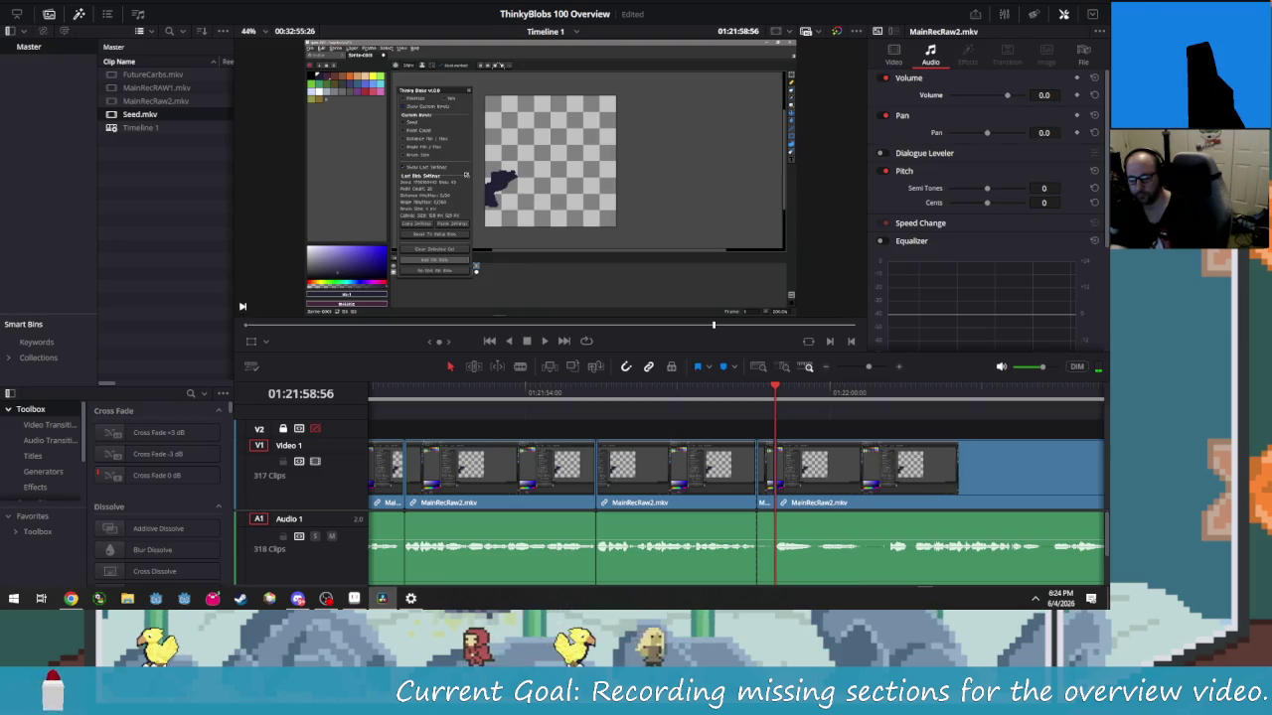
key("Delete")
key("ctrl+z")
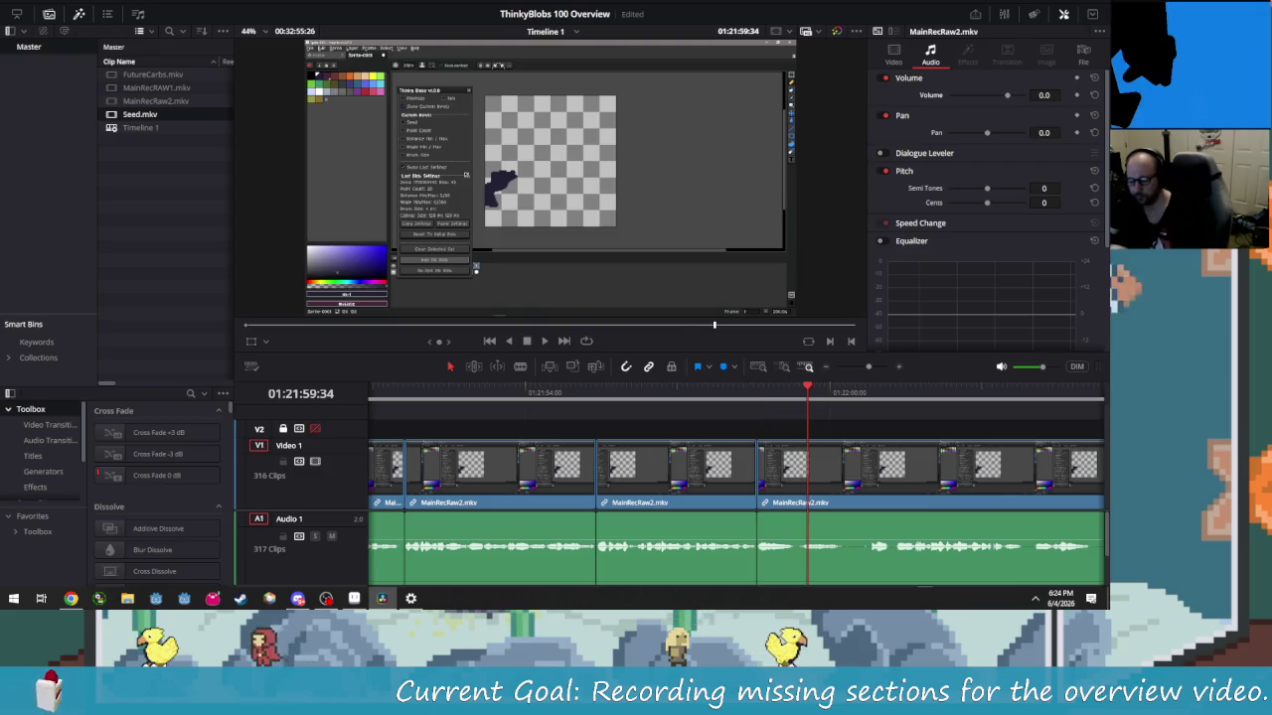
key("space")
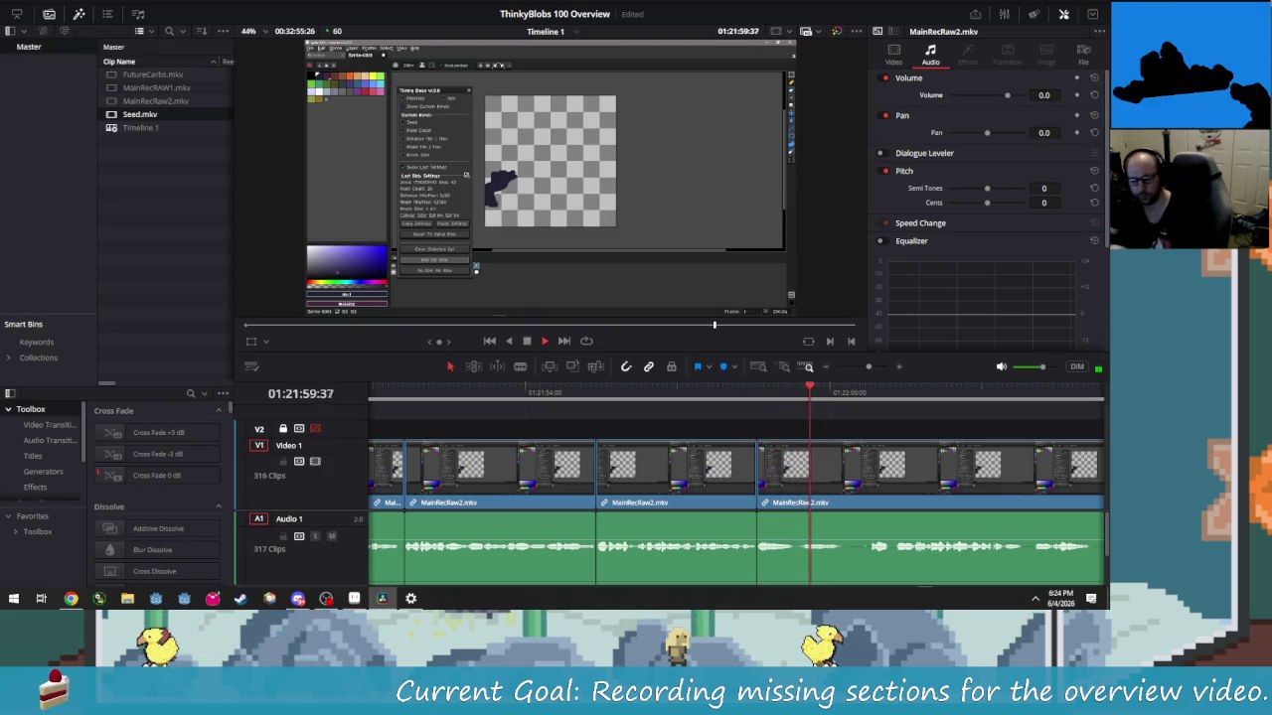
key("space")
Blade the mistake's end, locate its start, and ripple-delete the unwanted stretch
key("Right")
key("Right")
key("Right")
key("Right")
key("Right")
key("Right")
key("Right")
key("Right")
key("Right")
key("Right")
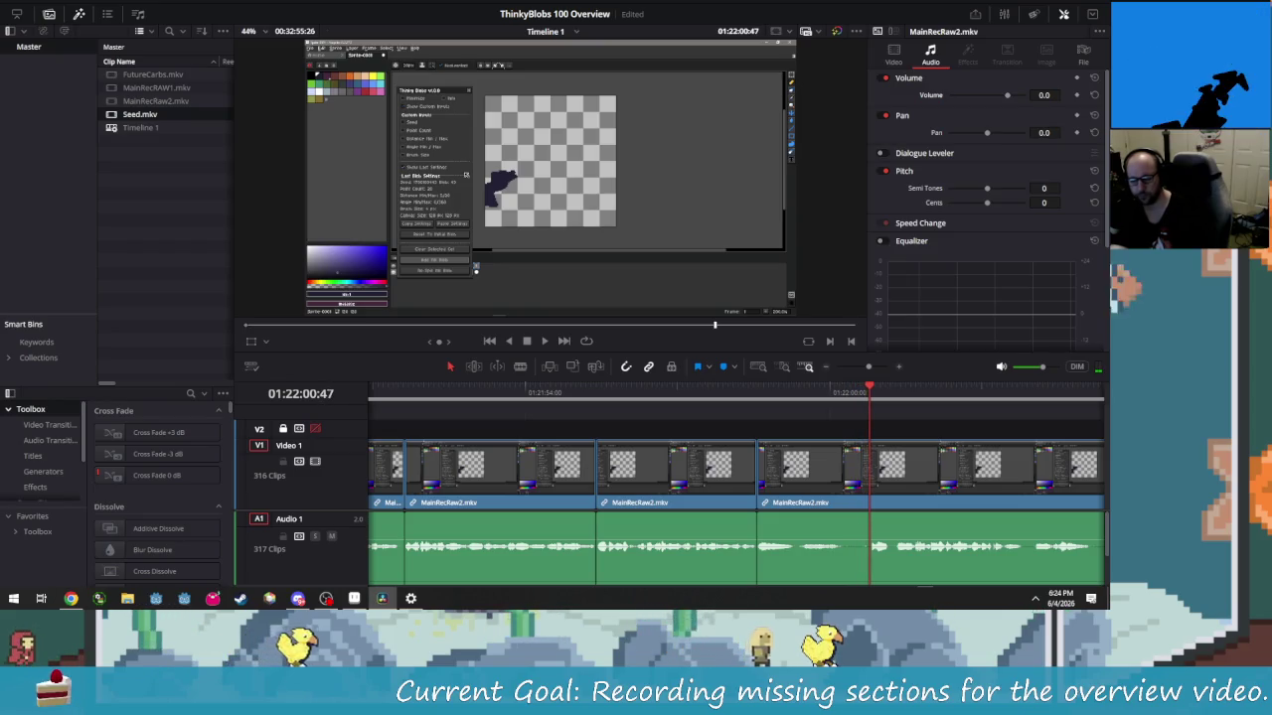
key("ctrl+b")
key("Left")
key("Left")
key("Left")
key("Left")
key("Left")
key("Left")
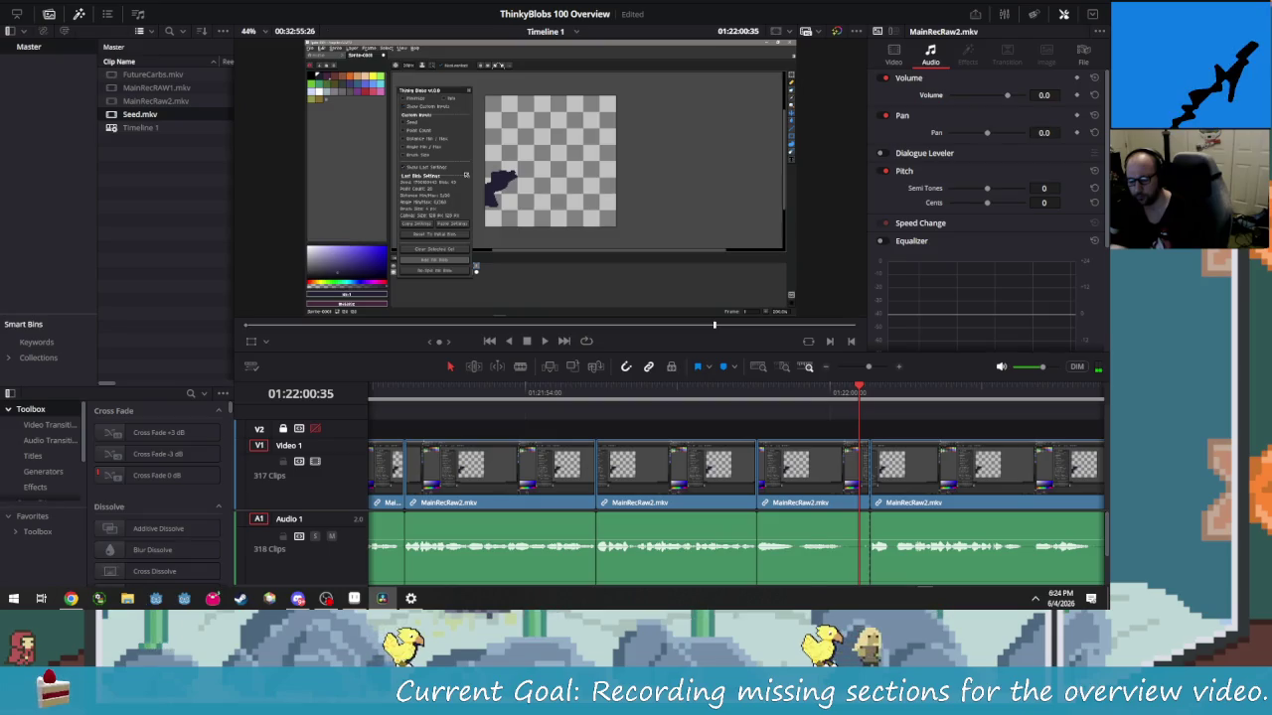
key("shift+Left")
key("Left")
key("Left")
key("Left")
key("Left")
key("Left")
key("Left")
key("Left")
key("Left")
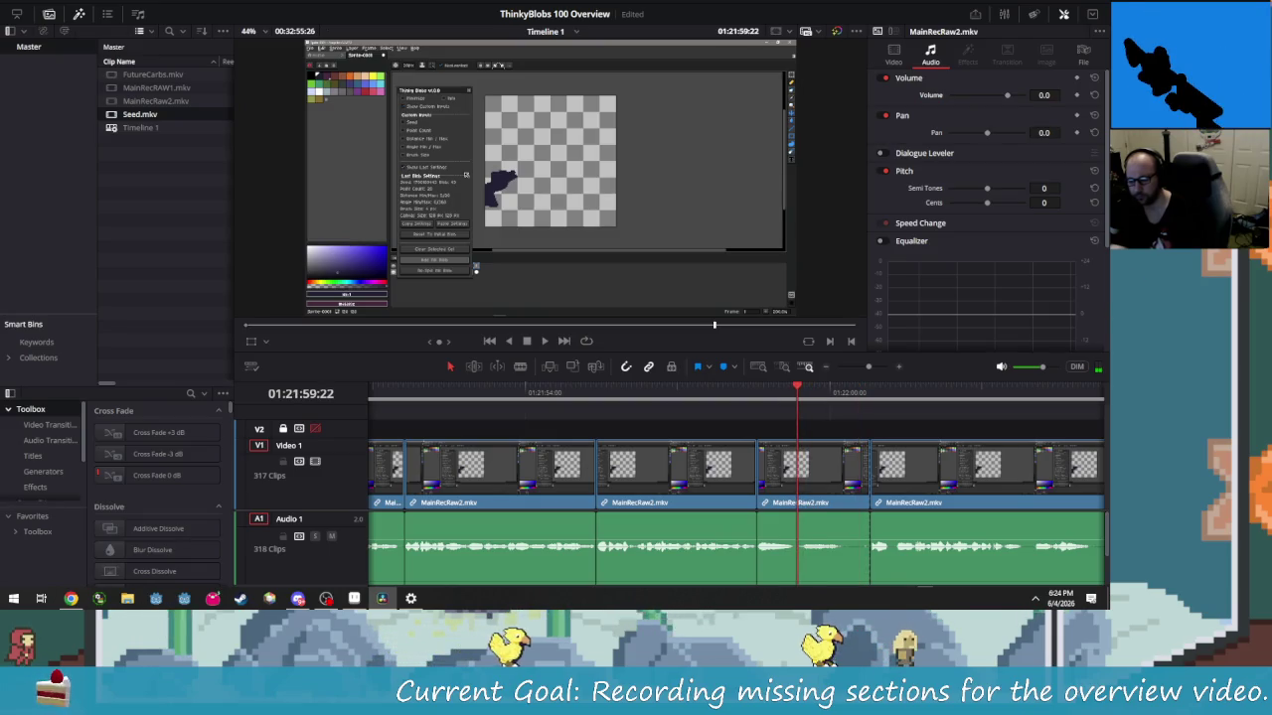
key("Left")
key("Left")
key("Left")
key("Left")
key("Left")
key("Left")
key("Left")
key("Left")
key("Left")
key("Left")
key("Left")
key("Left")
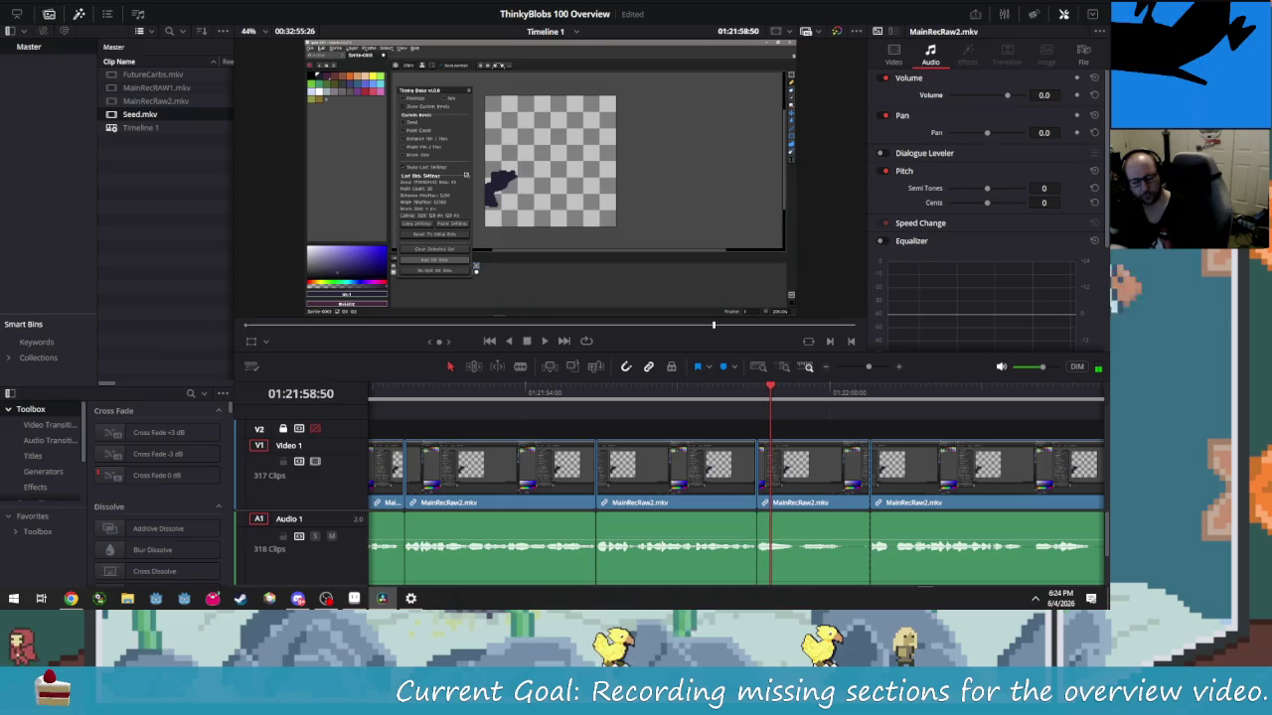
key("Left")
key("Left")
key("Left")
key("Left")
key("Left")
key("Left")
key("Left")
key("Left")
key("Left")
key("Left")
key("Left")
key("Left")
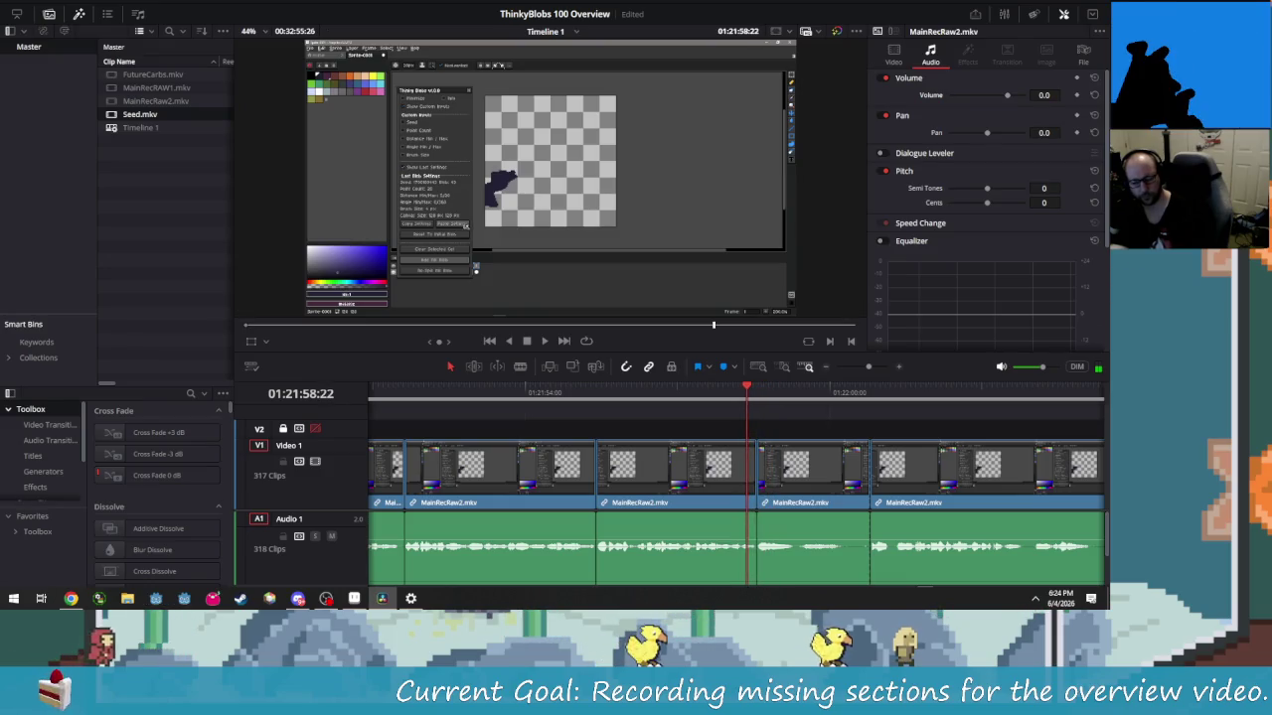
key("Right")
key("Right")
key("Right")
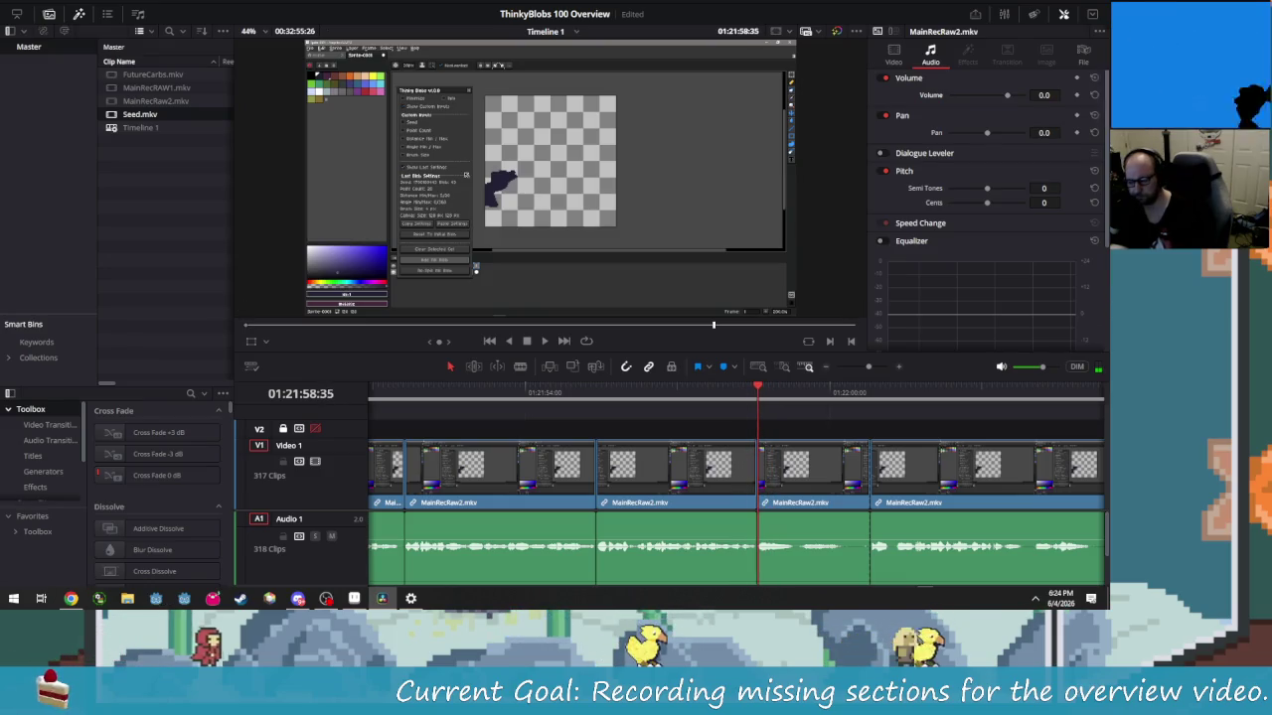
key("Delete")
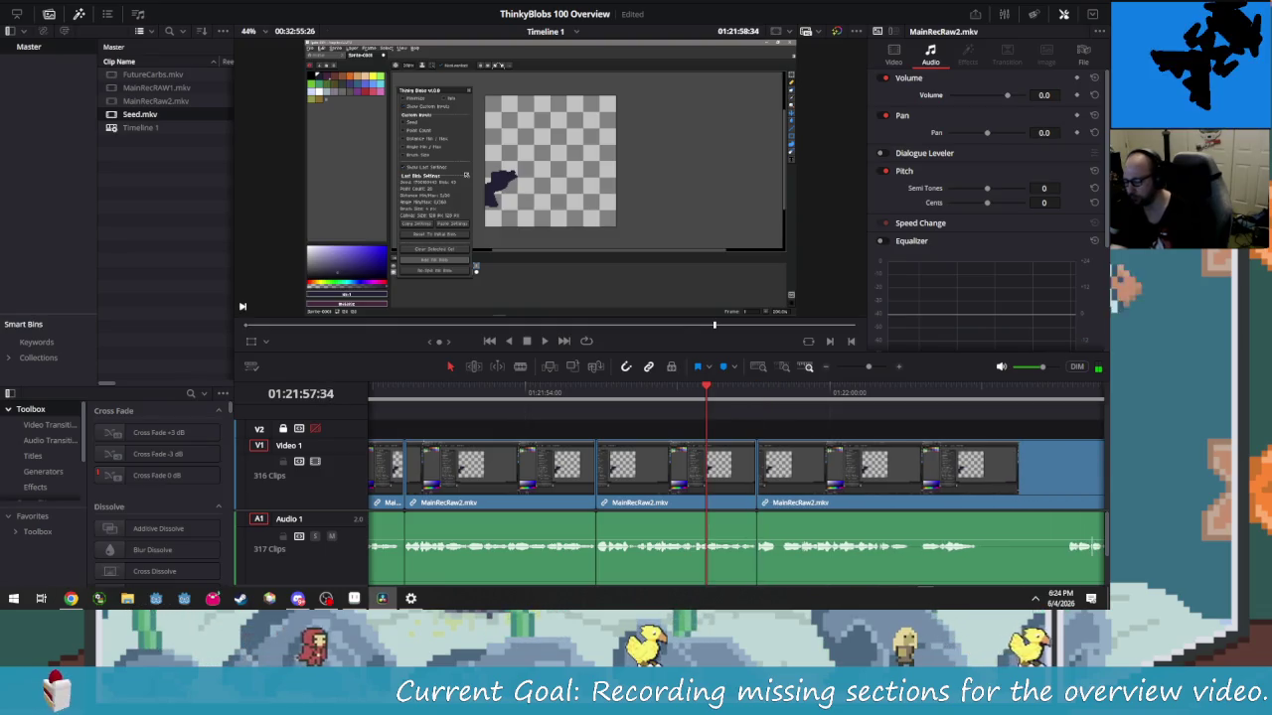
Cut the first short mistake out of the MainRecRaw2 footage and close the gap
key("space")
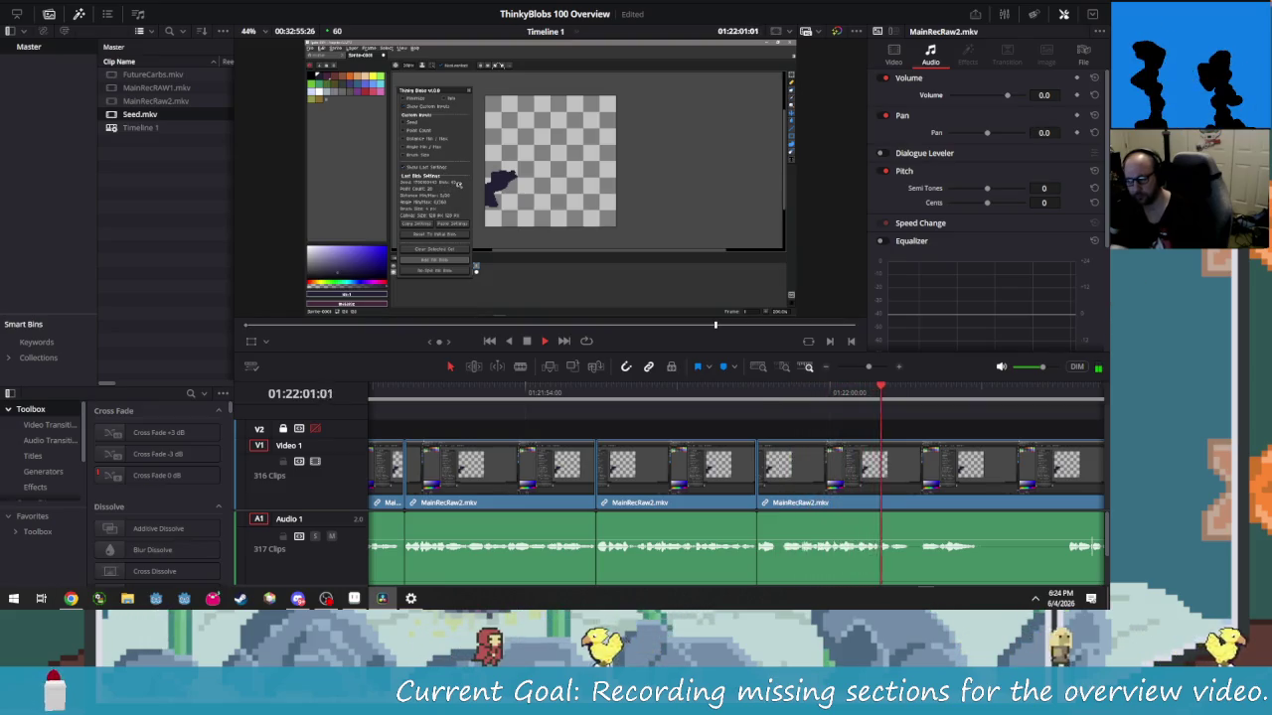
key("space")
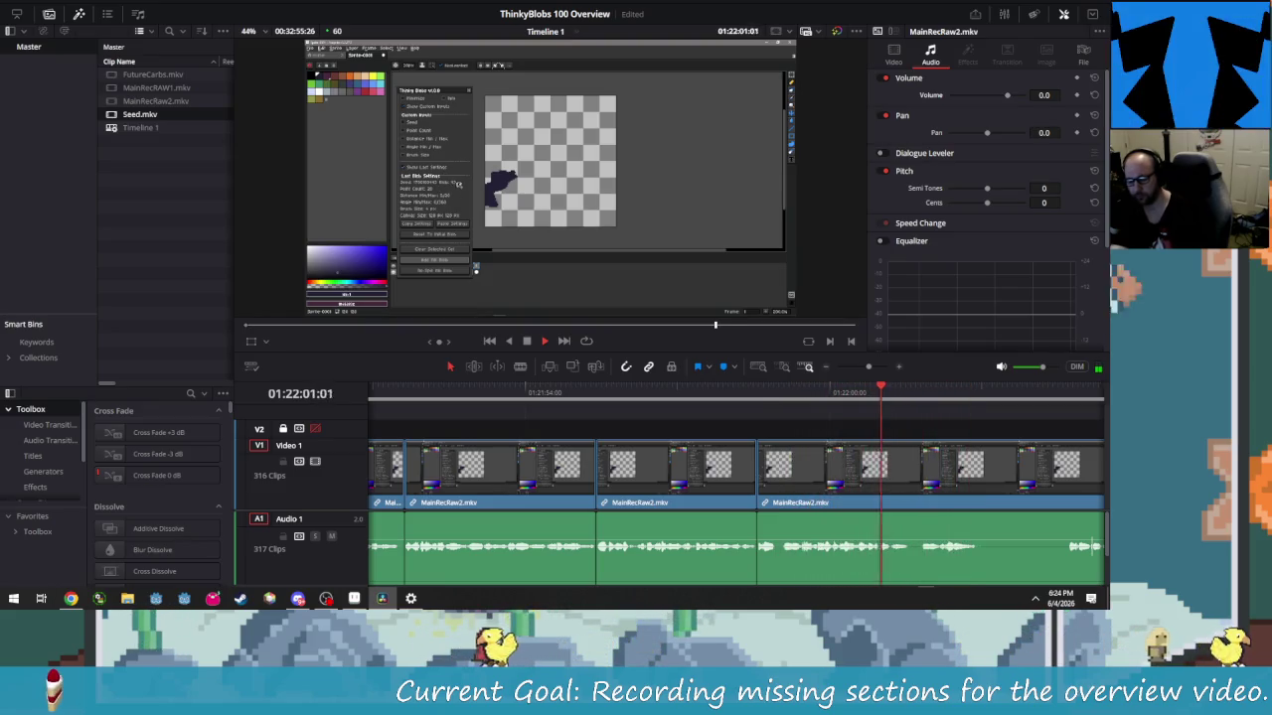
key("Left")
key("Left")
key("Left")
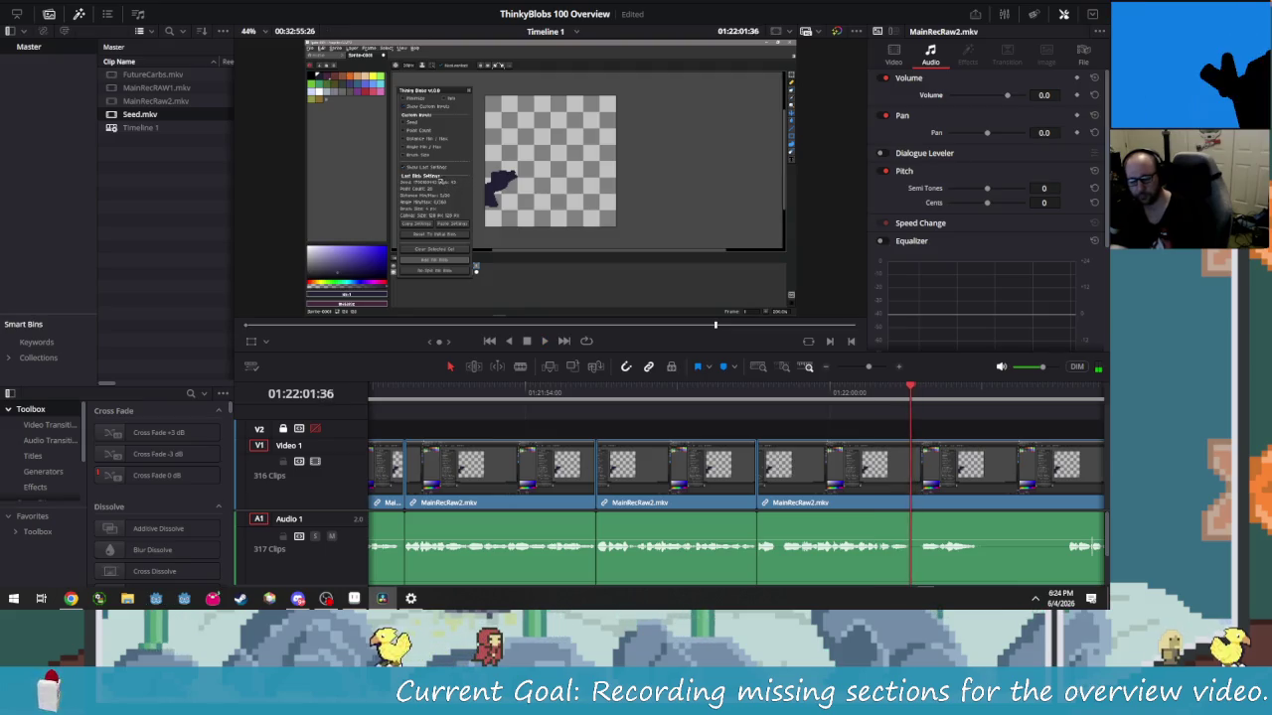
key("Left")
key("Left")
key("Left")
key("Right")
key("ctrl+b")
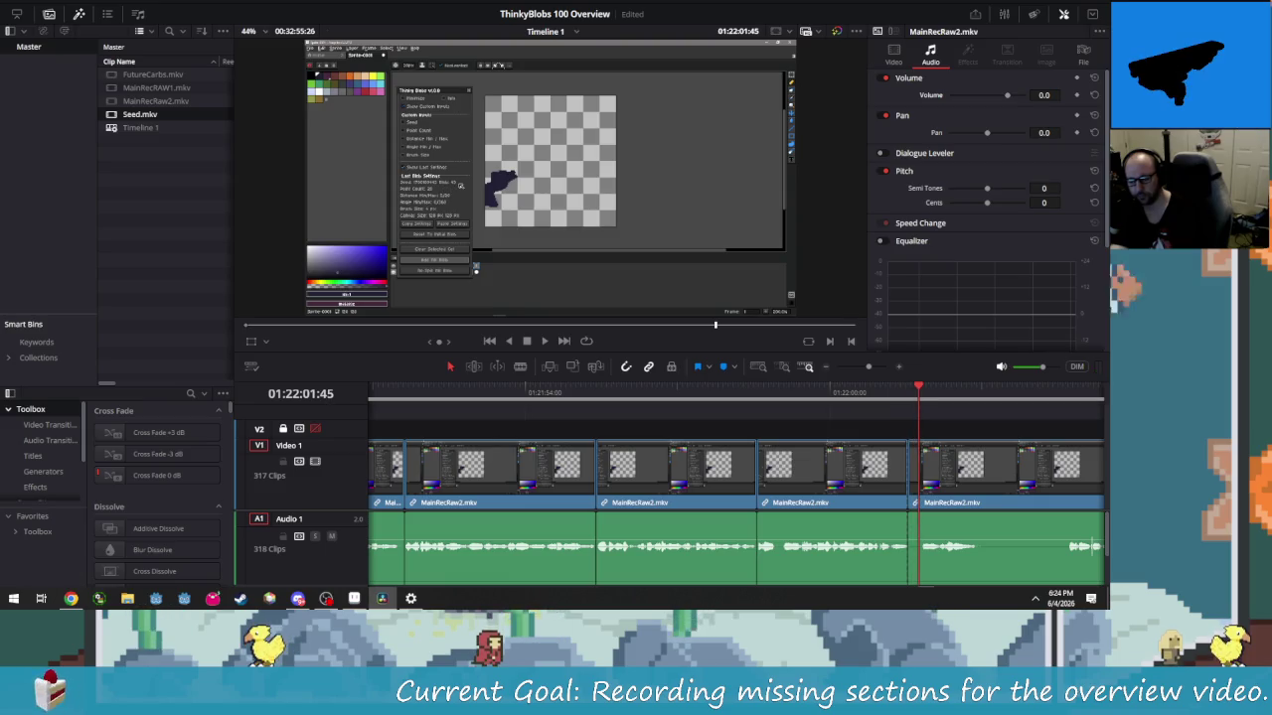
key("Right")
key("Right")
key("Right")
key("Right")
key("Right")
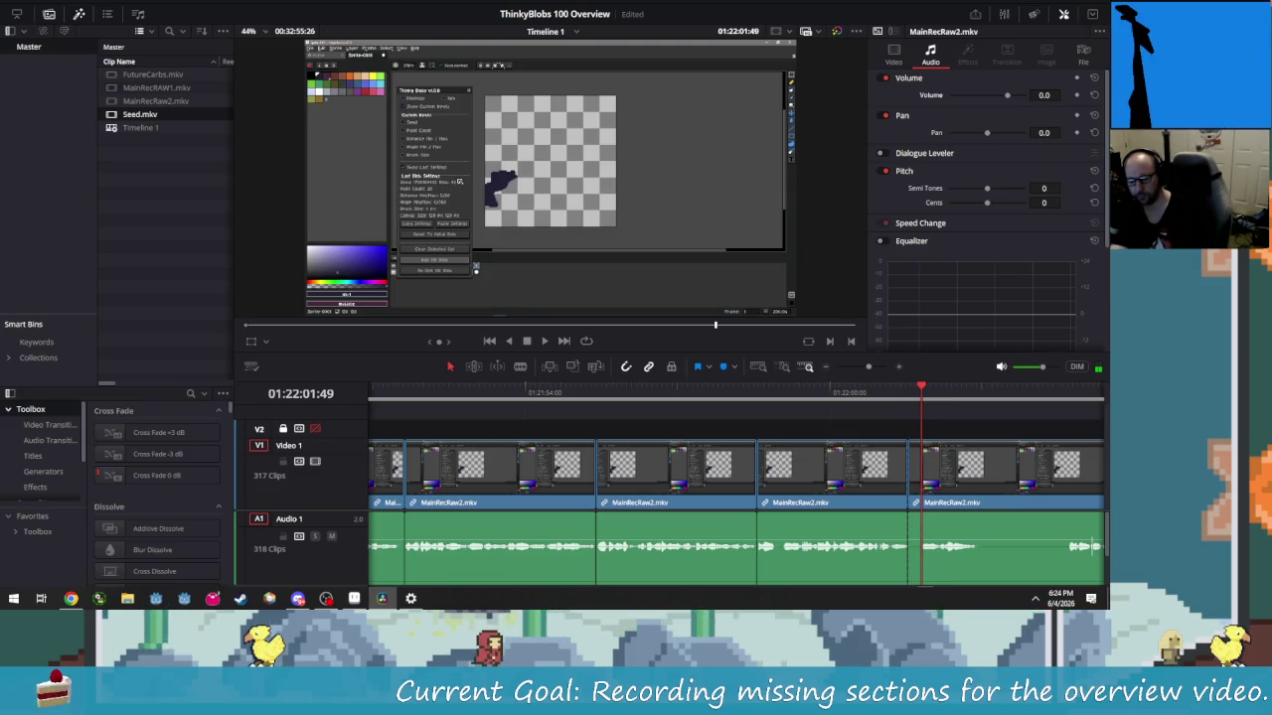
key("ctrl+b")
key("Left")
key("Left")
key("Left")
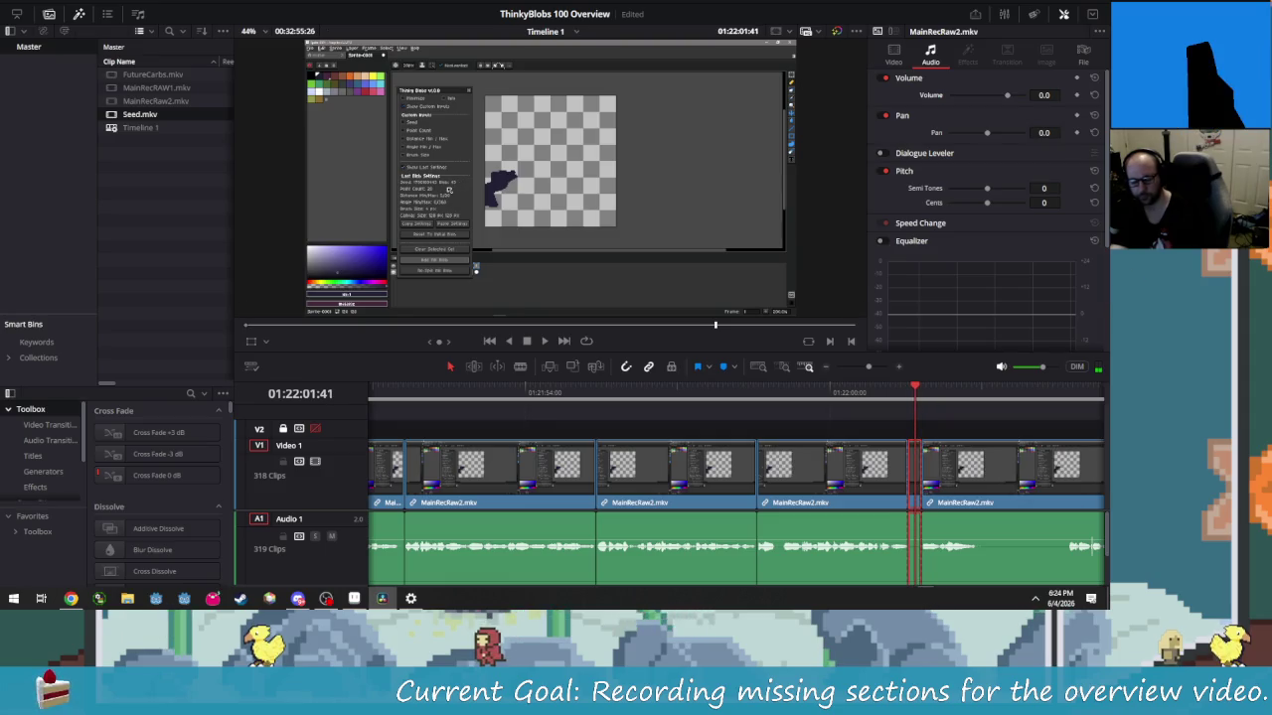
key("Delete")
Find the next pause, split at both ends and ripple-delete it
key("/")
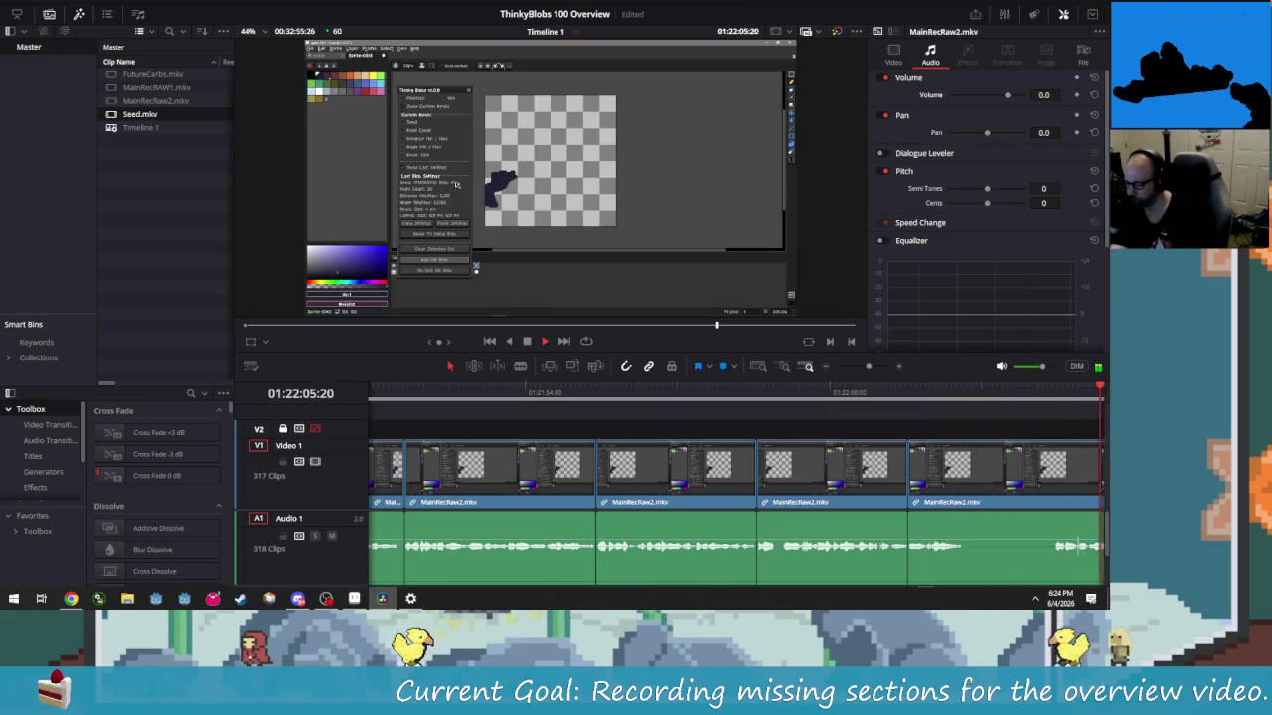
key("j")
key("j")
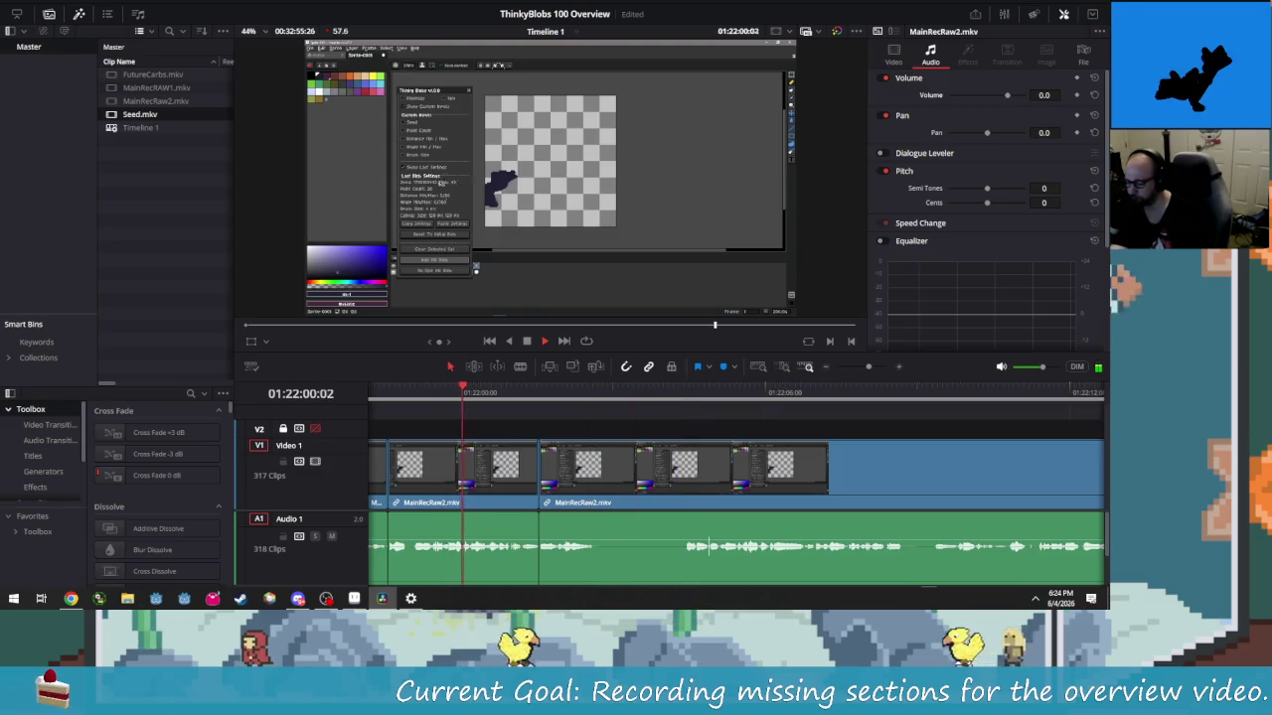
key("k")
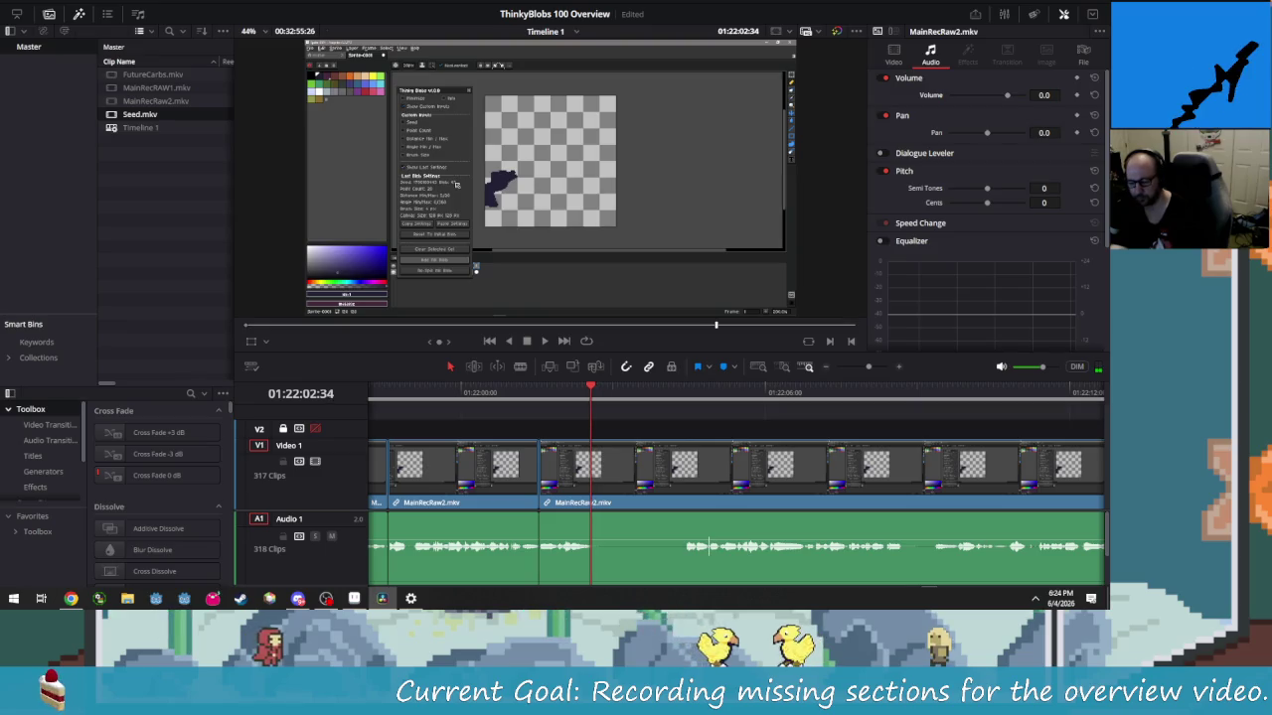
key("Left")
key("Left")
key("Left")
key("Left")
key("Left")
key("Left")
key("Right")
key("Right")
key("Right")
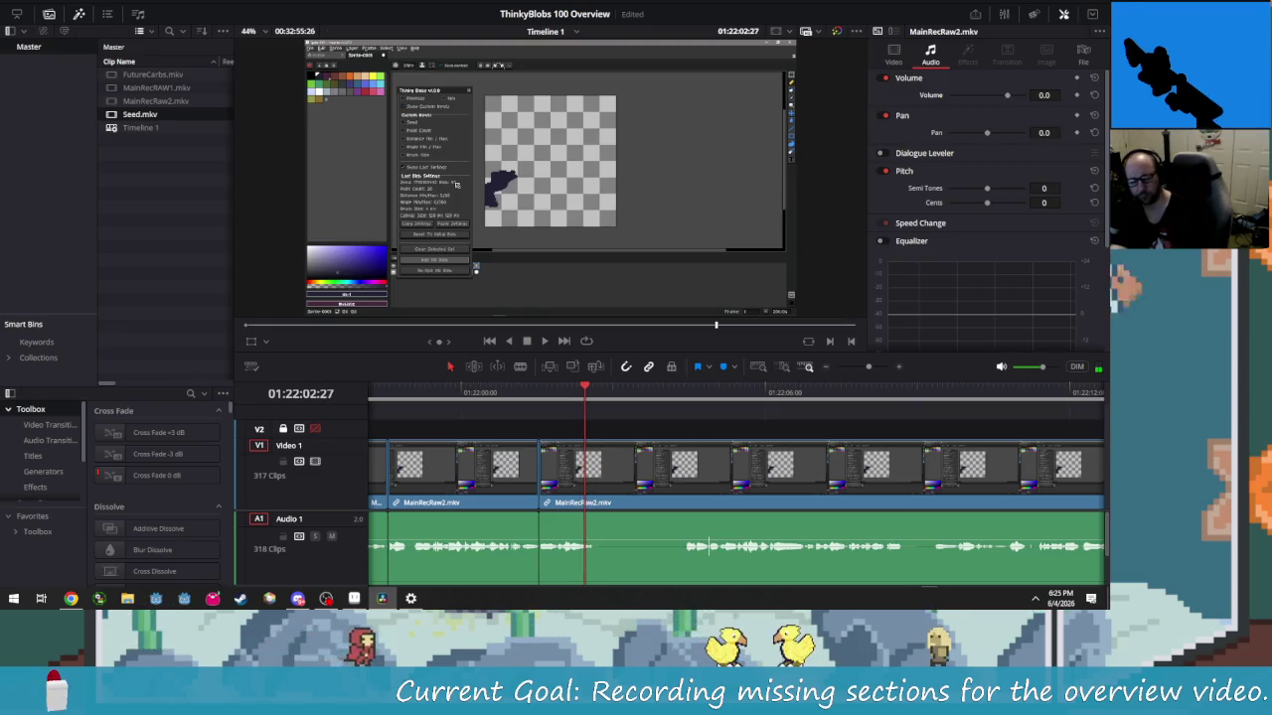
key("Right")
key("Right")
key("Right")
key("Right")
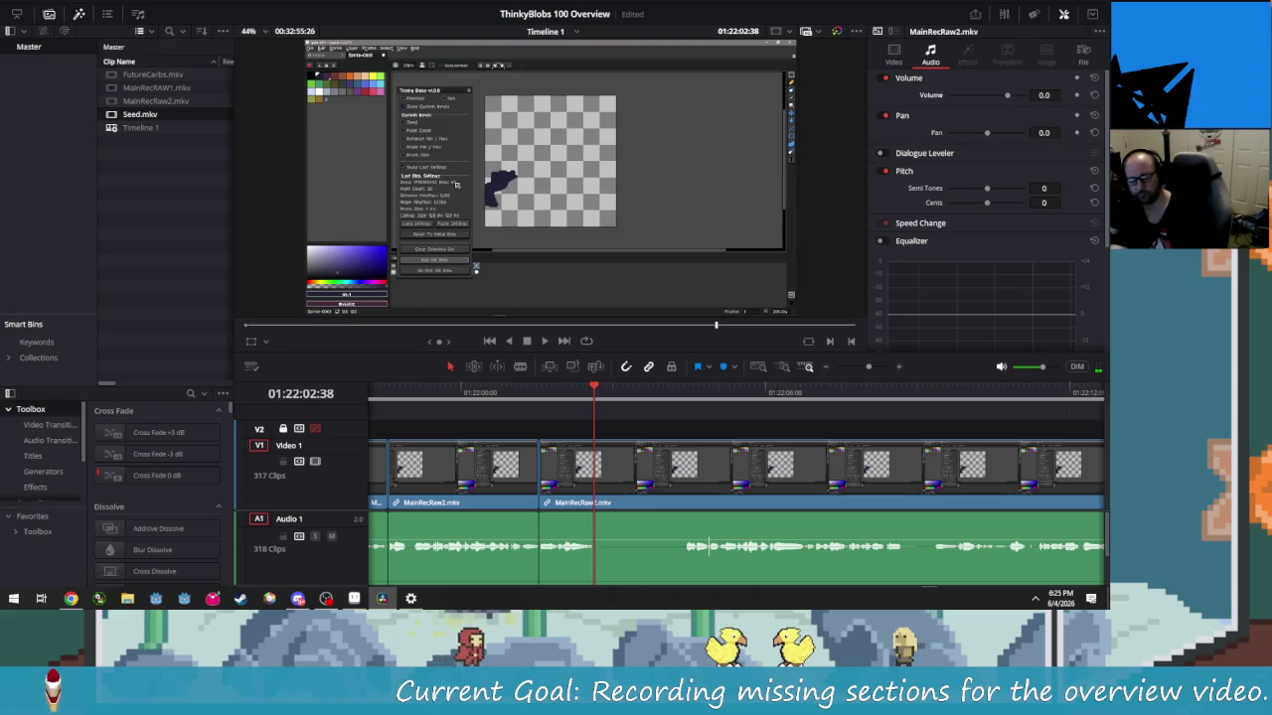
key("ctrl+b")
key("shift+Right")
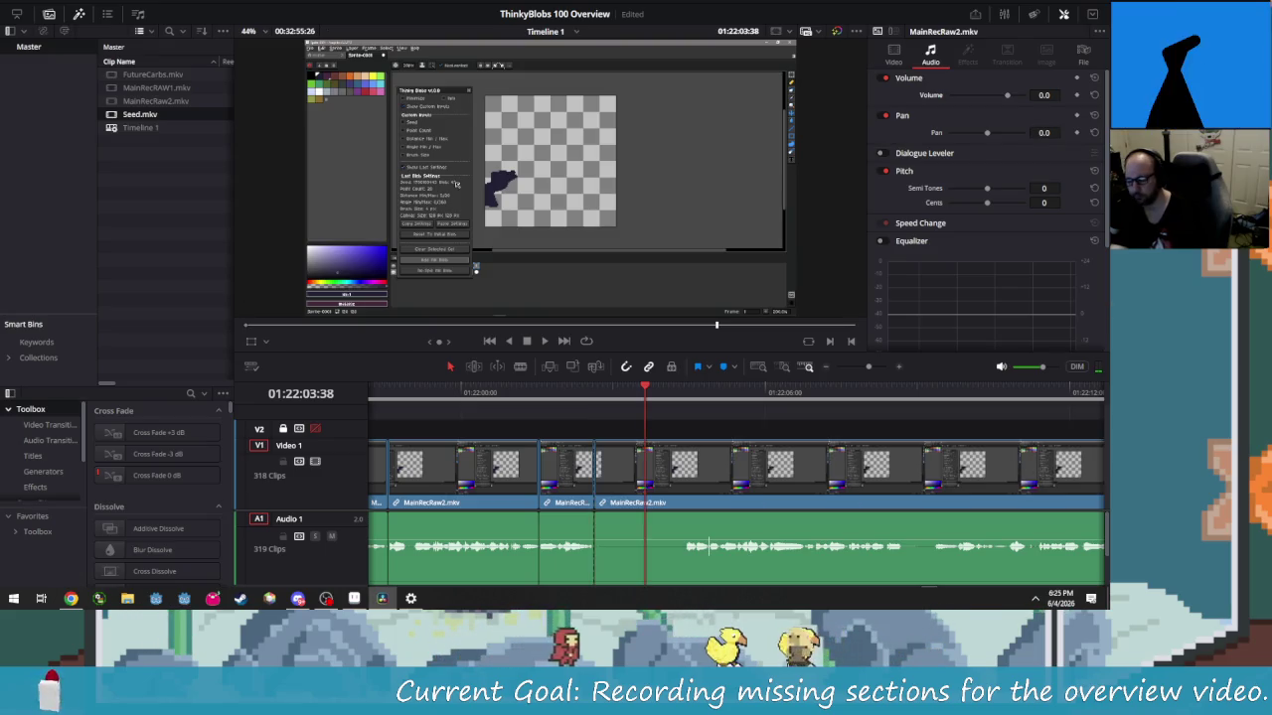
key("Left")
key("Left")
key("Left")
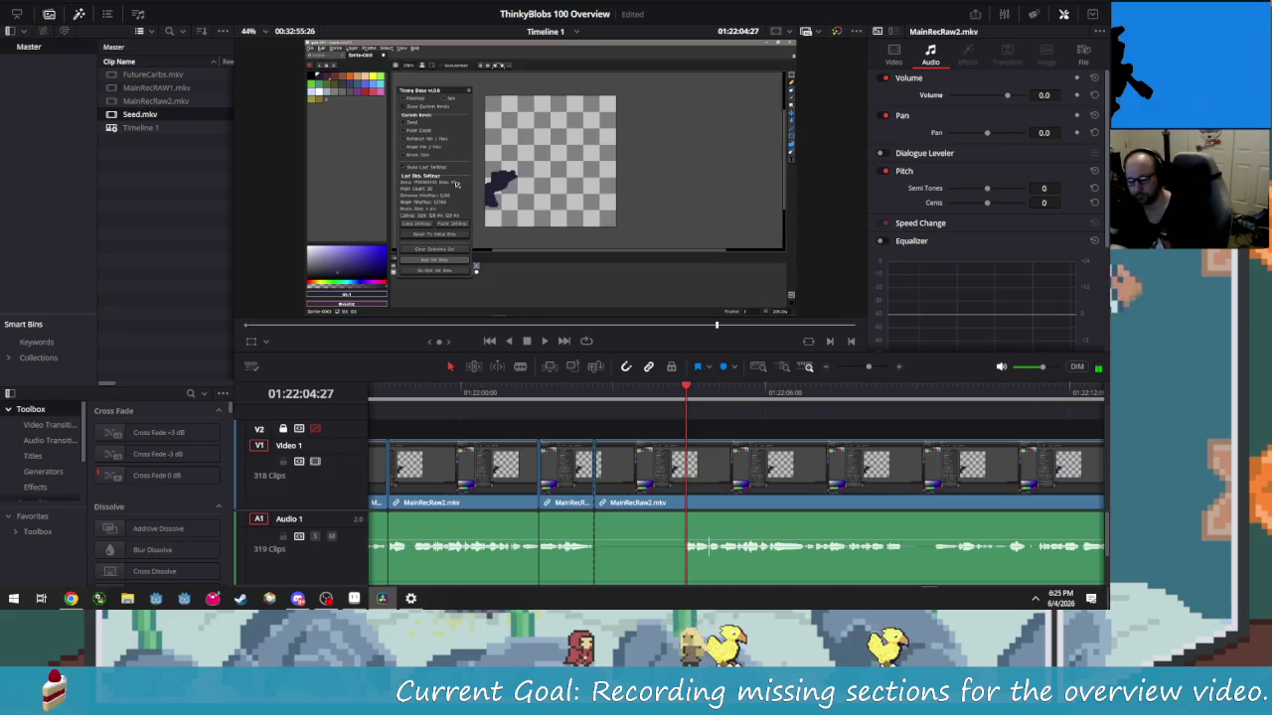
key("ctrl+b")
key("Left")
key("Left")
key("Left")
key("Left")
key("Delete")
Review the edit and split the footage where the next mistake begins
key("shift+Left")
key("shift+Left")
key("shift+Left")
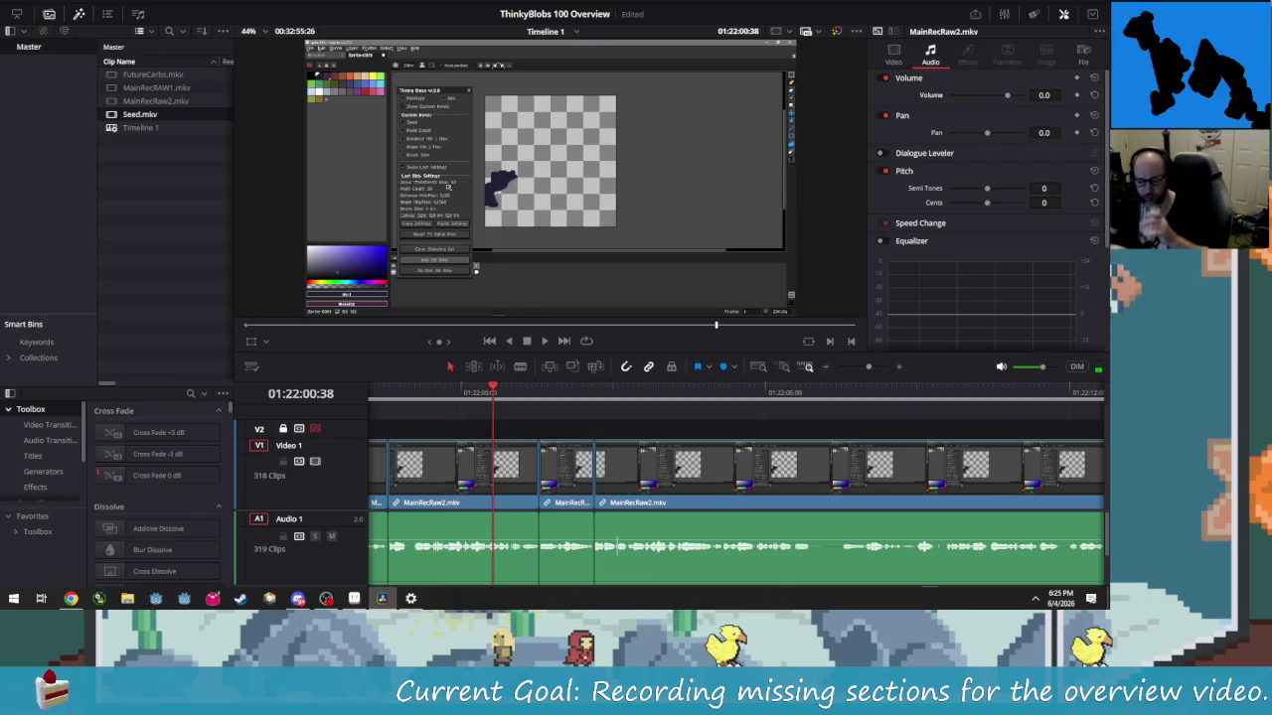
key("shift+Left")
key("space")
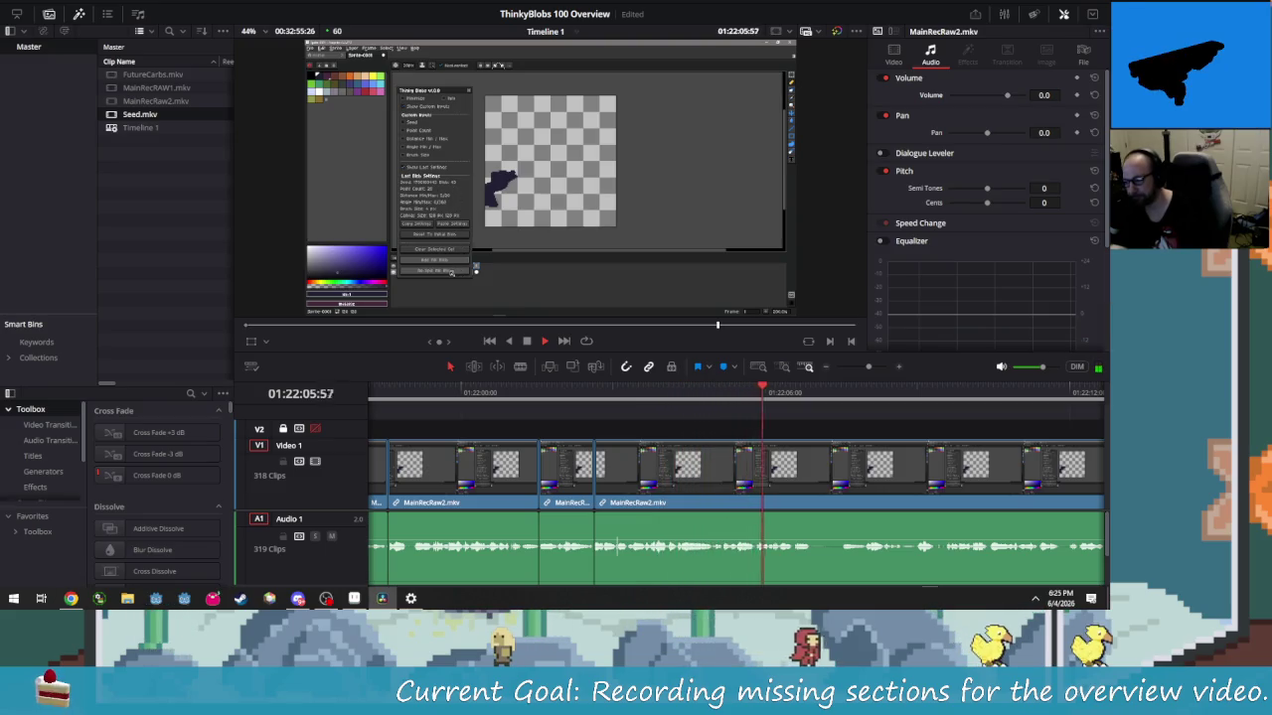
key("space")
key("Right")
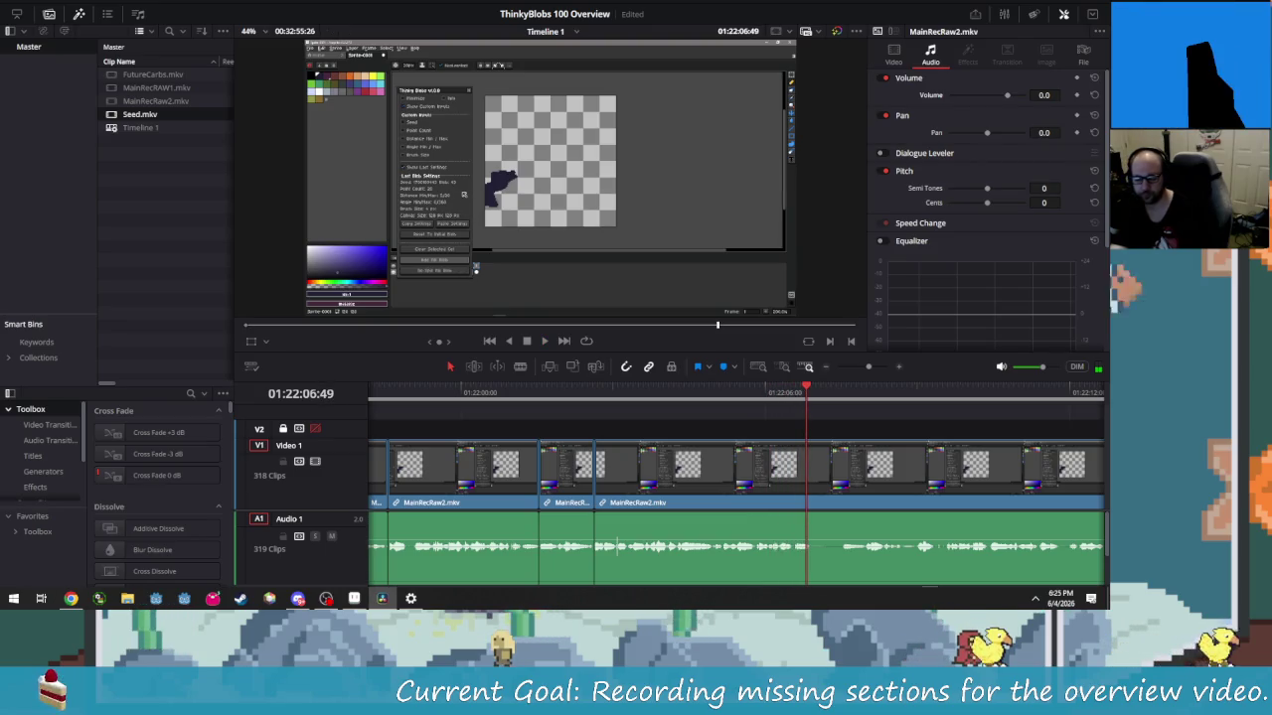
key("Right")
key("Right")
key("Right")
key("ctrl+b")
key("Right")
key("Right")
key("Right")
key("Right")
Split where the mistake ends, delete the piece and close the gap
key("shift+Right")
key("shift+Right")
key("shift+Left")
key("shift+Left")
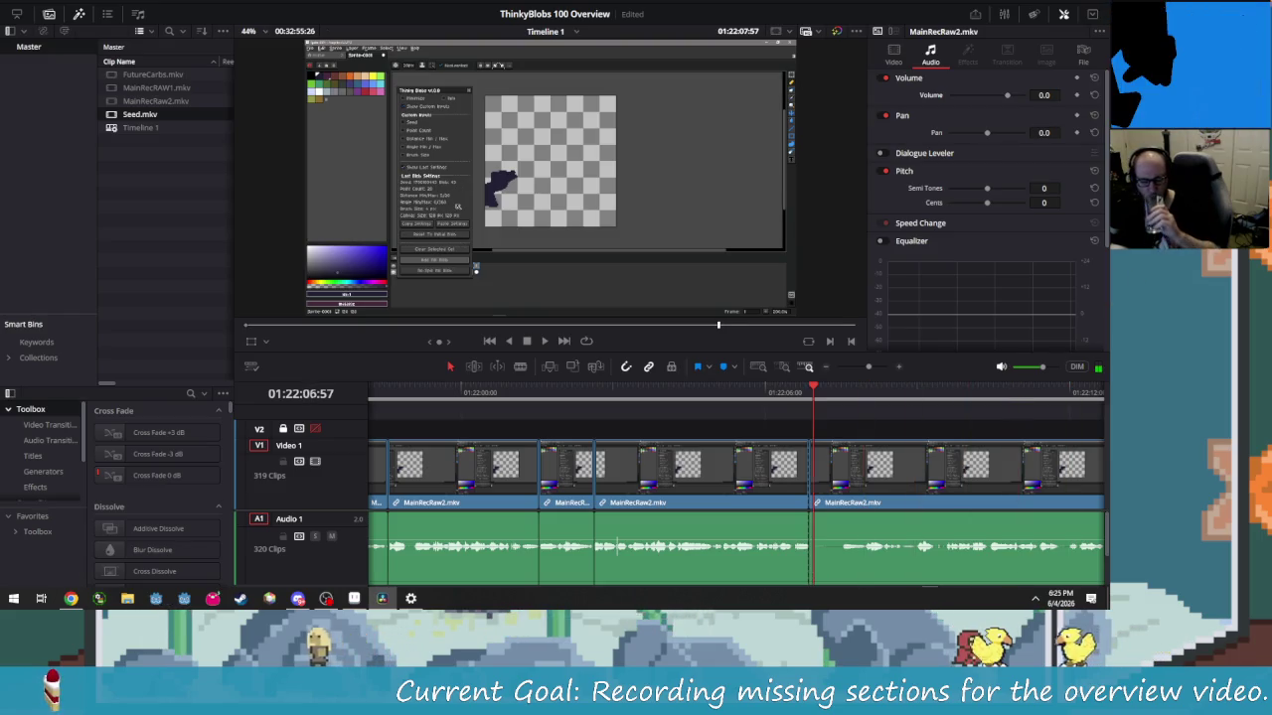
key("Right")
key("Right")
key("Right")
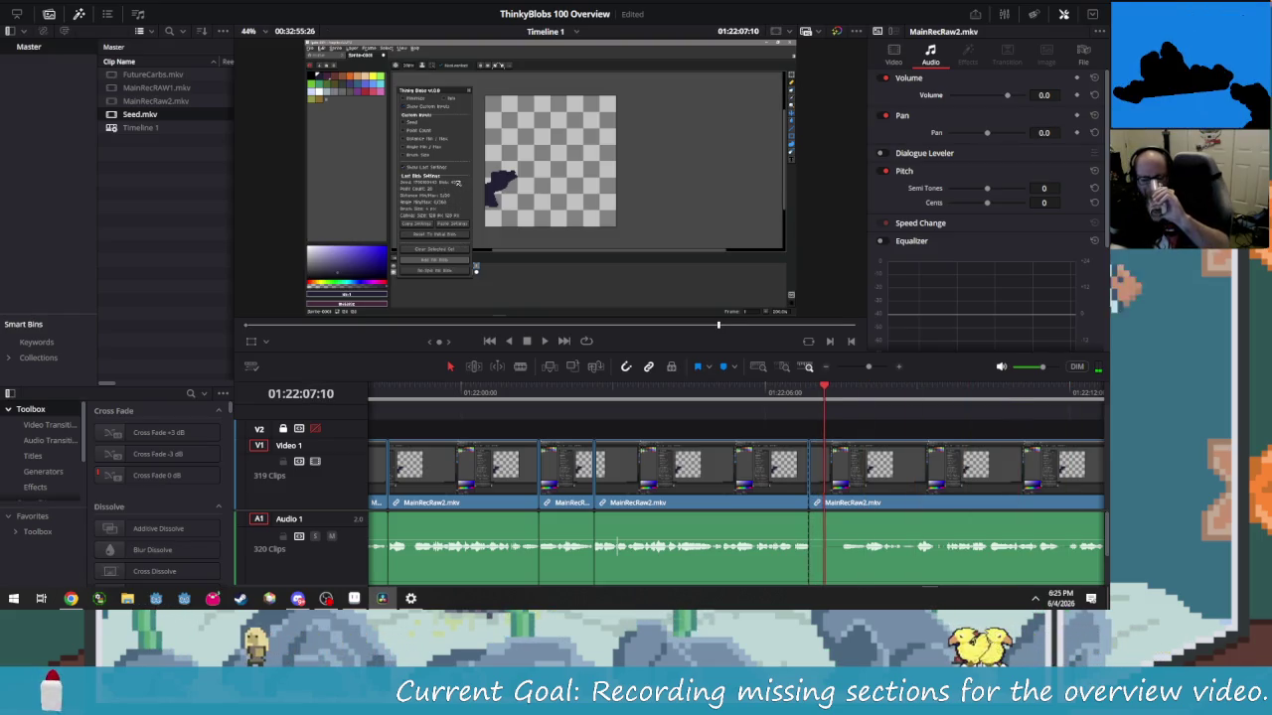
key("Right")
key("Right")
key("Right")
key("Right")
key("Right")
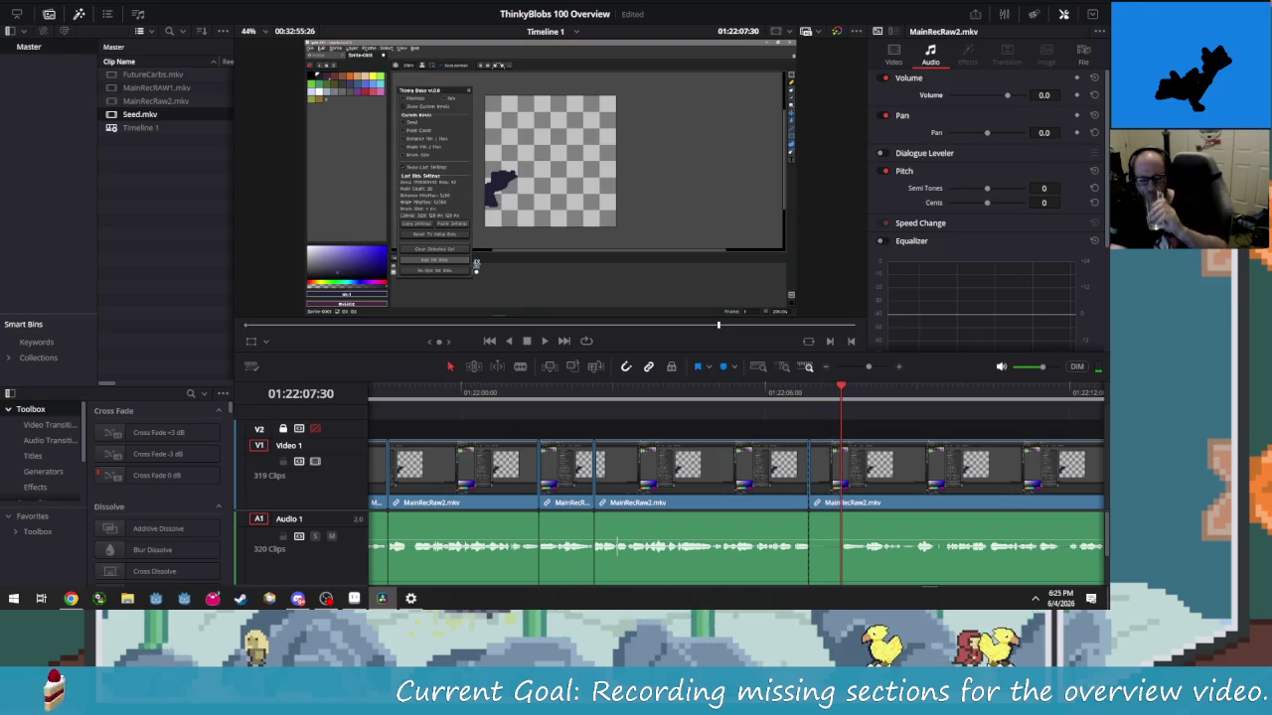
key("ctrl+b")
key("Left")
key("Left")
key("Left")
key("Left")
key("Left")
key("Left")
key("Left")
key("Left")
key("Left")
key("shift+v")
key("BackSpace")
key("shift+Left")
key("shift+BackSpace")
key("slash")
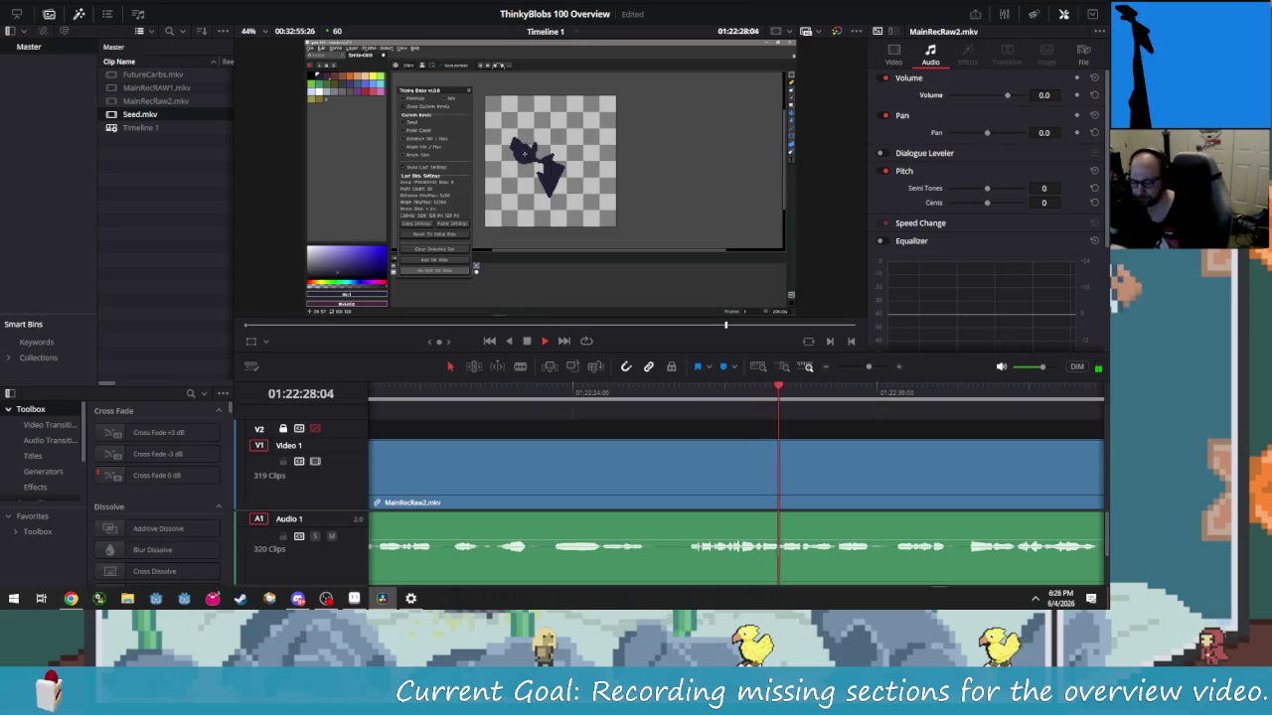
key("l")
key("l")
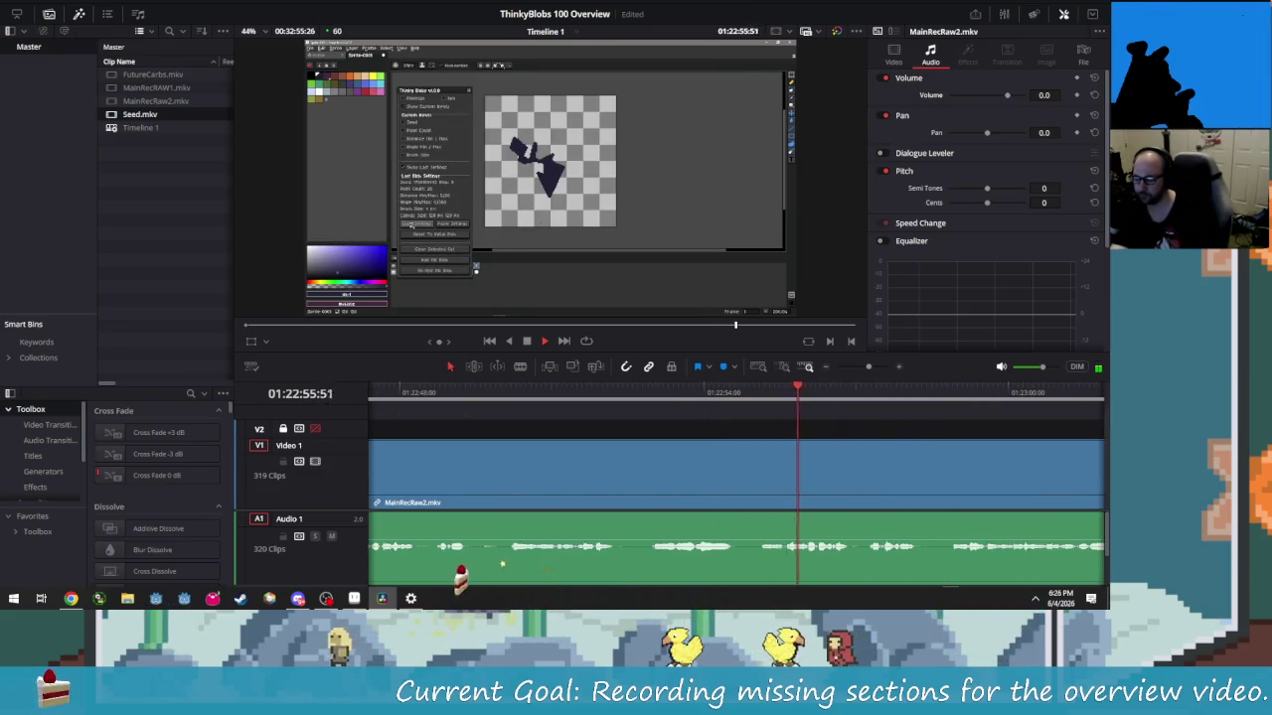
key("j")
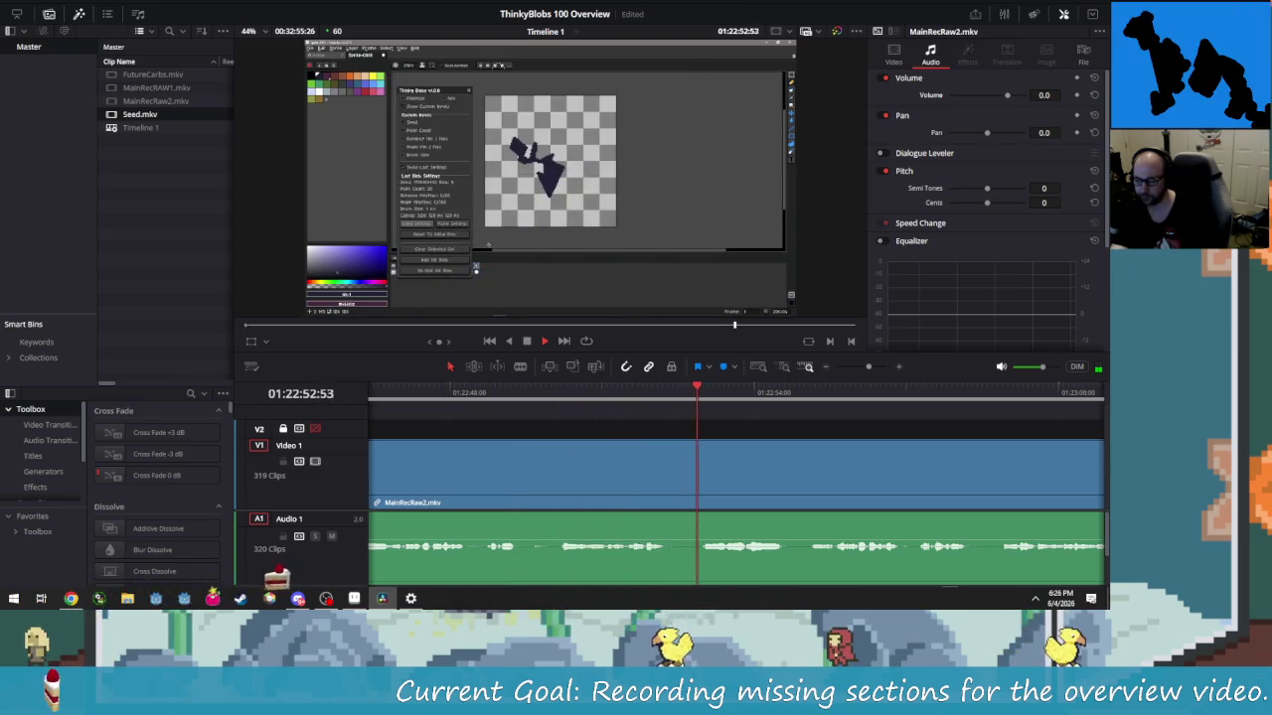
key("l")
key("l")
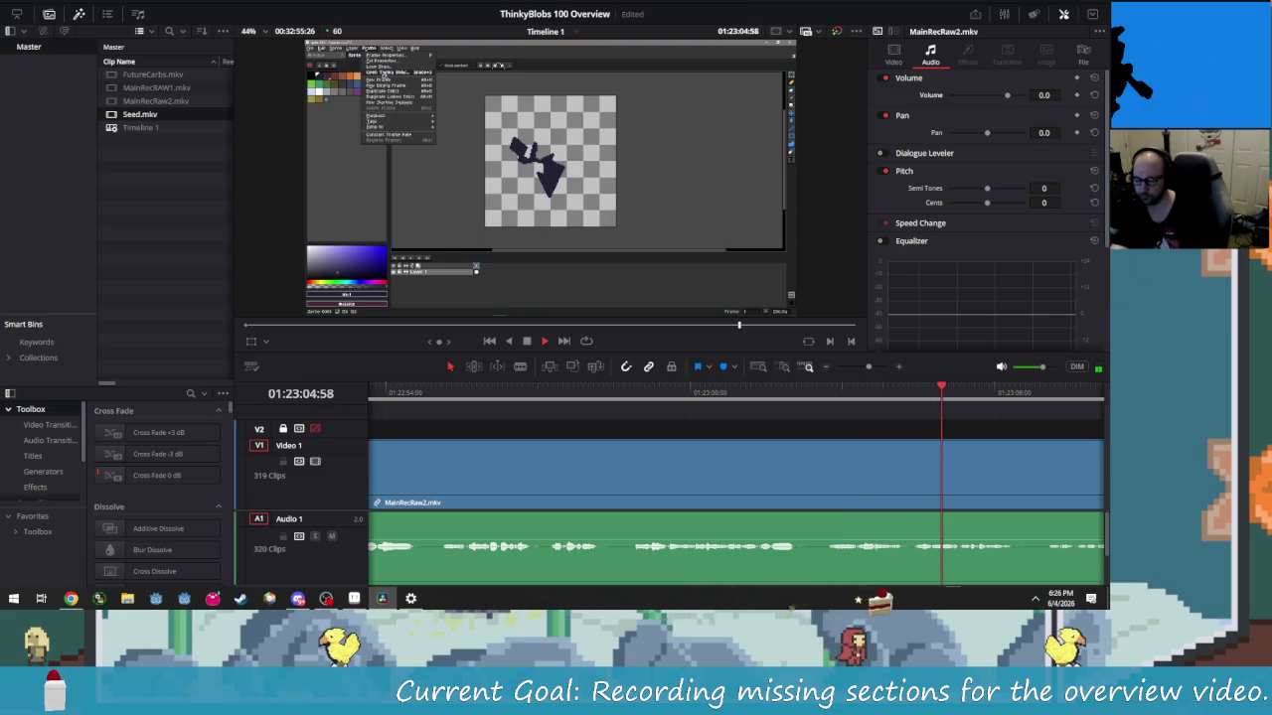
key("l")
key("l")
key("l")
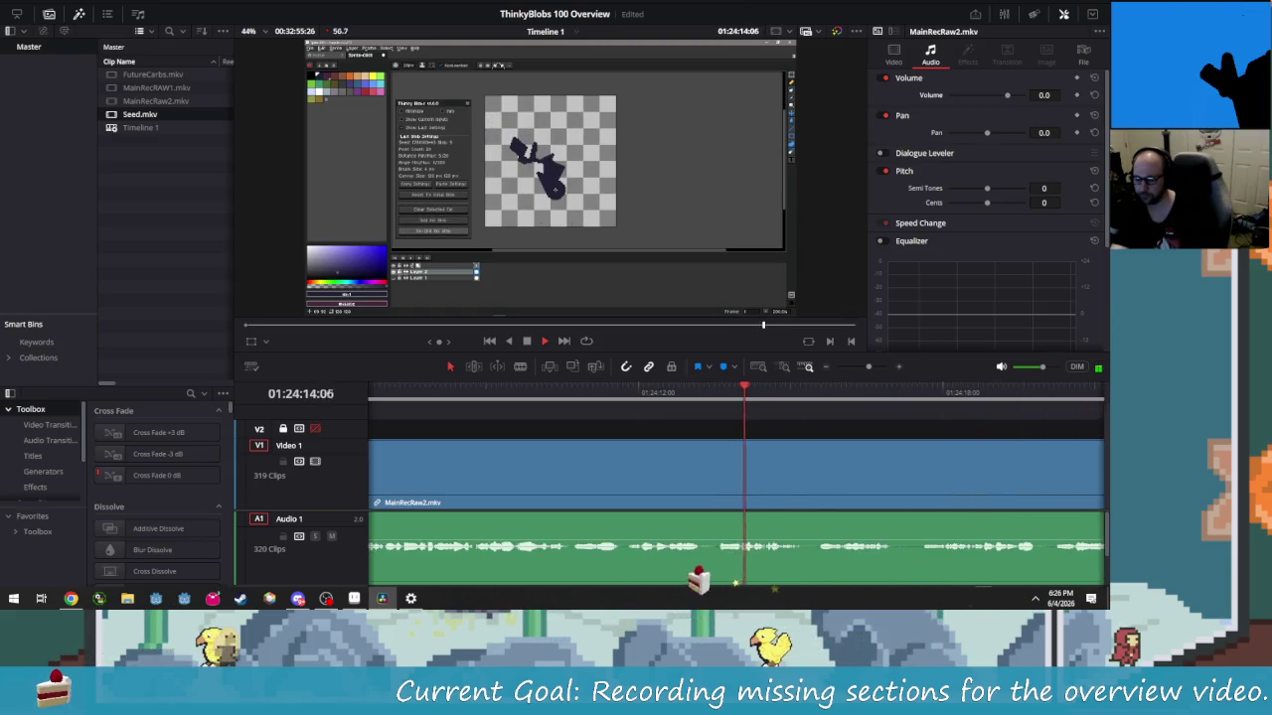
key("j")
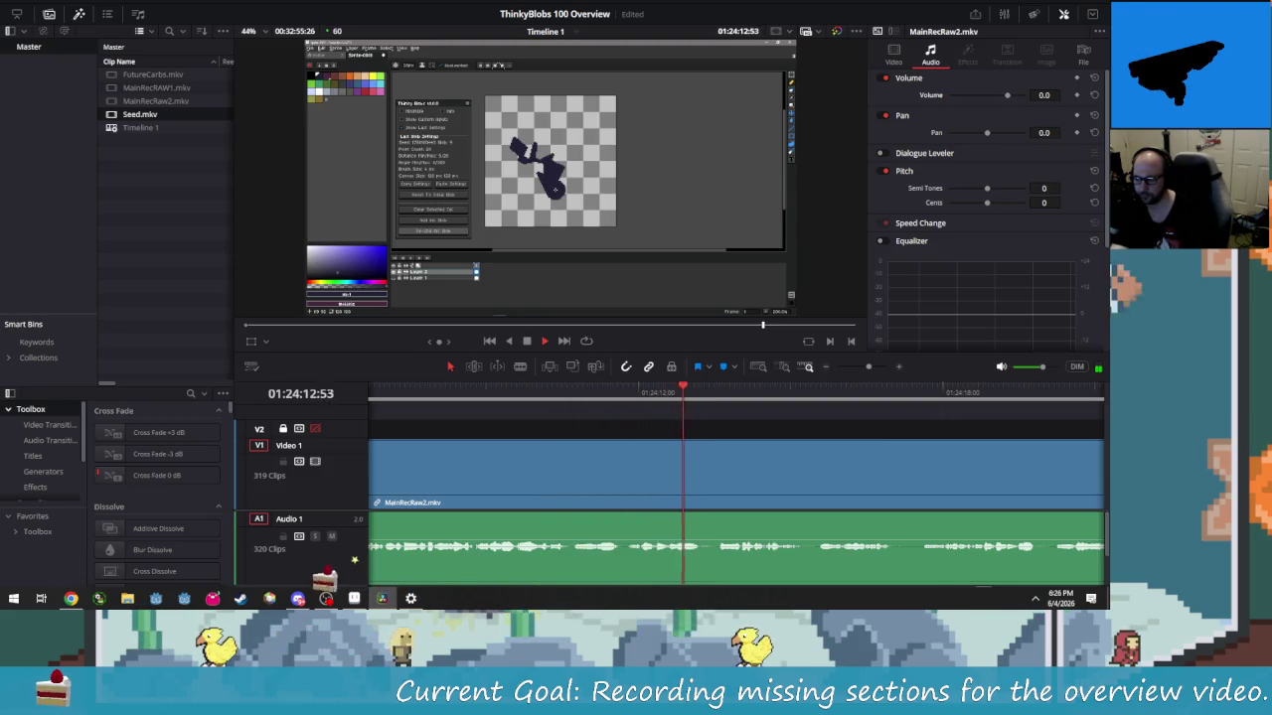
key("space")
key("j")
key("j")
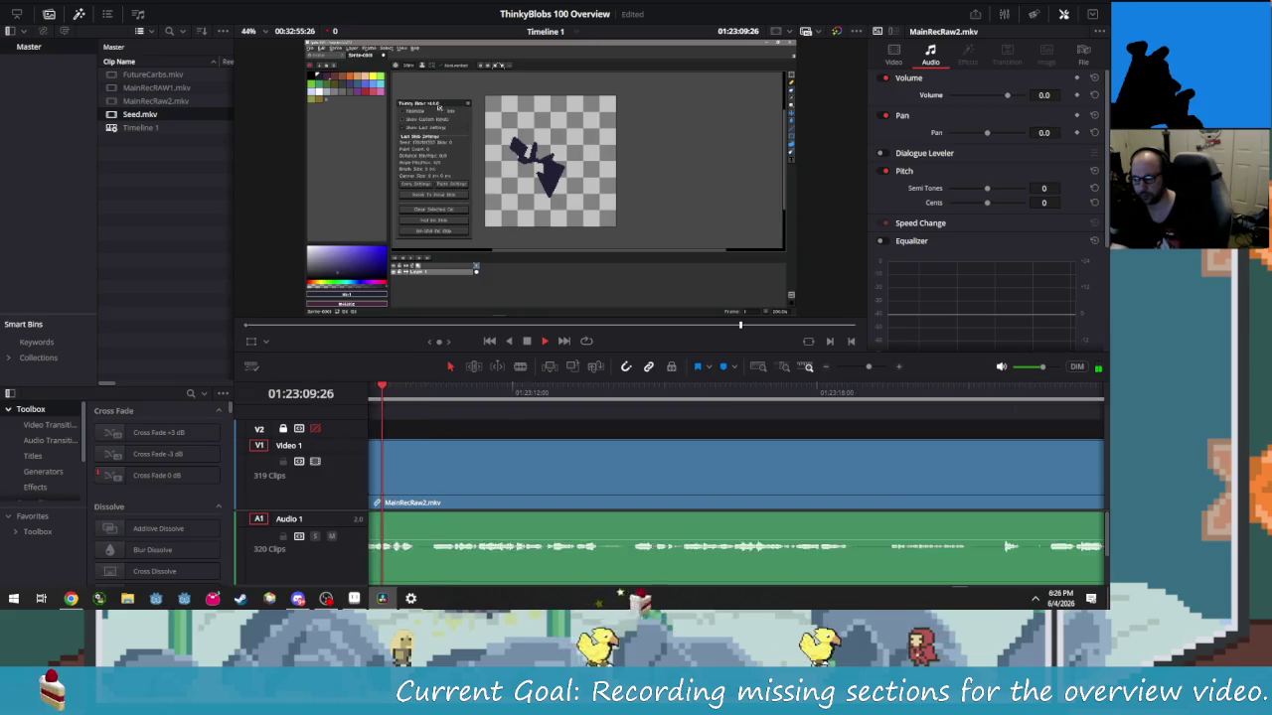
key("space")
key("shift+Left")
key("shift+Left")
key("shift+Left")
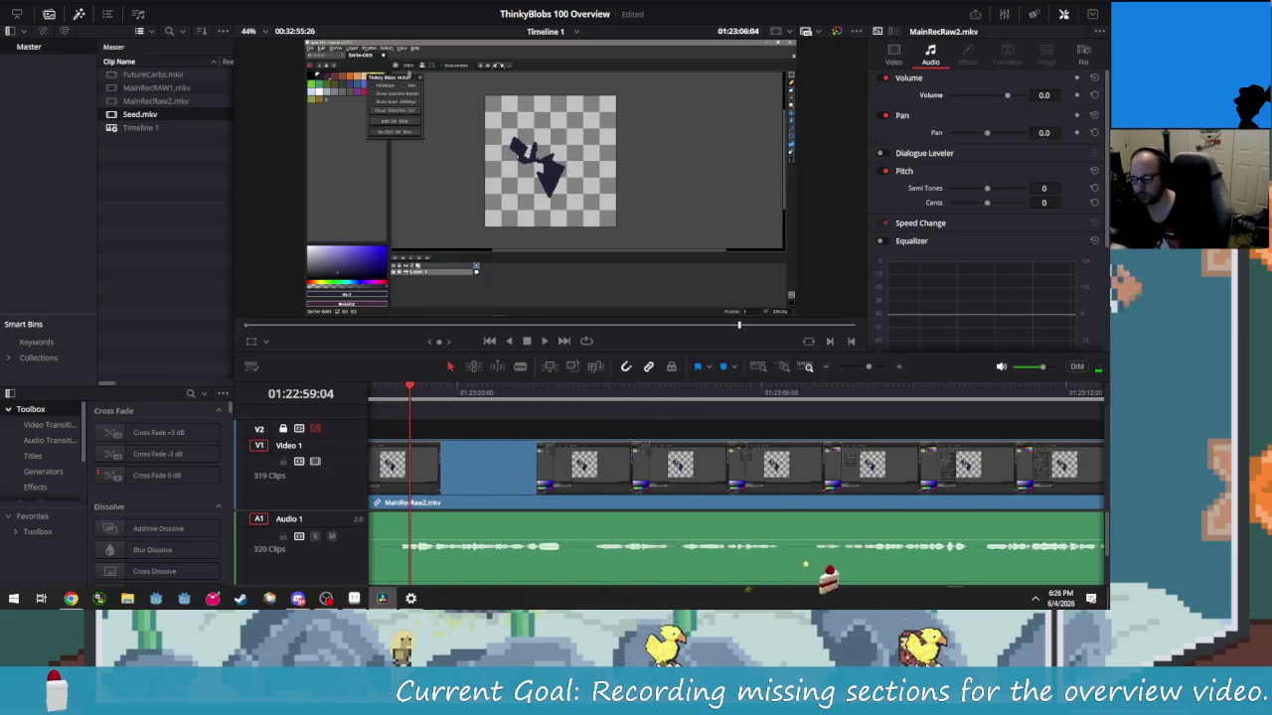
key("shift+Left")
key("shift+Left")
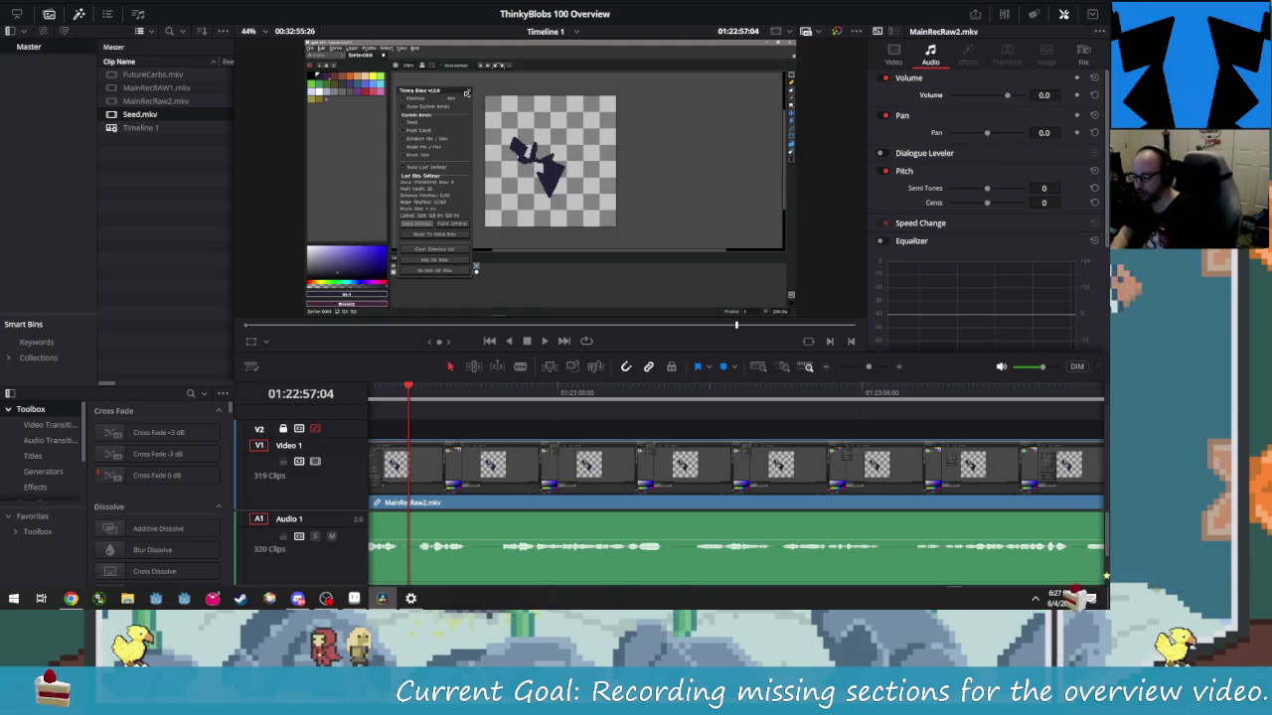
key("shift+Left")
key("shift+Left")
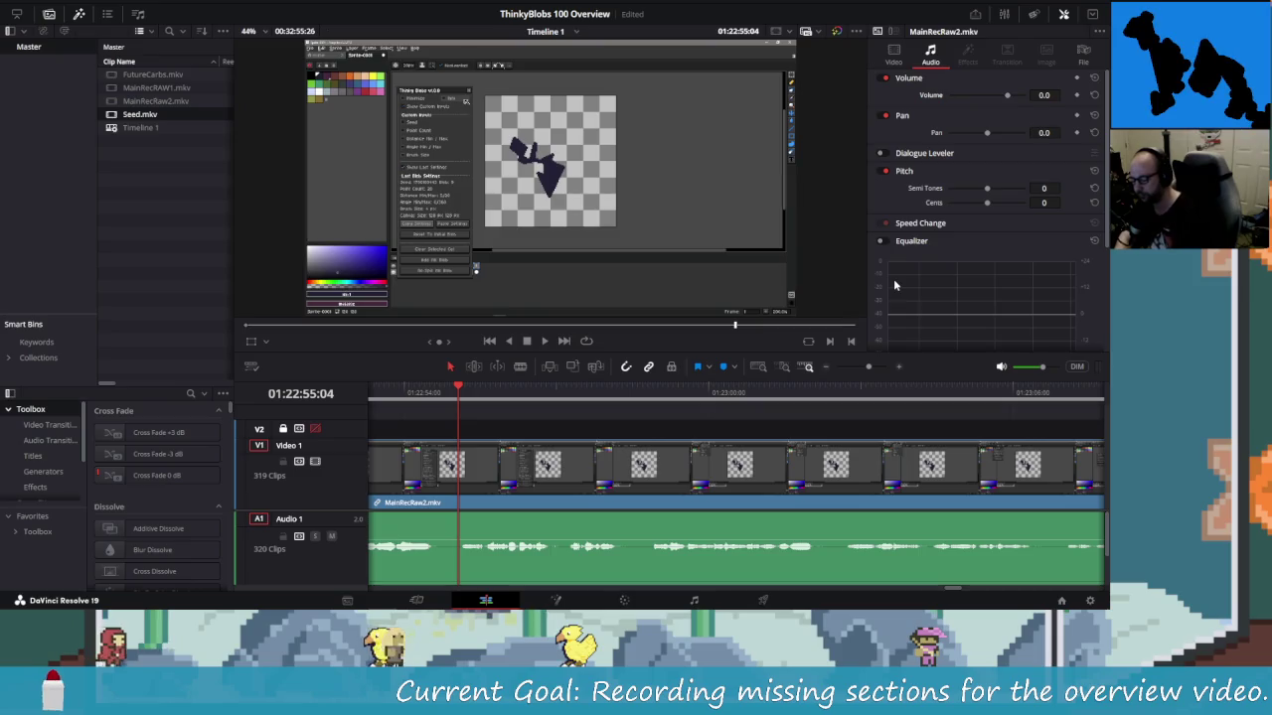
key("shift+Left")
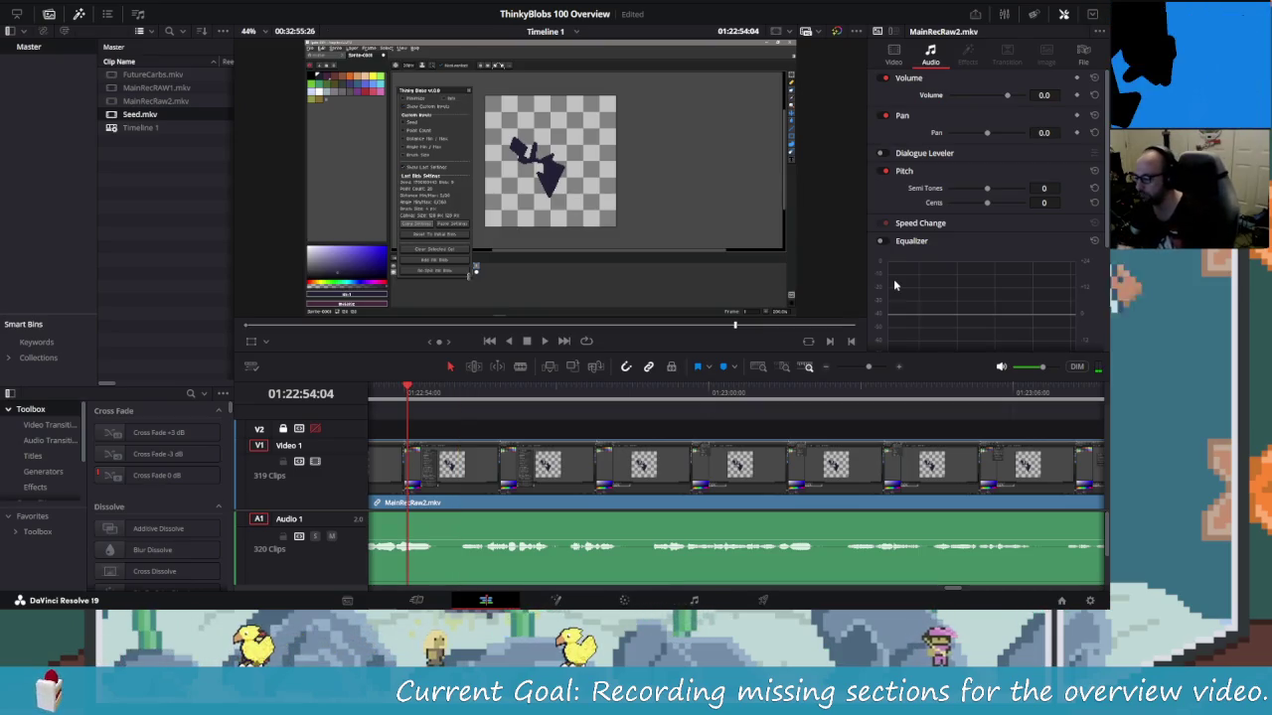
key("shift+Left")
key("shift+Left")
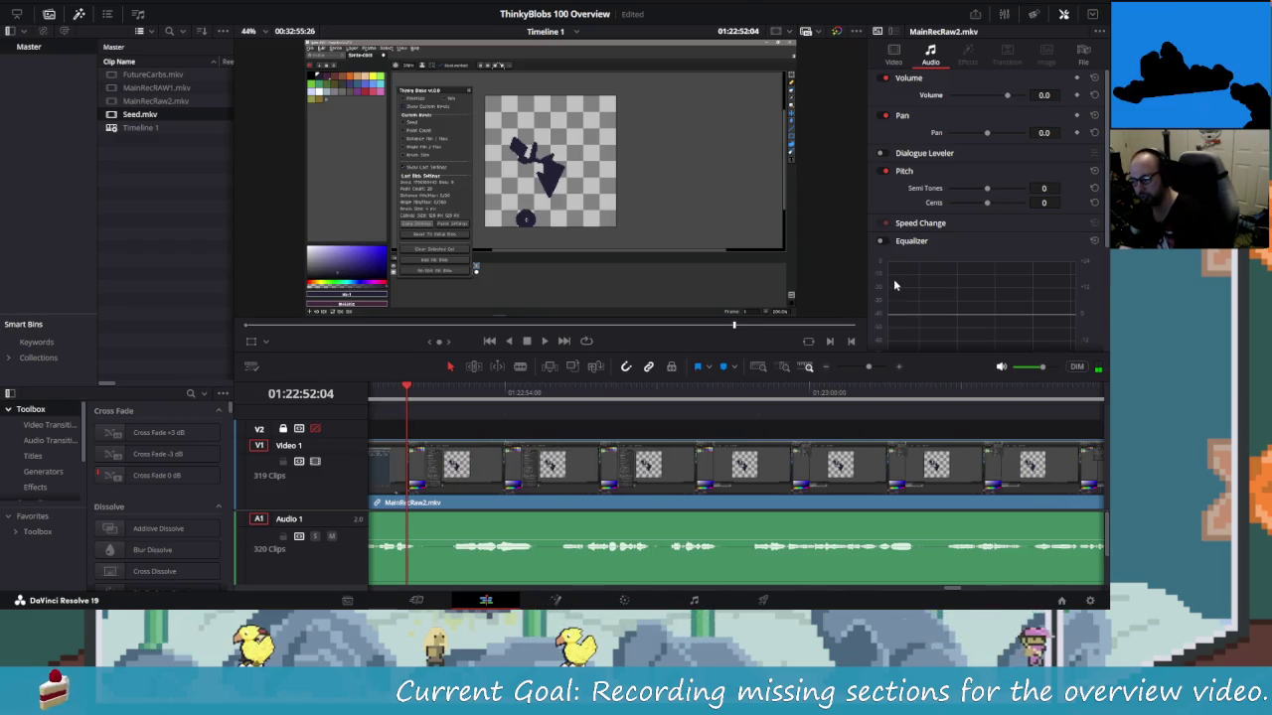
key("shift+Left")
key("shift+Left")
key("shift+Left")
key("shift+Left")
key("shift+Left")
key("shift+Left")
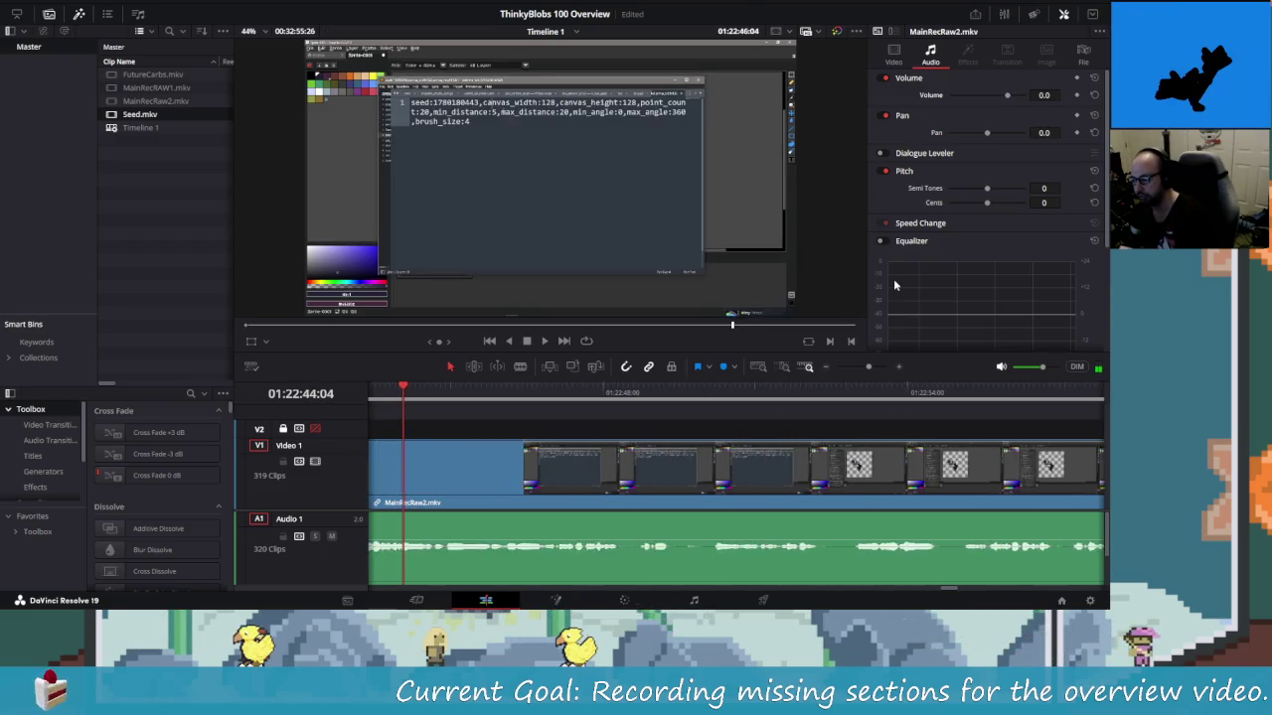
key("shift+Left")
key("shift+Left")
key("shift+Left")
key("shift+Left")
key("shift+Left")
key("shift+Left")
key("shift+Left")
key("shift+Left")
key("shift+Left")
key("shift+Left")
key("shift+Left")
key("shift+Left")
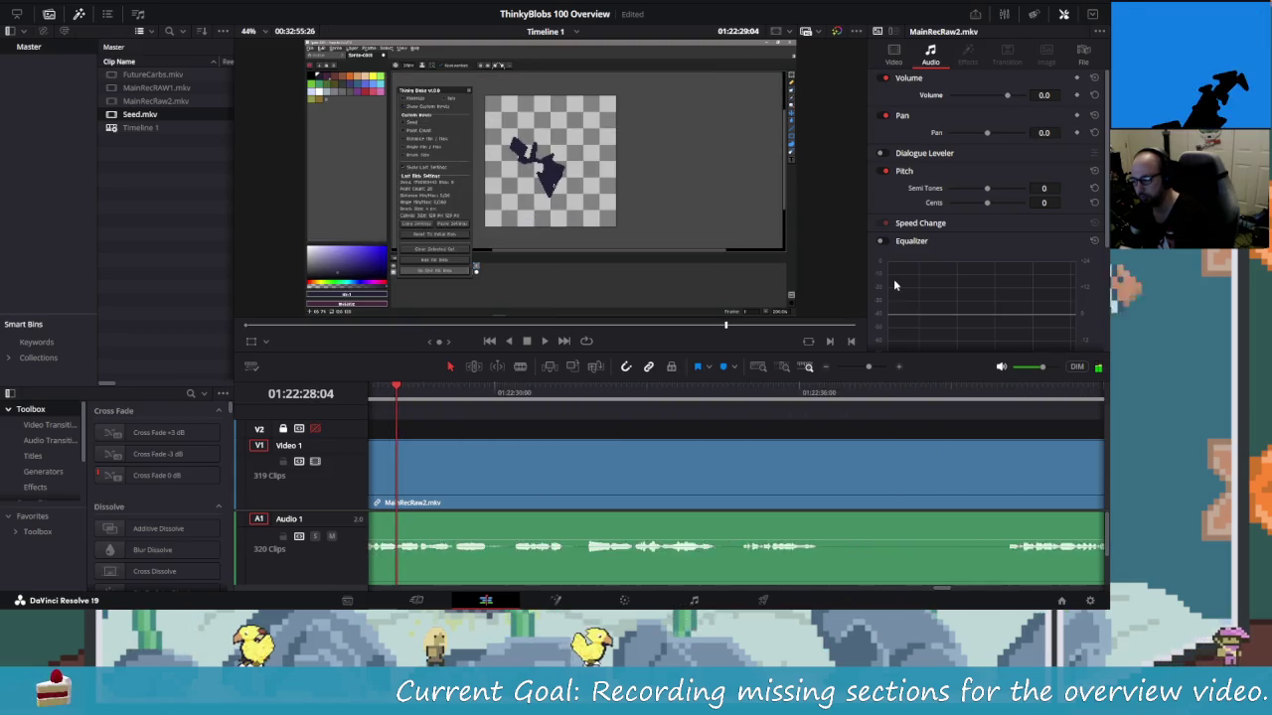
key("shift+Left")
key("shift+Left")
key("shift+Left")
key("shift+Left")
key("shift+Left")
key("shift+Left")
key("shift+Left")
key("shift+Left")
key("shift+Left")
key("shift+Left")
key("shift+Left")
key("shift+Left")
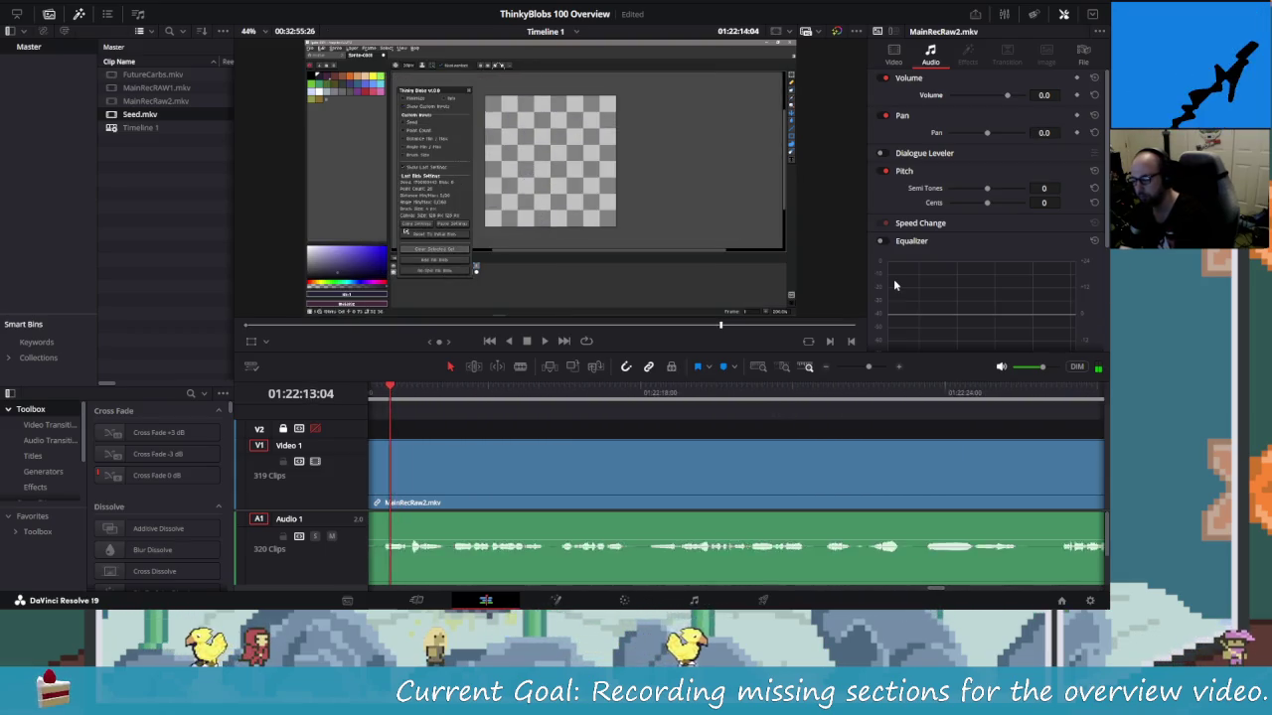
key("shift+Left")
key("shift+Left")
key("shift+Left")
key("shift+Left")
key("shift+Left")
key("shift+Left")
key("shift+Left")
key("shift+Left")
key("shift+Left")
key("shift+Left")
key("shift+Left")
key("shift+Left")
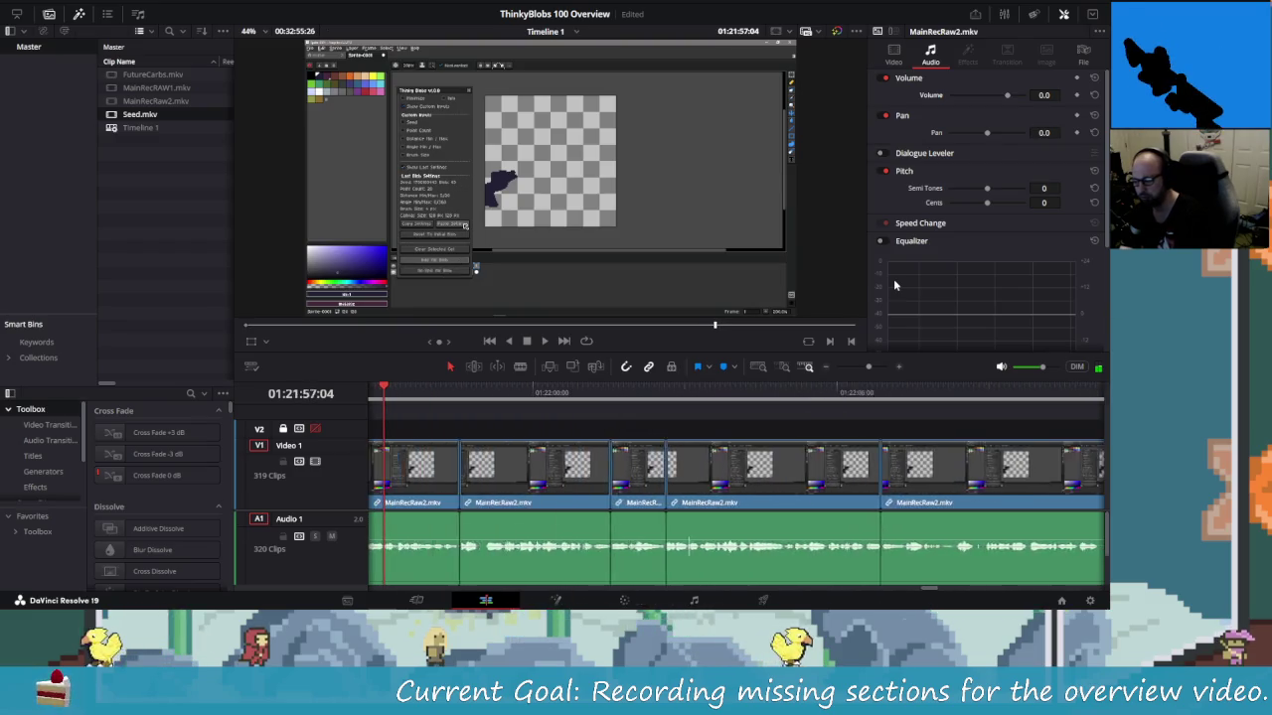
key("shift+Right")
key("shift+Right")
key("shift+Right")
key("shift+Right")
key("shift+Right")
key("shift+Right")
Locate the pause near 01:22:12 and split the footage at 01:22:12:04
key("shift+Right")
key("shift+Right")
key("shift+Right")
key("shift+Right")
key("shift+Right")
key("shift+Right")
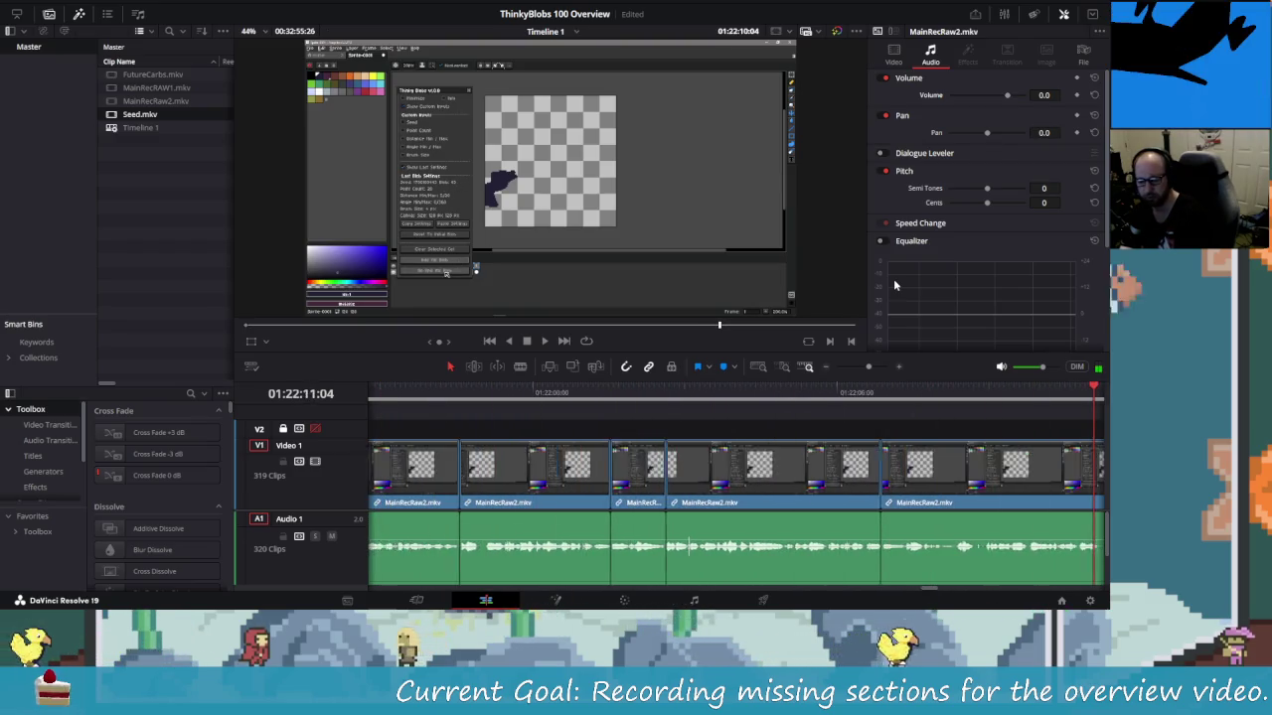
key("shift+Right")
key("shift+Right")
key("shift+Right")
key("shift+Right")
key("shift+Right")
key("shift+Right")
key("shift+Left")
key("shift+Left")
key("shift+Left")
key("shift+Left")
key("shift+Left")
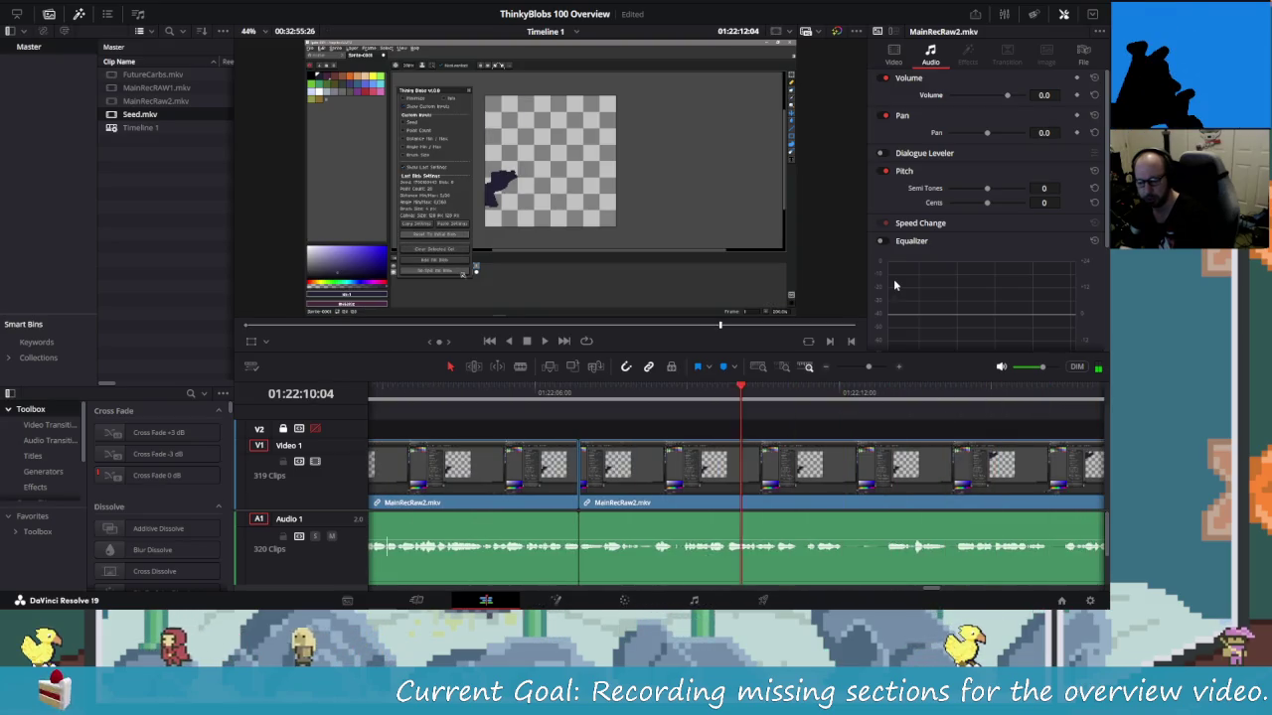
key("shift+Left")
key("shift+Left")
key("shift+Left")
key("space")
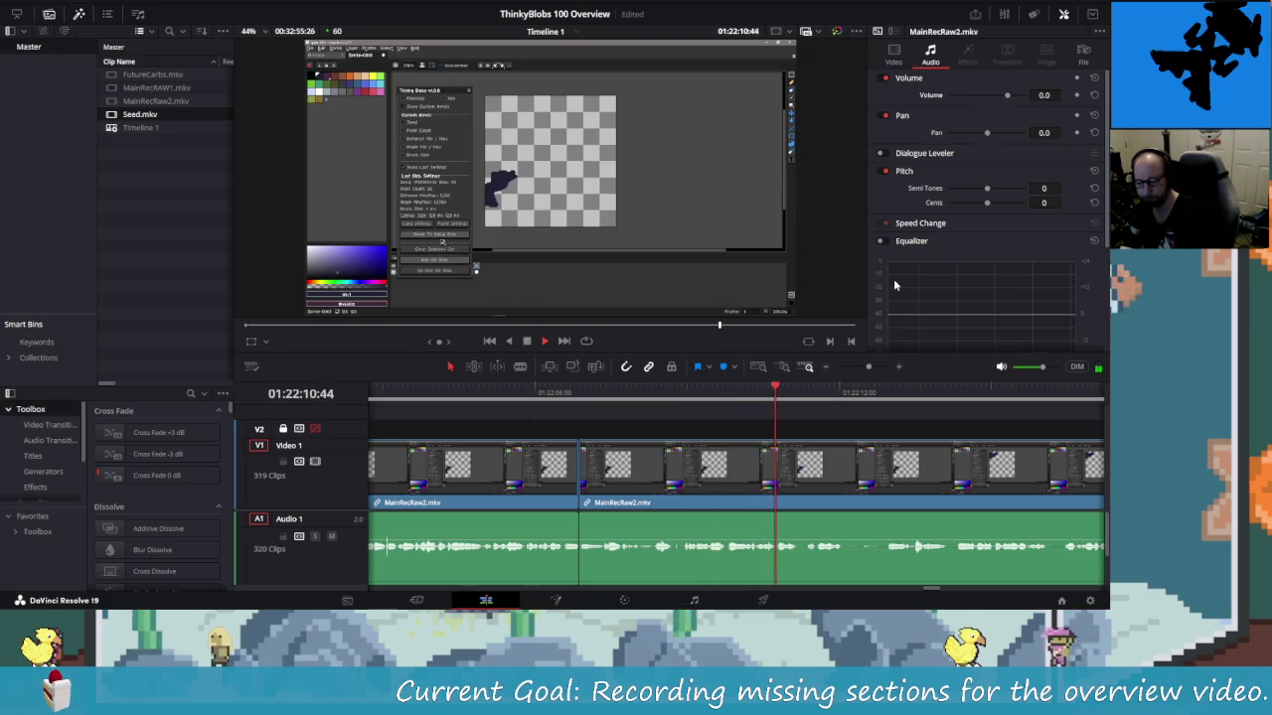
key("shift+Left")
key("shift+Left")
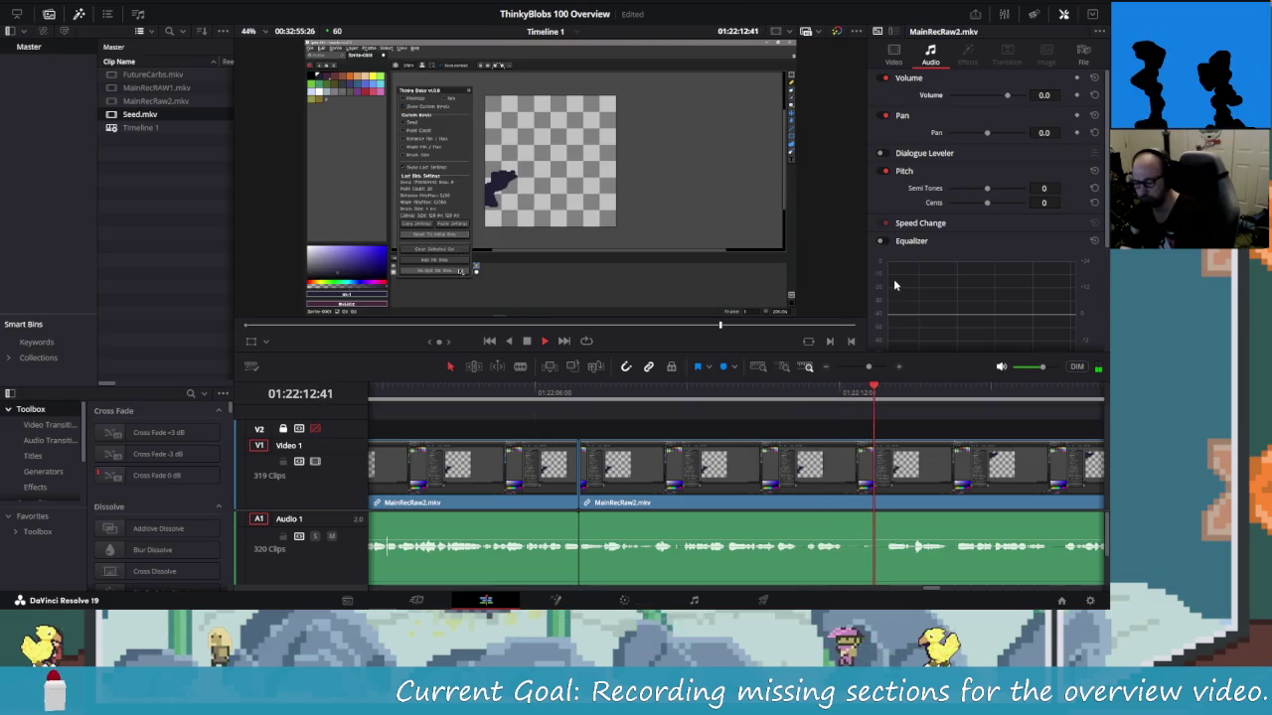
key("slash")
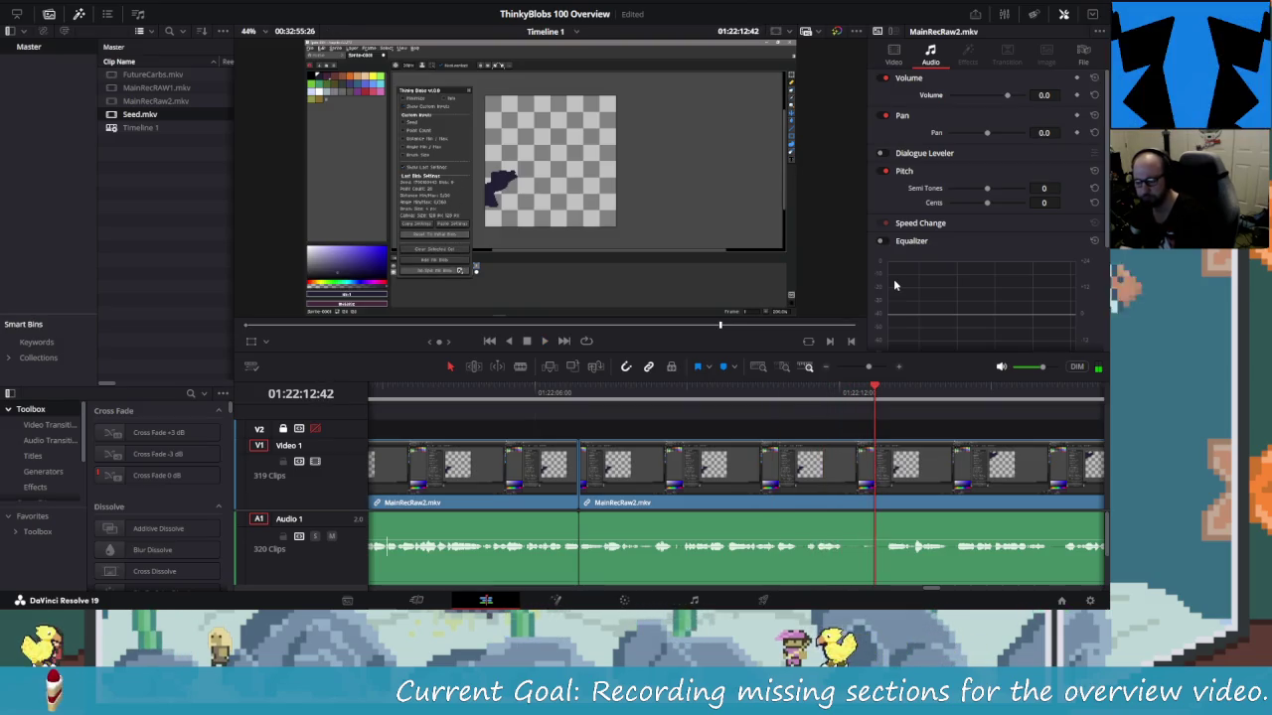
key("Left")
key("Left")
key("Left")
key("Left")
key("Left")
key("Left")
key("Left")
key("Left")
key("Left")
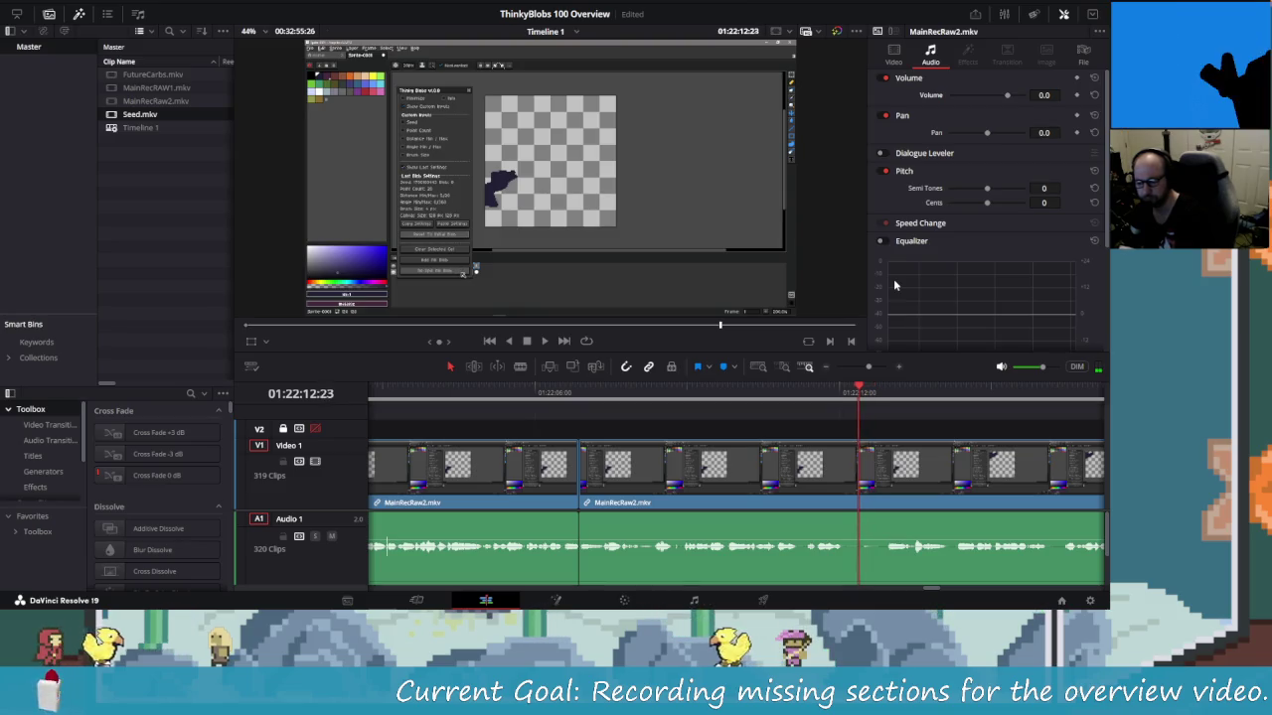
key("Left")
key("Left")
key("Left")
key("Left")
key("Left")
key("Left")
key("Left")
key("Left")
key("Left")
key("Left")
key("Left")
key("Left")
key("Right")
key("ctrl+b")
Split at the pause's end and ripple-delete the short piece between the cuts
key("Right")
key("Right")
key("Right")
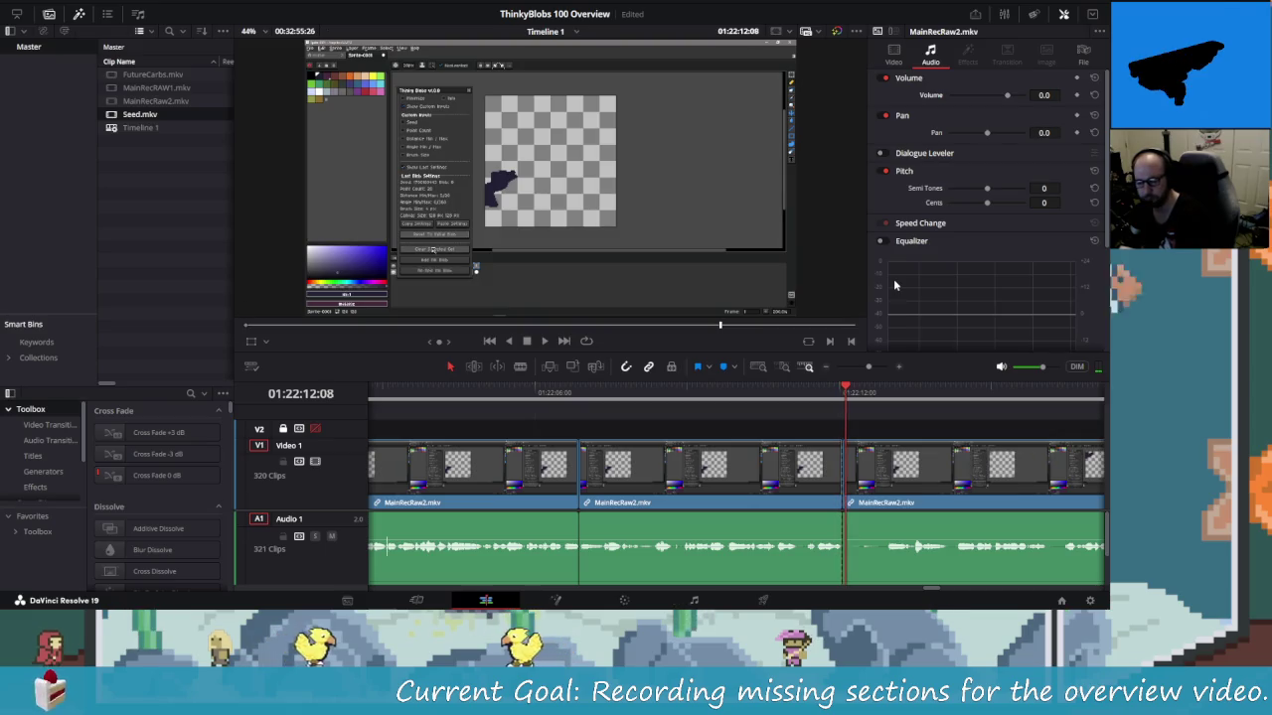
key("Right")
key("Right")
key("Right")
key("Right")
key("Right")
key("Right")
key("Right")
key("Right")
key("Right")
key("Right")
key("Right")
key("Right")
key("Right")
key("Right")
key("Right")
key("Right")
key("Right")
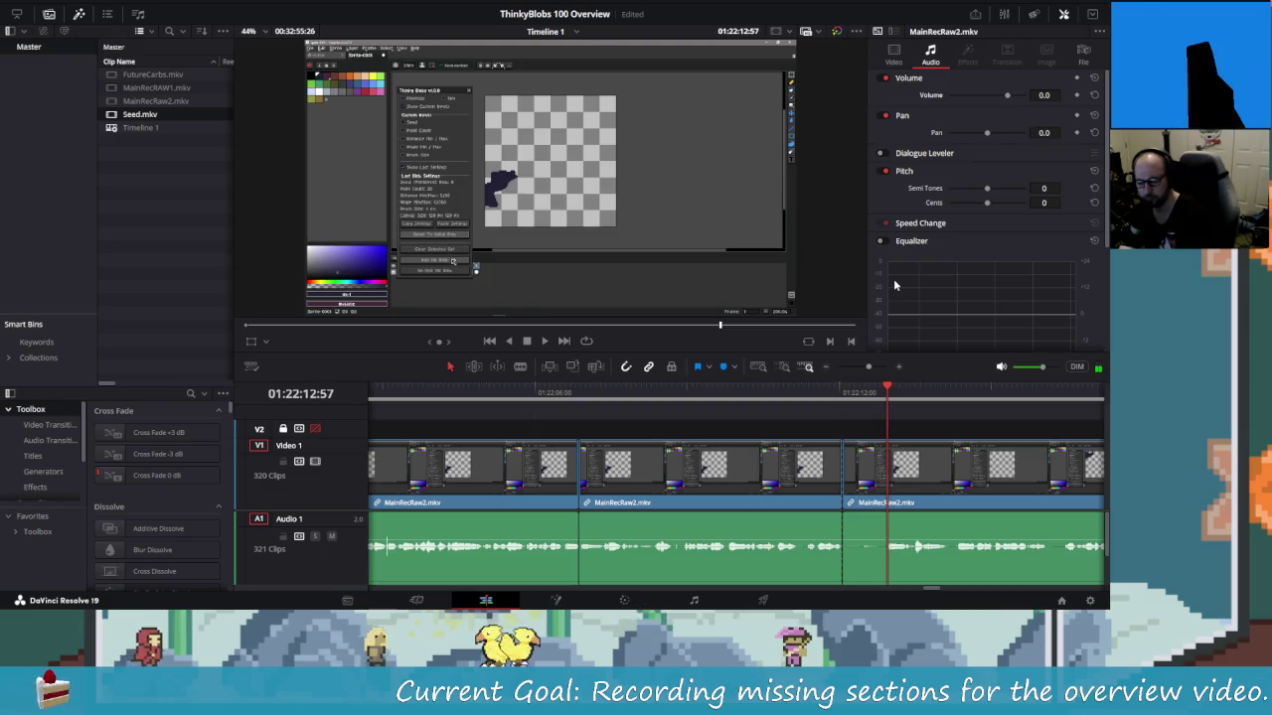
key("Left")
key("Left")
key("Left")
key("Left")
key("Left")
key("Left")
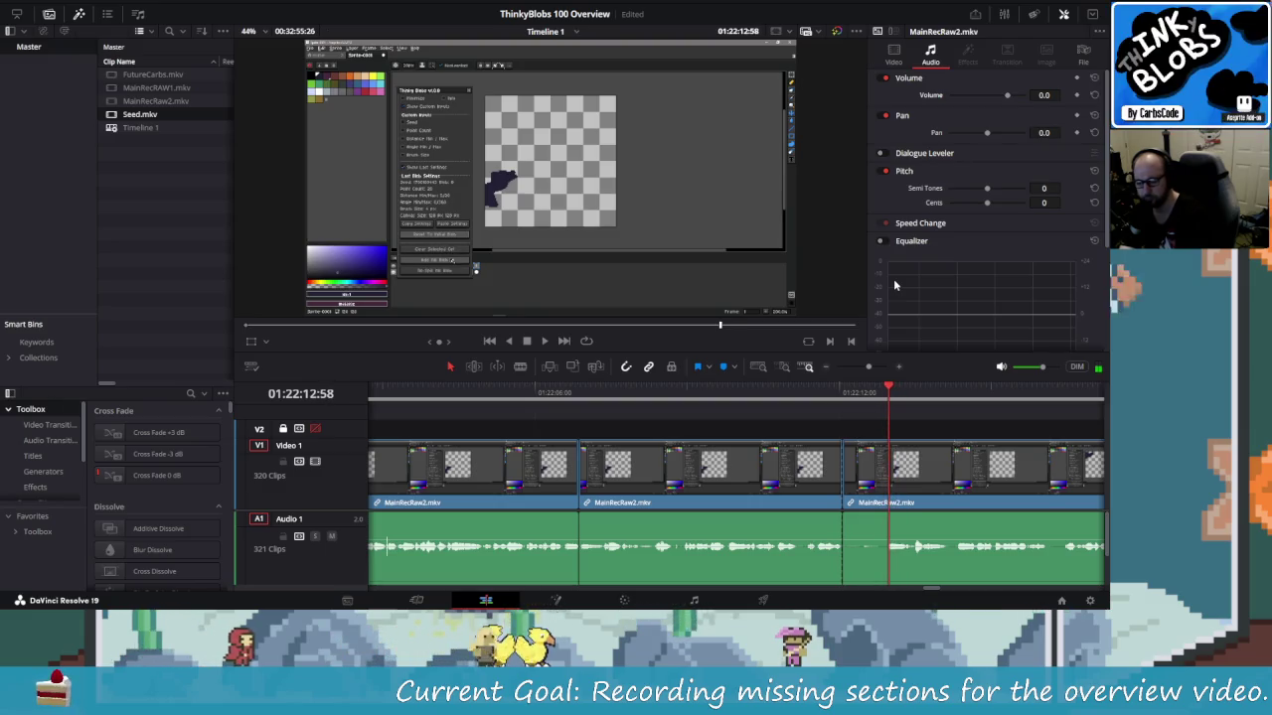
key("Left")
key("ctrl+b")
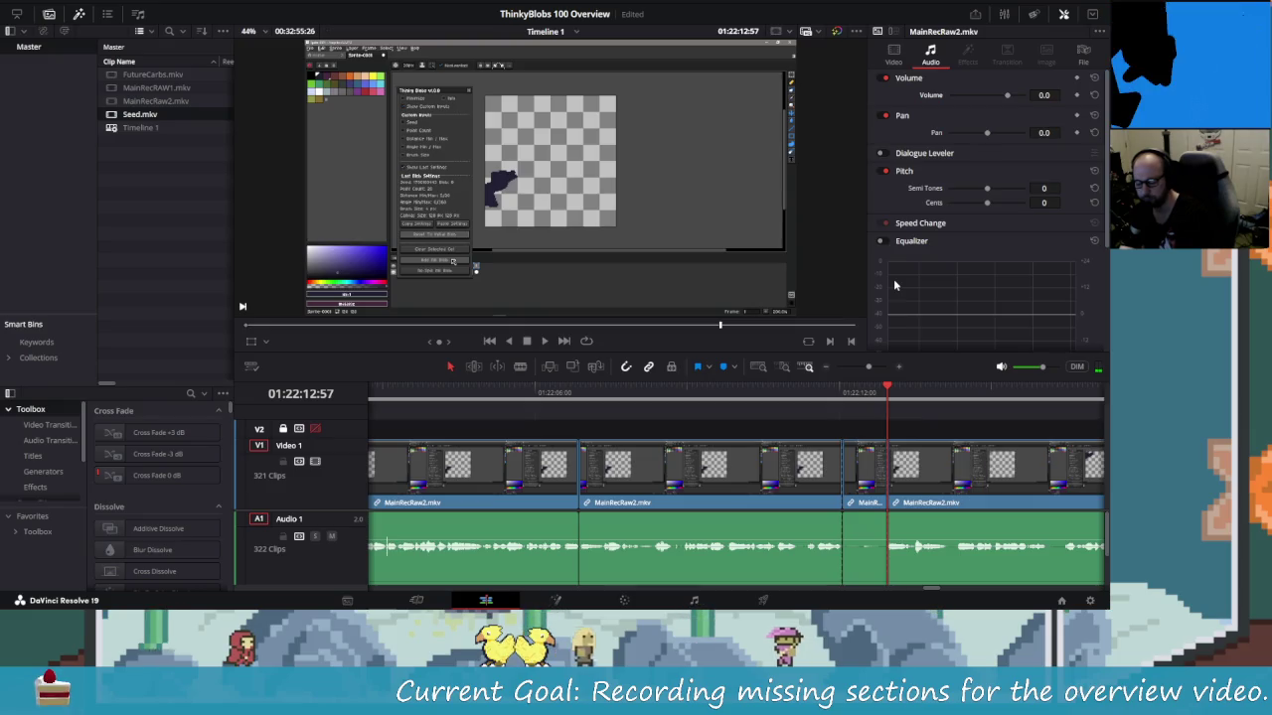
key("Left")
key("Left")
key("Left")
key("Delete")
Replay around the edit to check the removed pause
key("space")
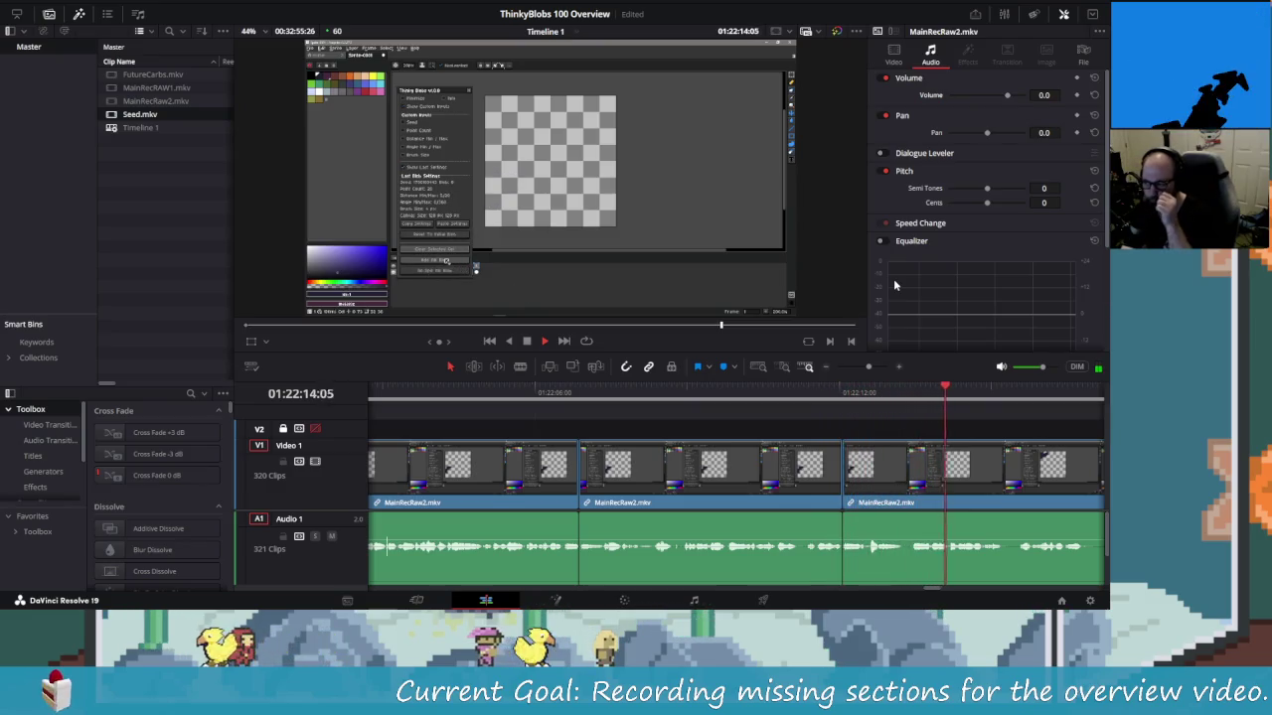
key("j")
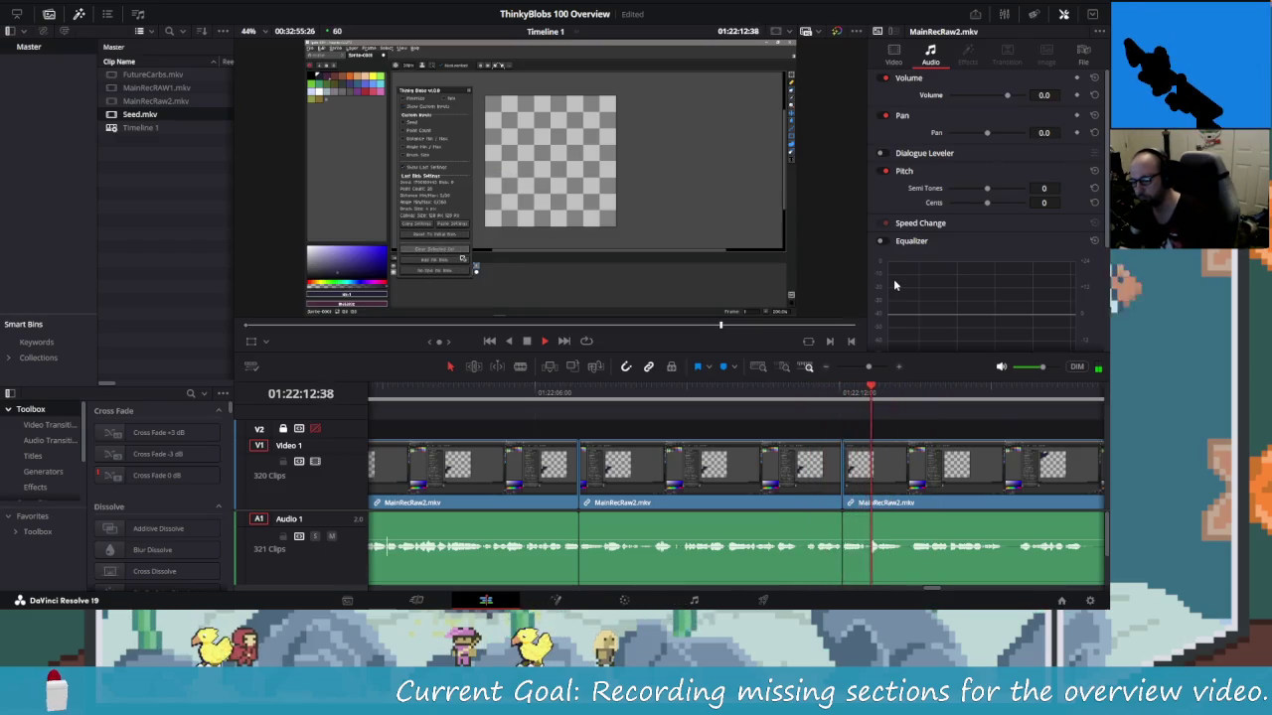
key("space")
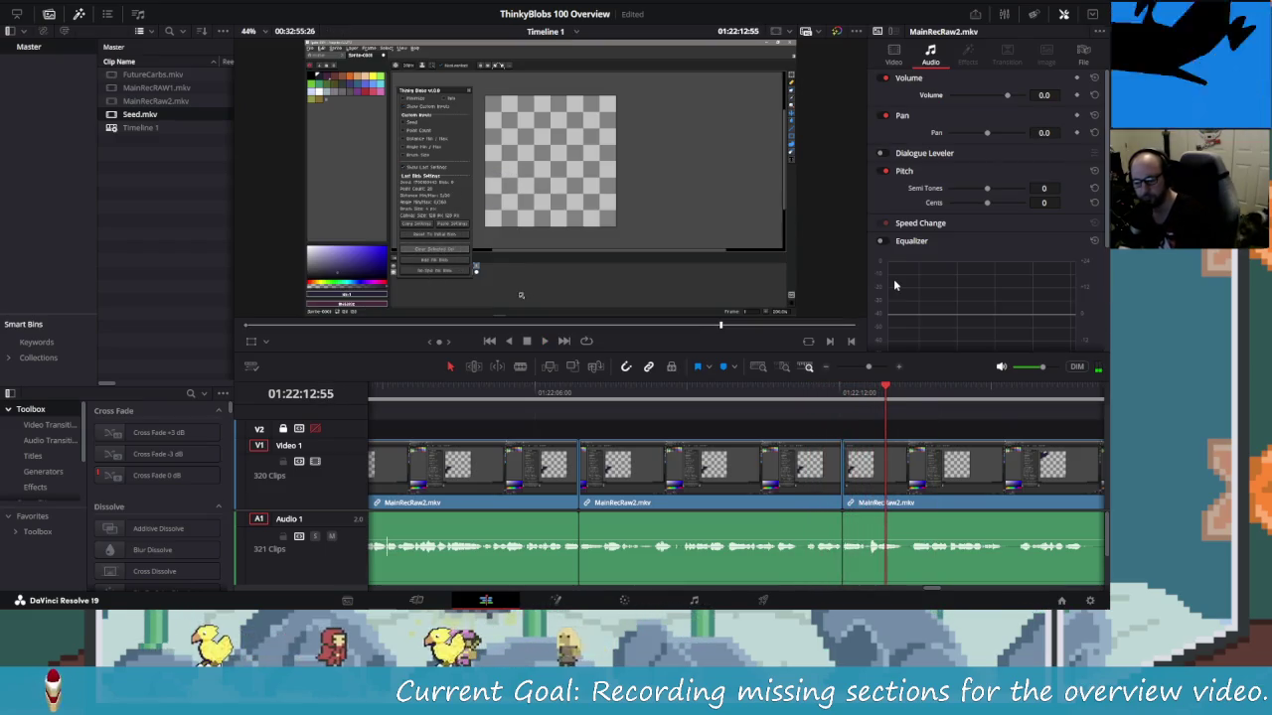
key("space")
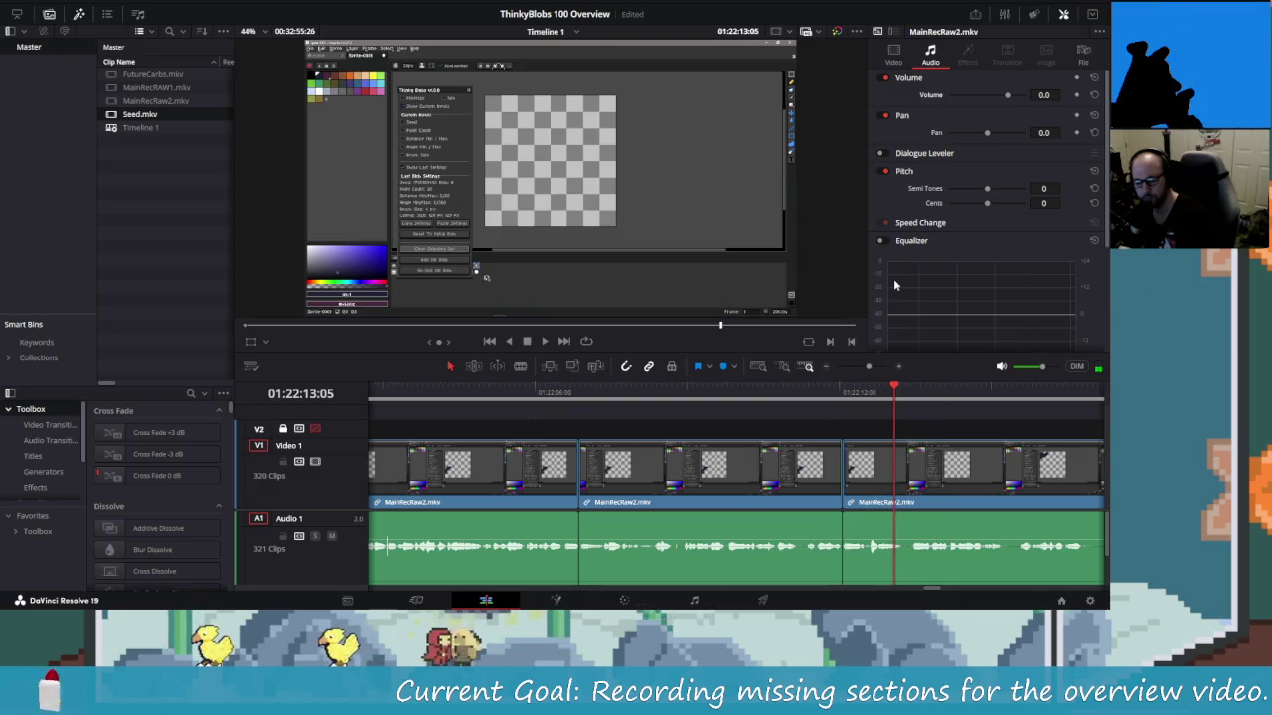
key("Right")
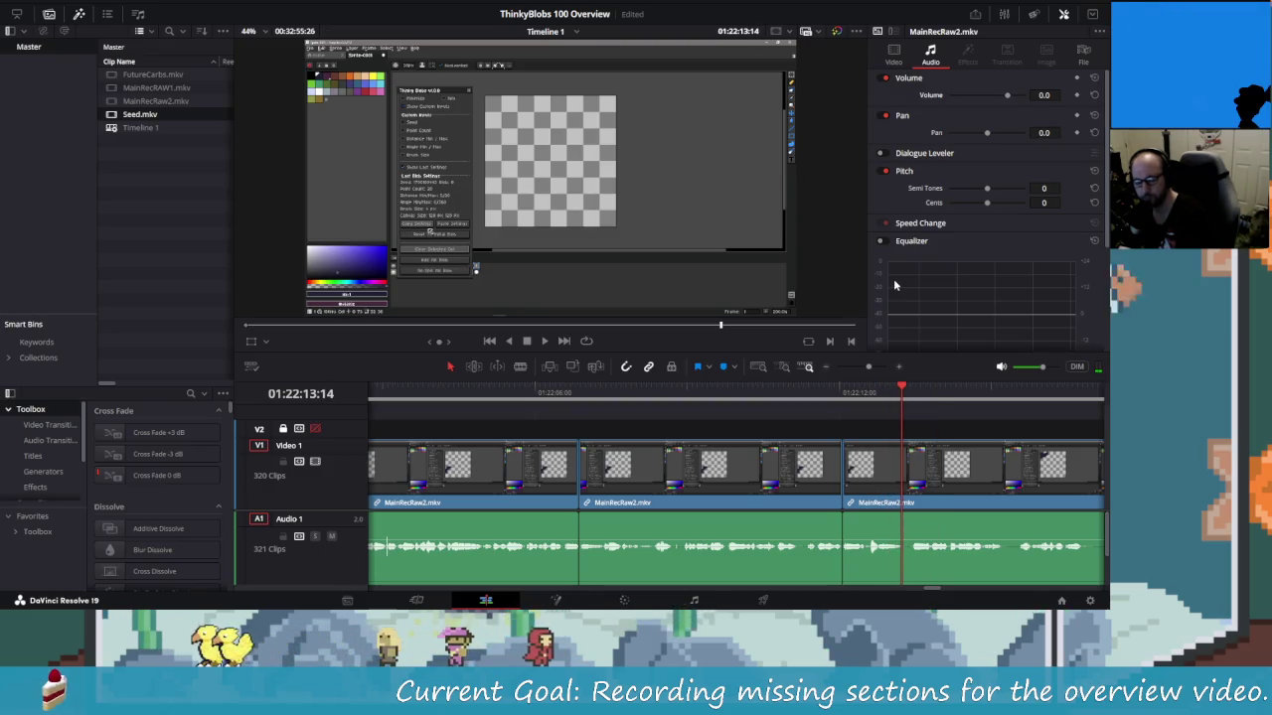
mouse_move(959, 519)
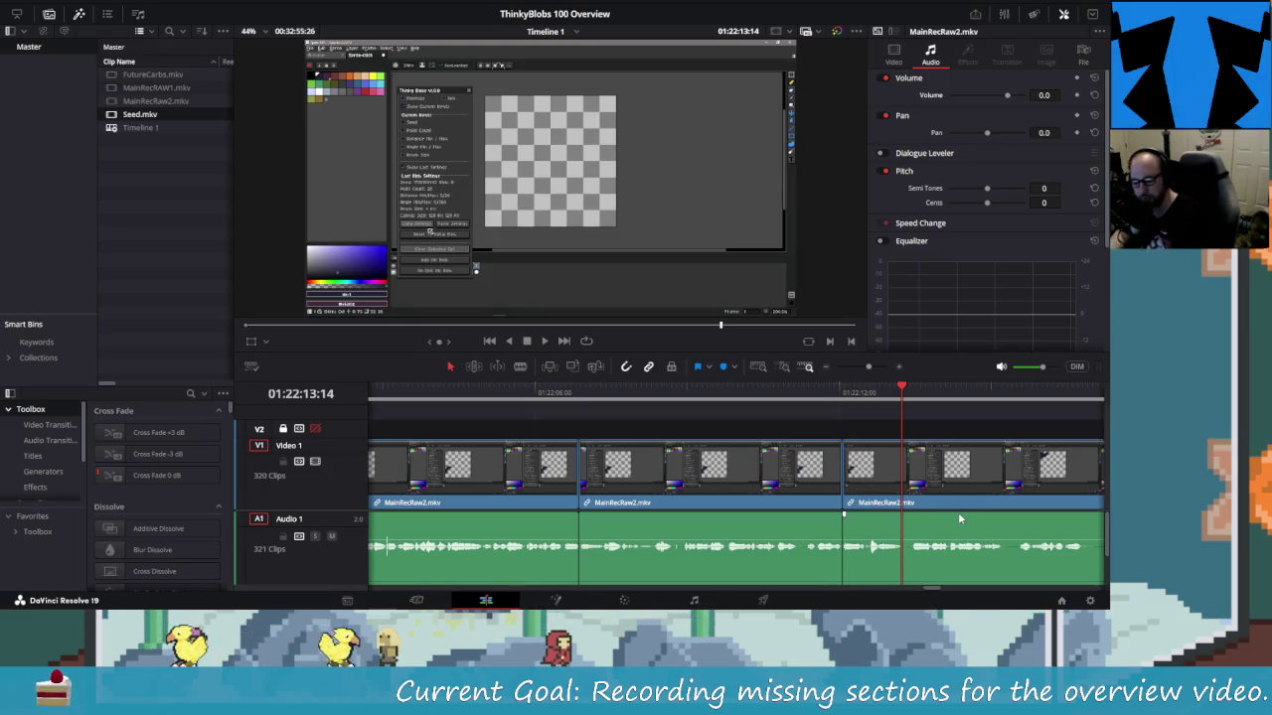
Play toward the end of MainRecRaw2 and stop the playhead at 01:25:11:05
key("ctrl+z")
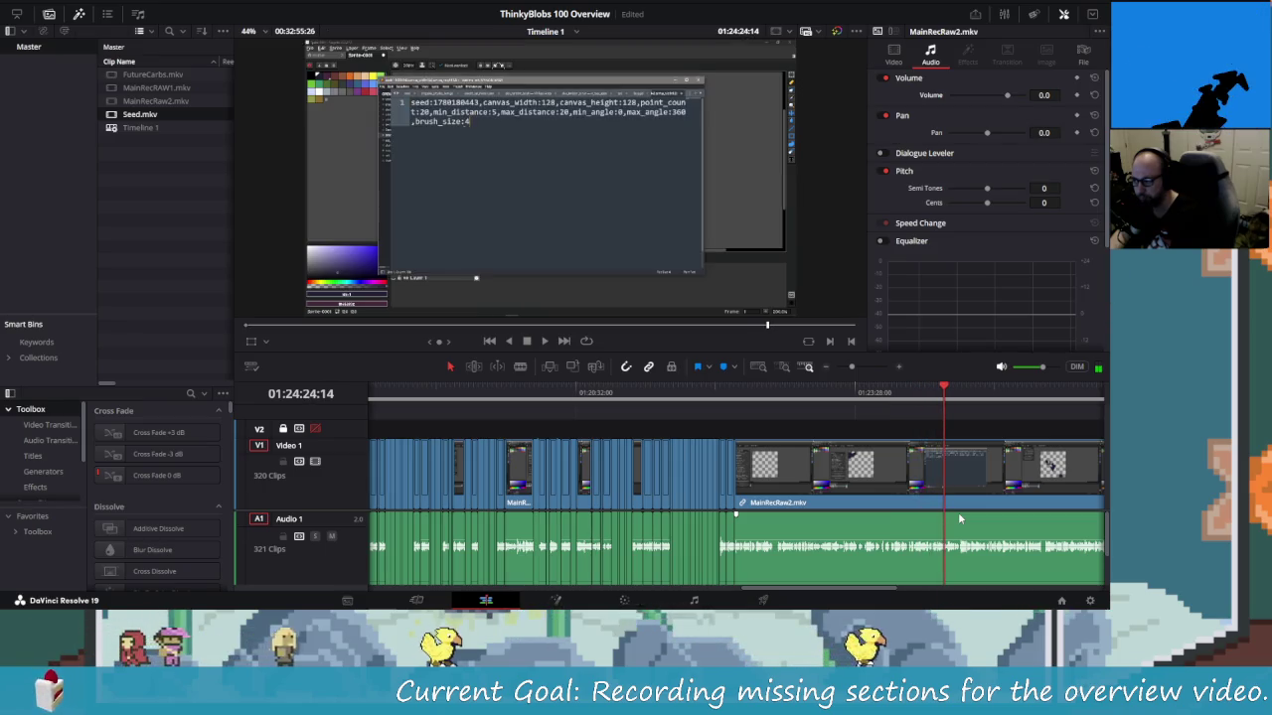
key("/")
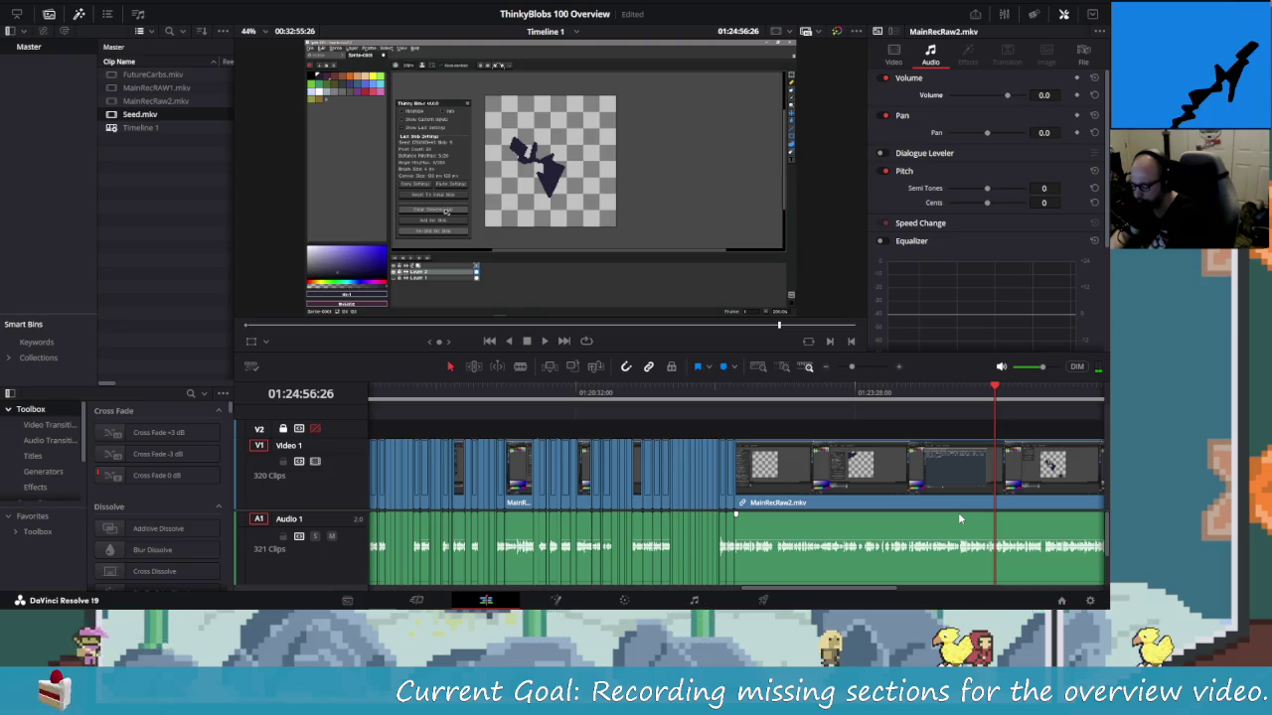
key("space")
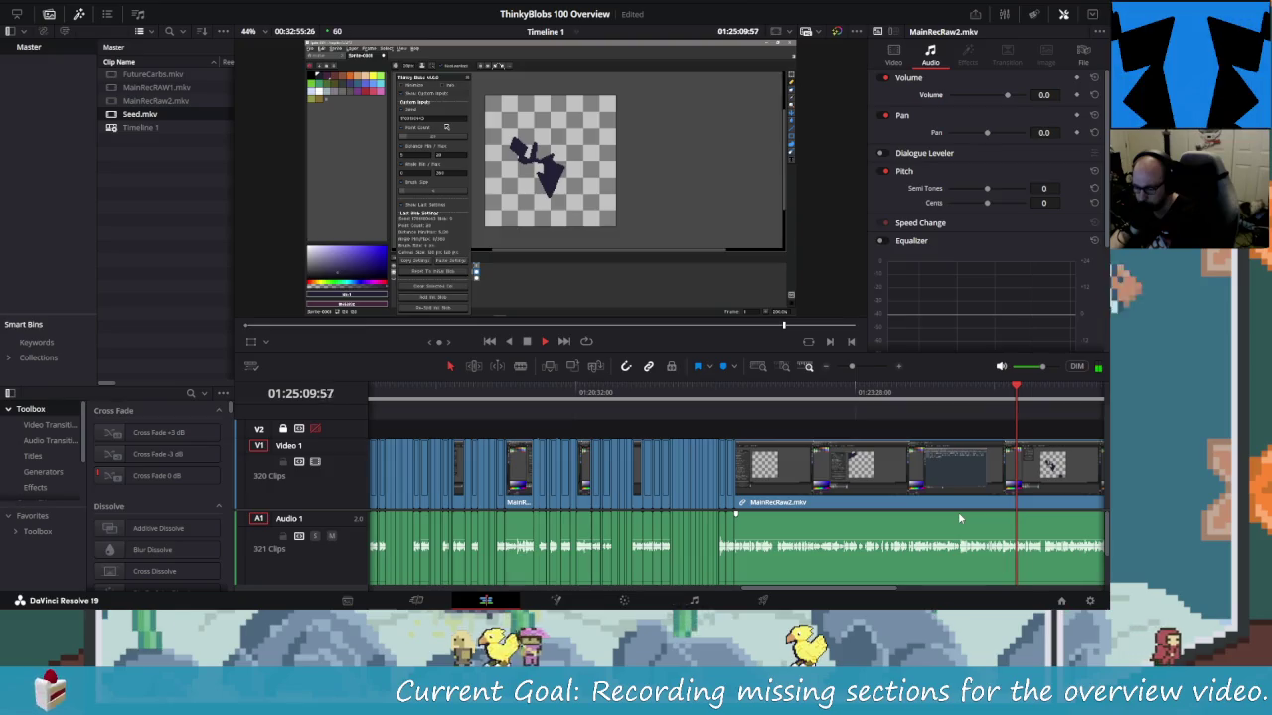
key("space")
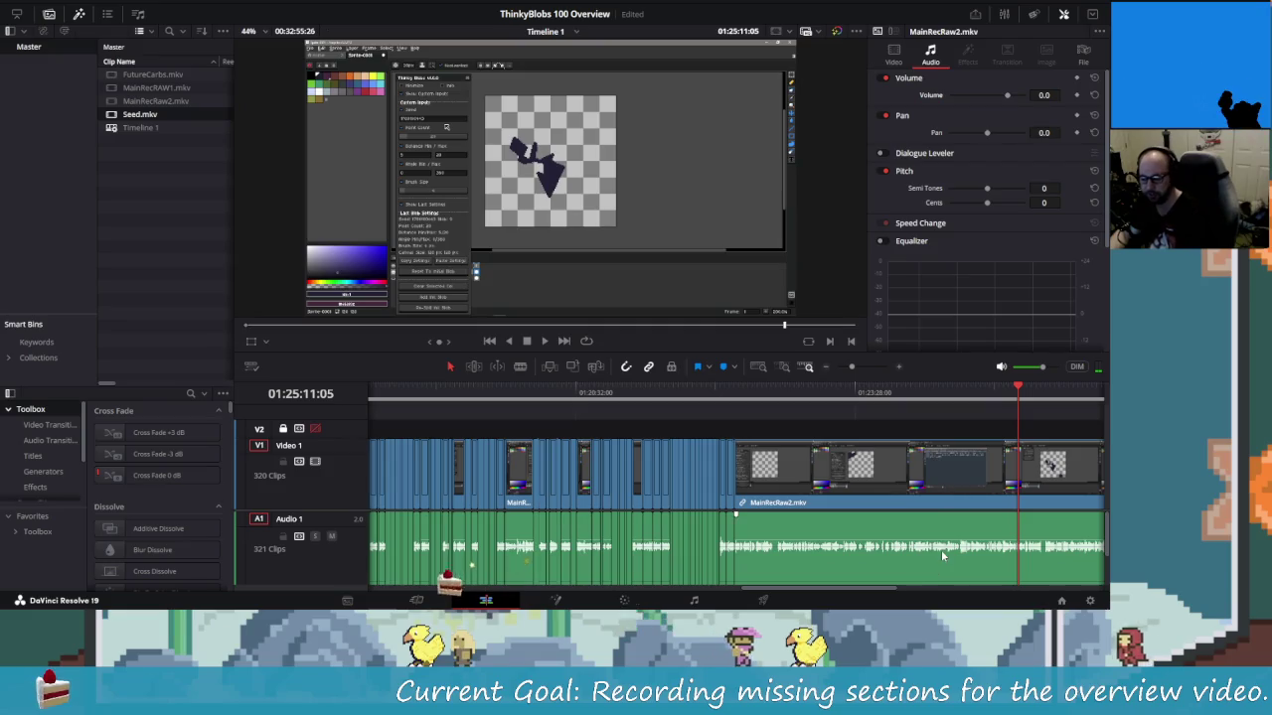
Split MainRecRaw2 at 01:25:11:05 and remove the tail after the cut
mouse_move(892, 592)
left_mouse_down()
mouse_move(506, 592)
mouse_move(930, 590)
left_mouse_up()
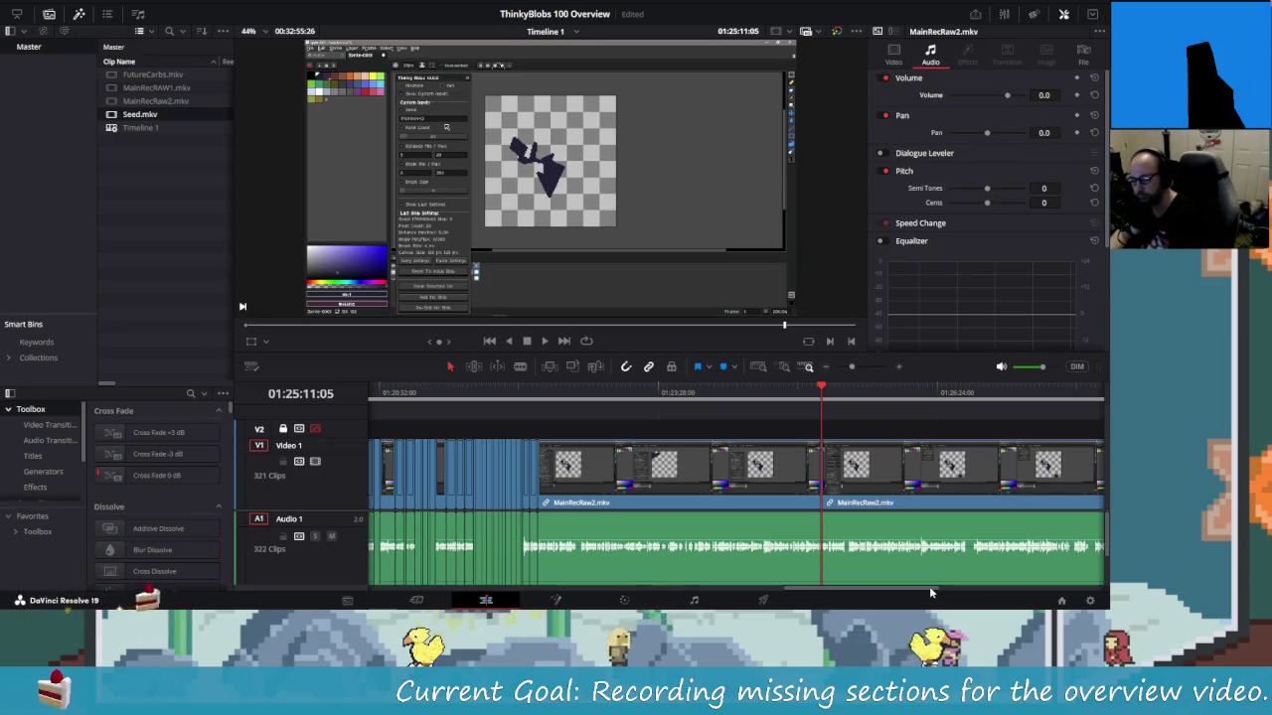
key("ctrl+b")
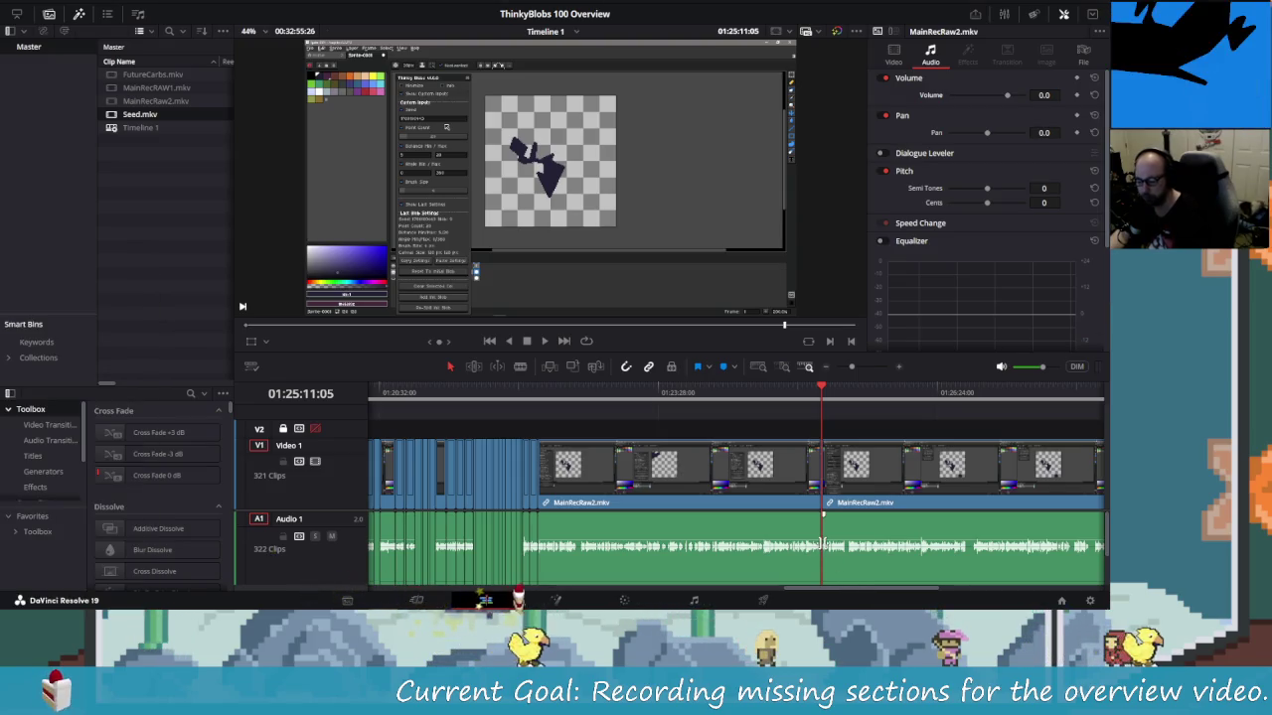
left_click_drag(861, 586, 400, 590)
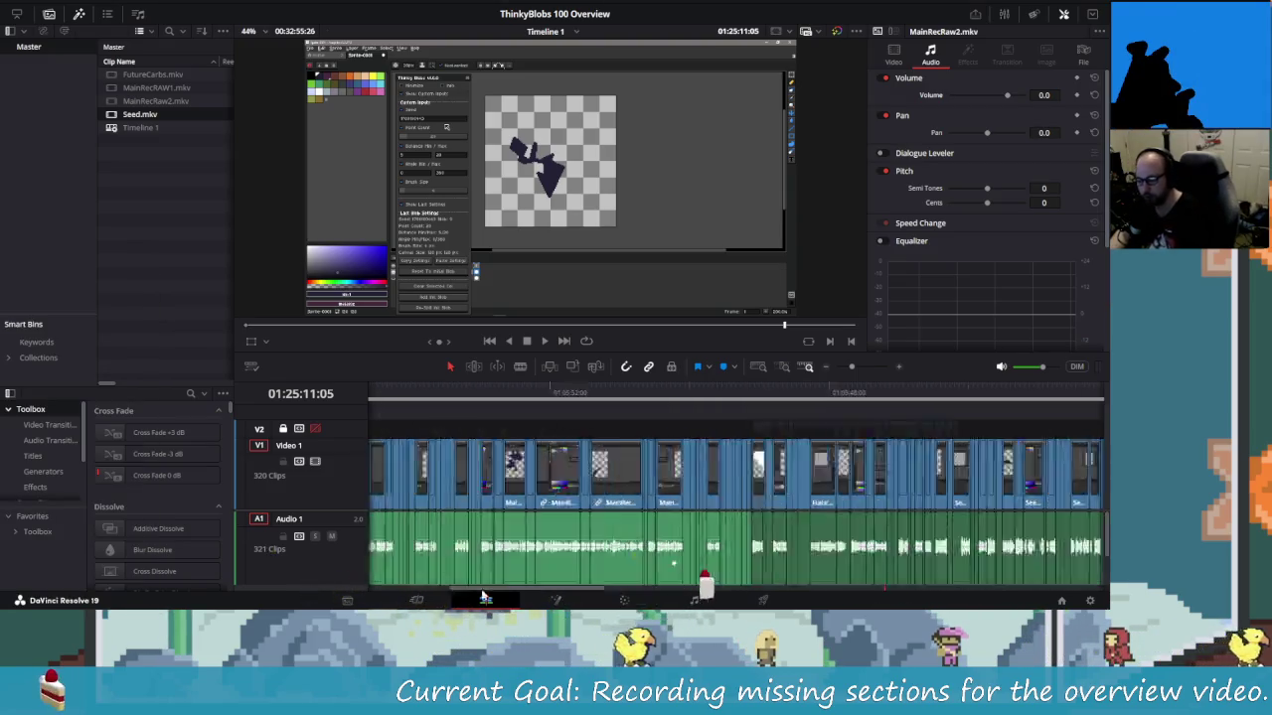
Play the edit from around 01:01:33 at increased speed
left_click(515, 401)
key("space")
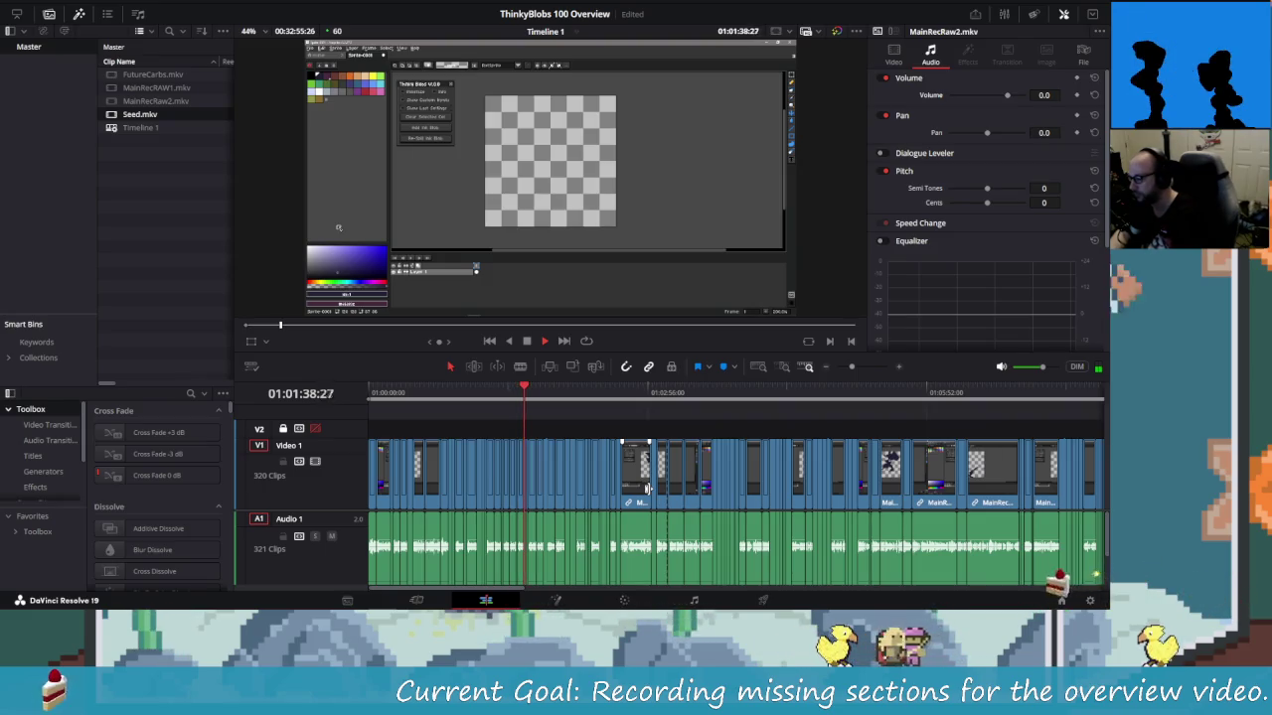
key("l")
key("l")
key("l")
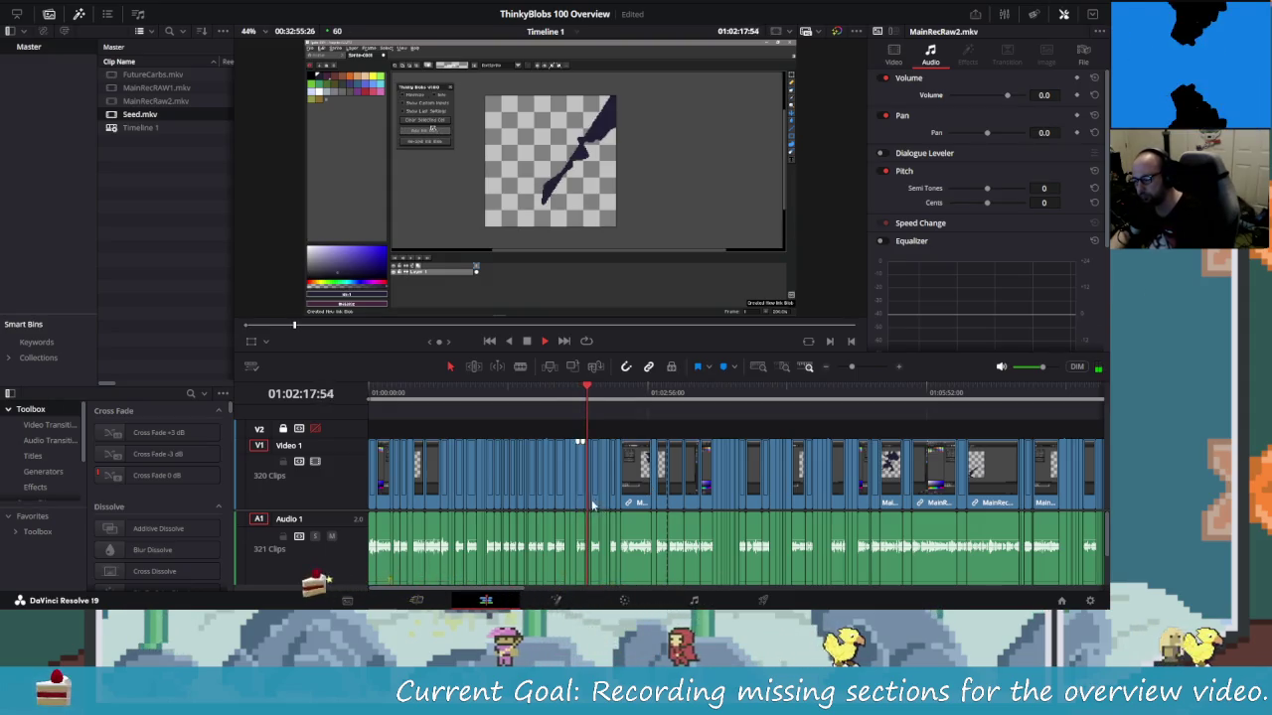
Follow playback from about 01:02 and stop it at 01:04:49:20
scroll(656, 507, "up", 5)
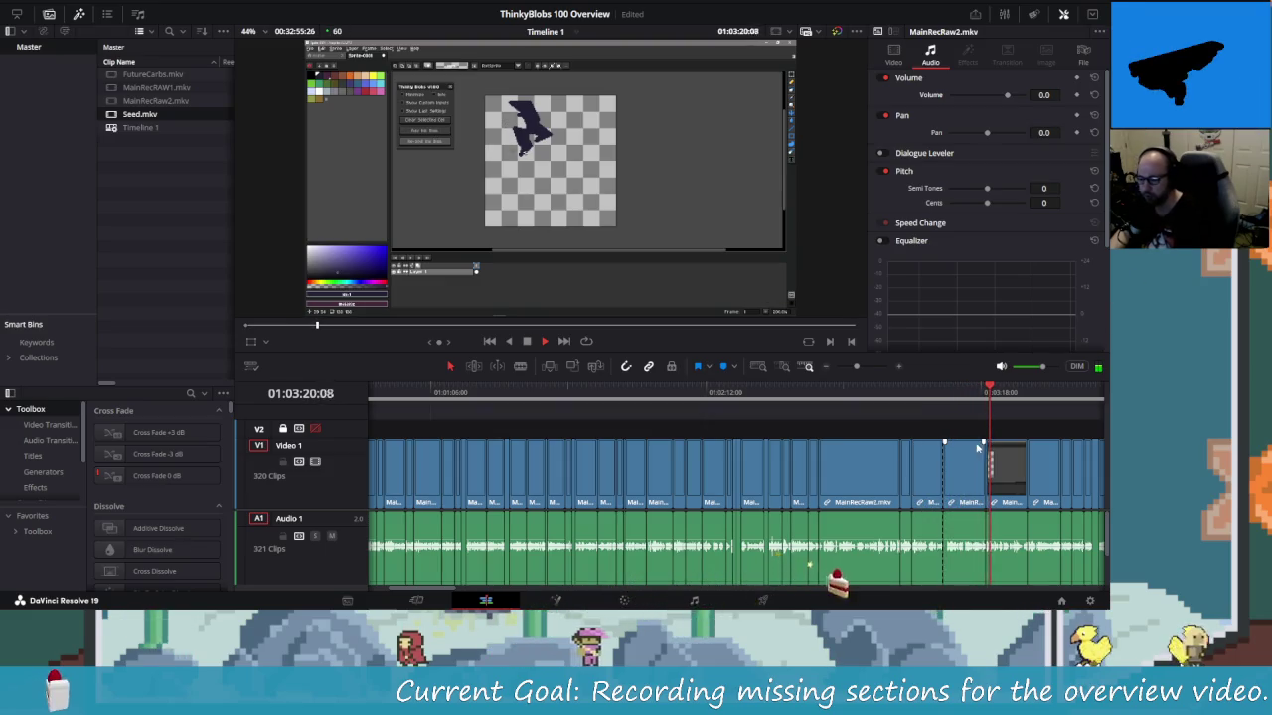
scroll(962, 478, "down", 2)
scroll(962, 477, "down", 2)
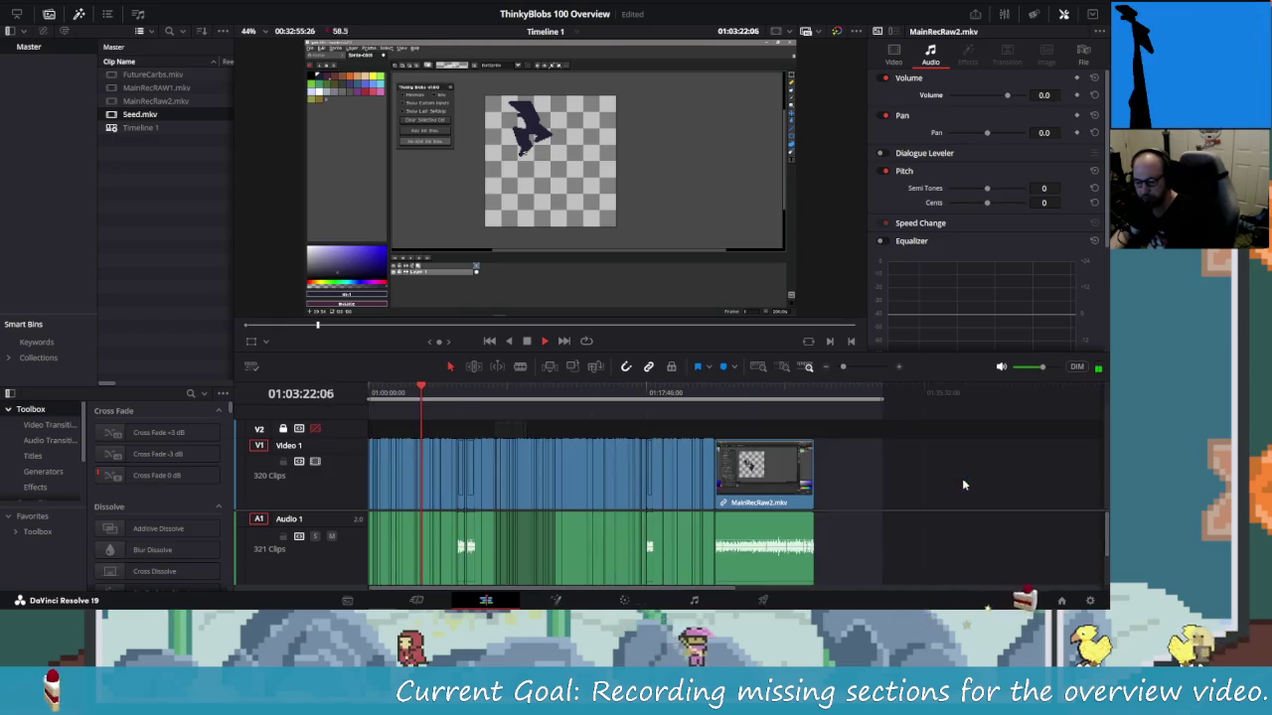
scroll(961, 477, "down", 2)
scroll(961, 478, "up", 2)
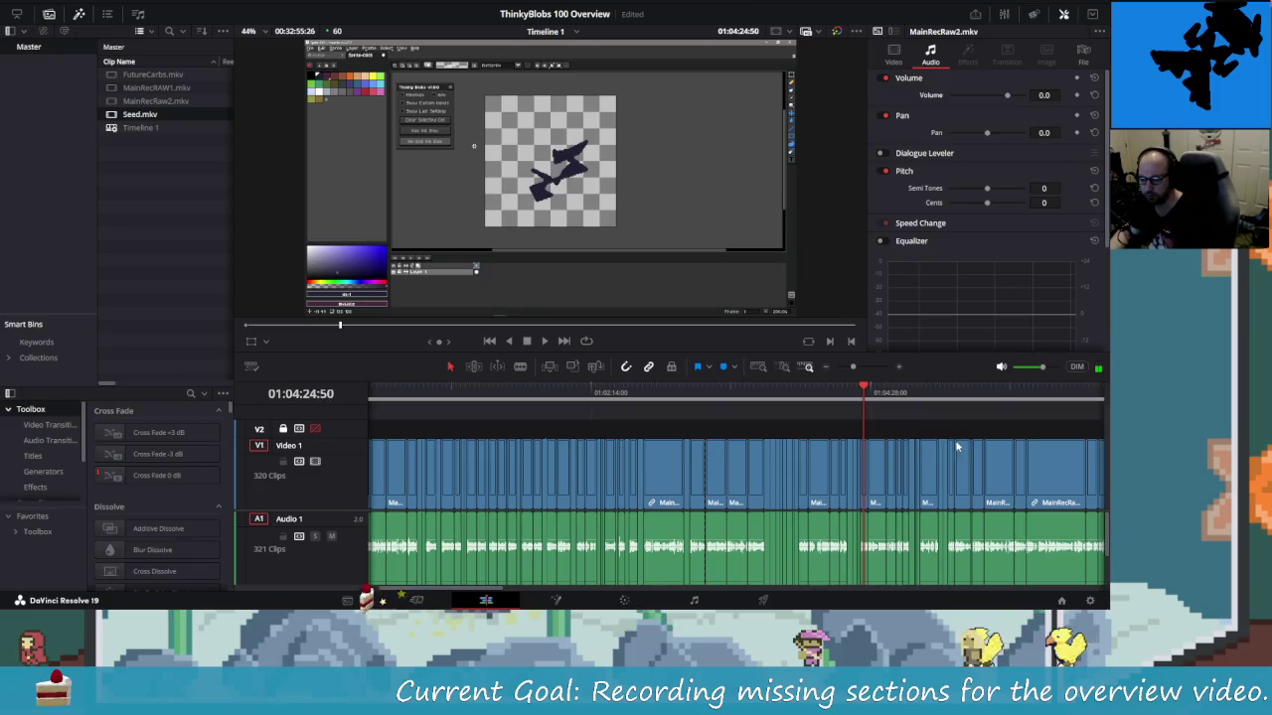
left_click_drag(468, 590, 518, 593)
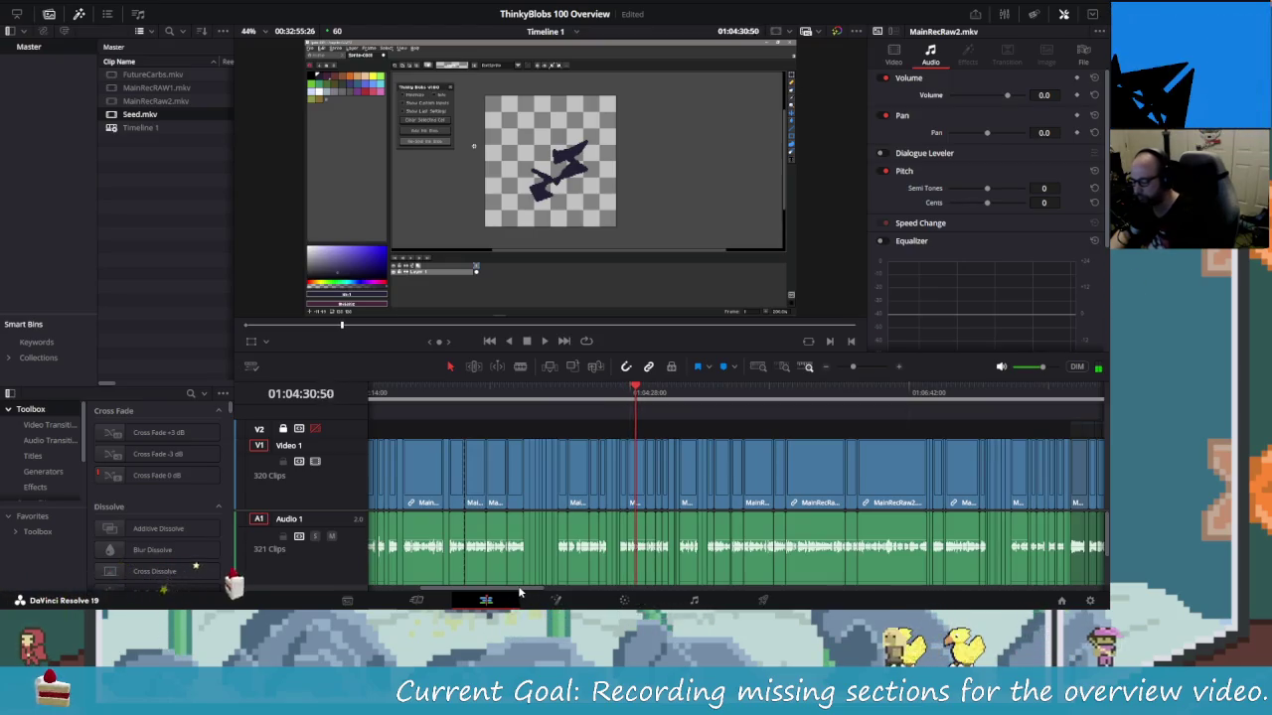
key("ctrl+minus")
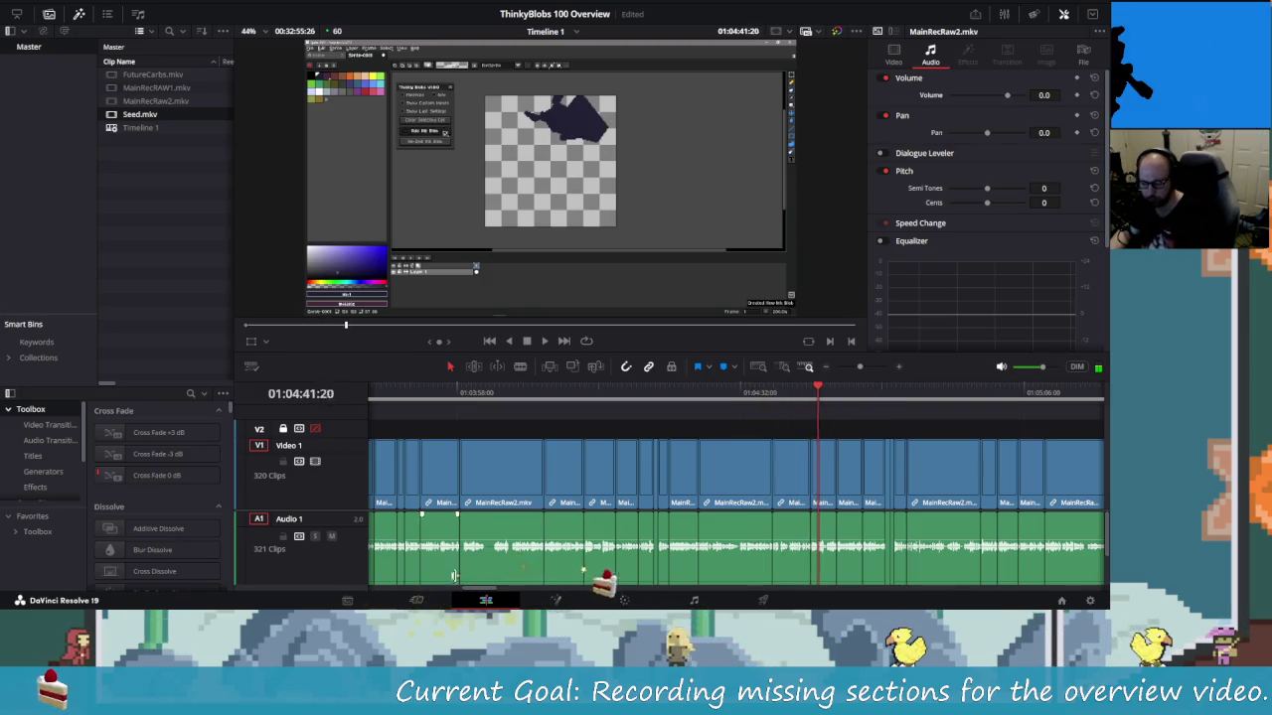
left_click_drag(485, 594, 498, 594)
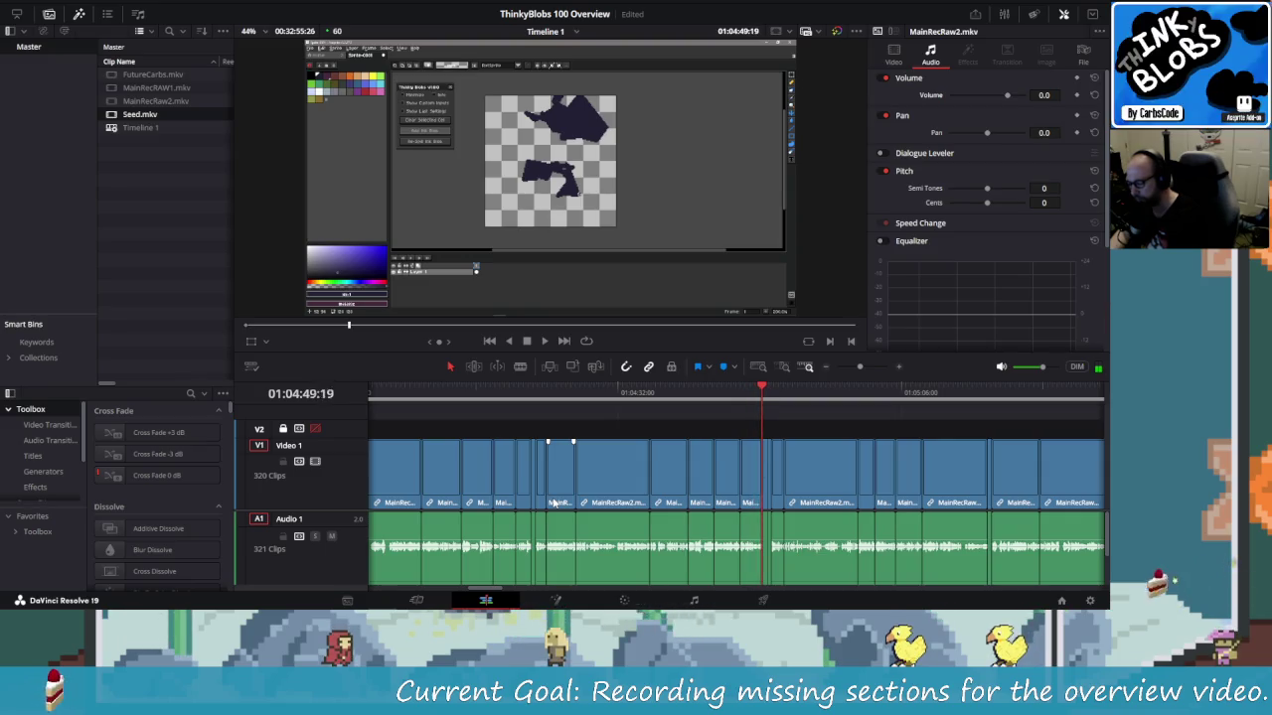
key("space")
scroll(554, 504, "down", 10)
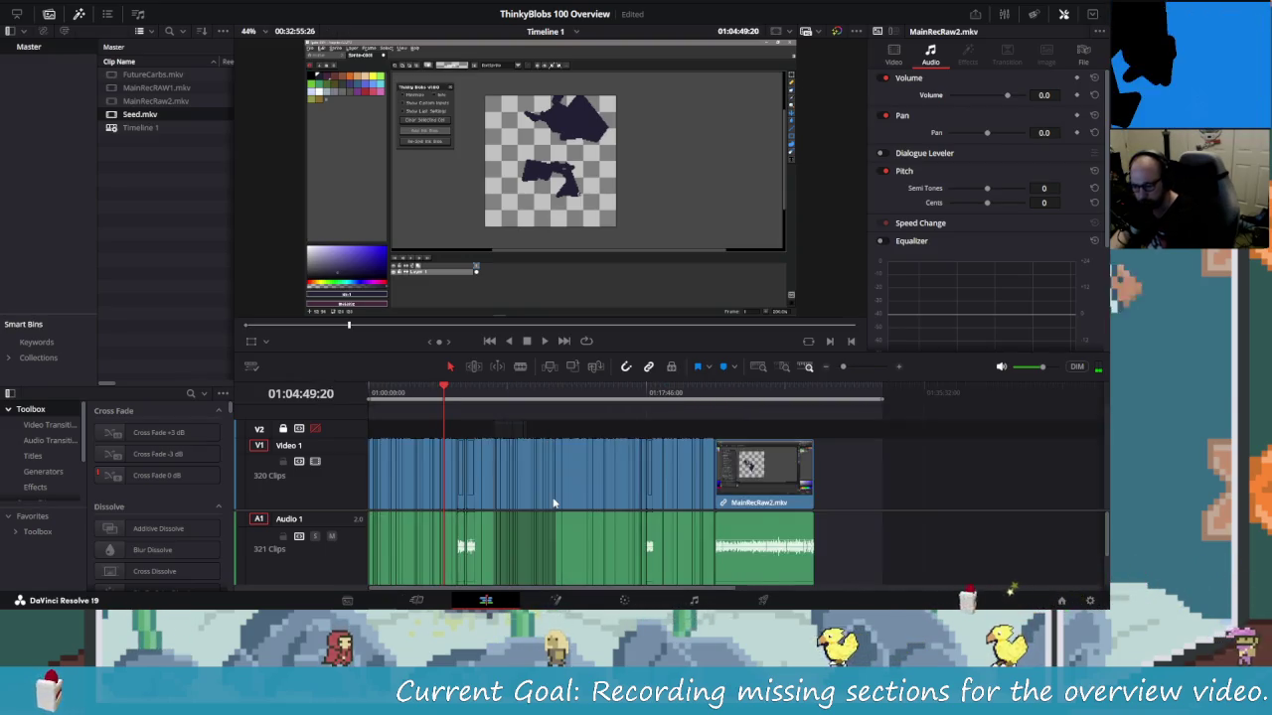
scroll(553, 503, "up", 4)
scroll(553, 504, "up", 2)
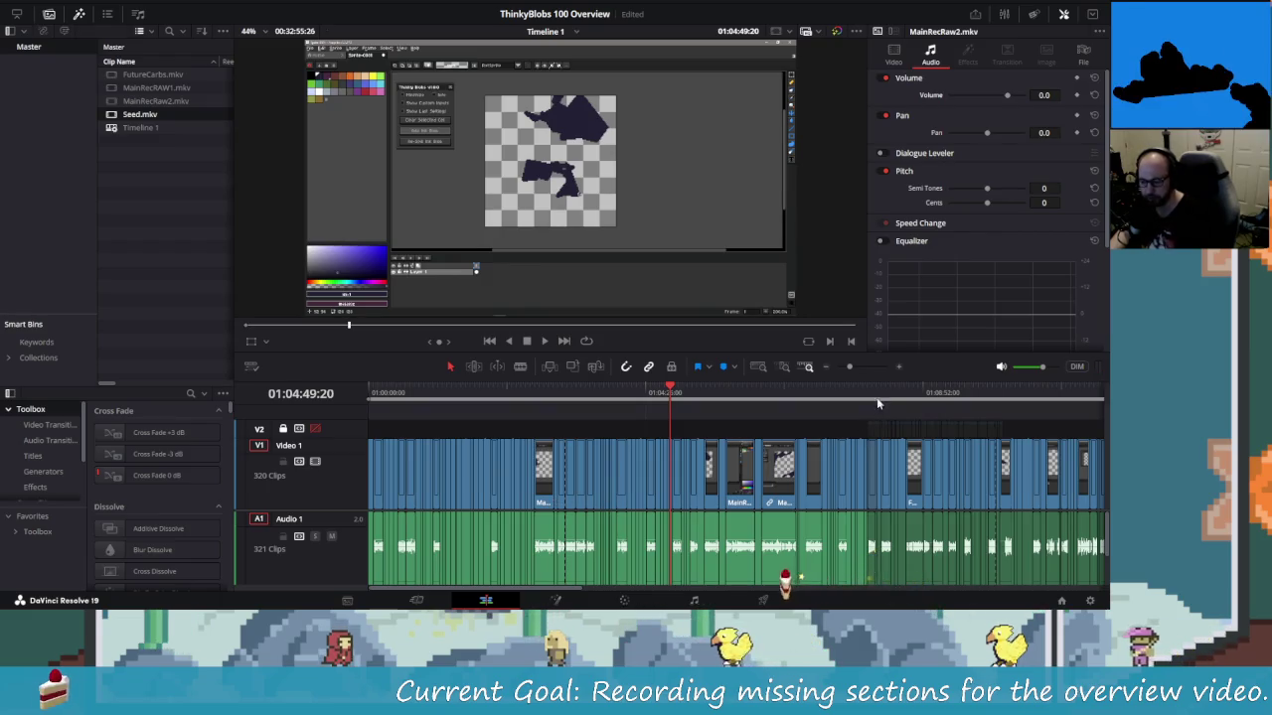
Play through 01:08–01:09, where MainRecRaw2 hands off to the FutureCarbs clips
left_click(874, 395)
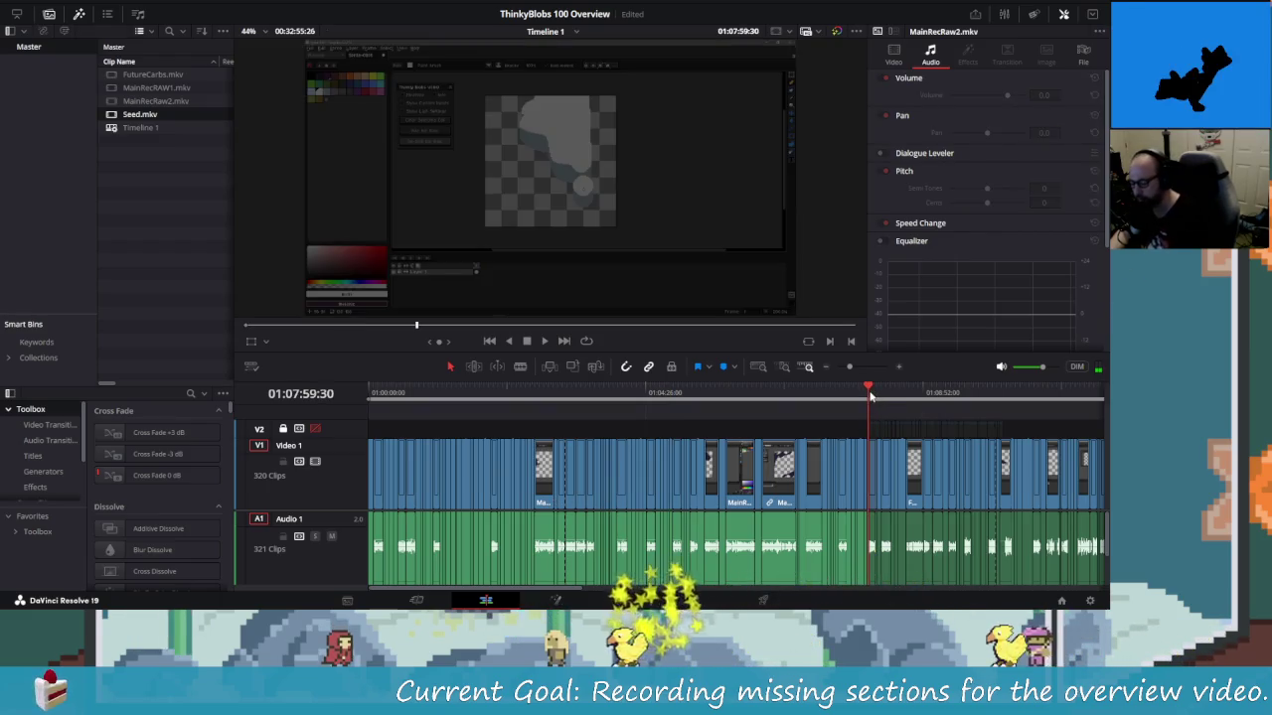
scroll(871, 395, "up", 3)
scroll(871, 395, "up", 2)
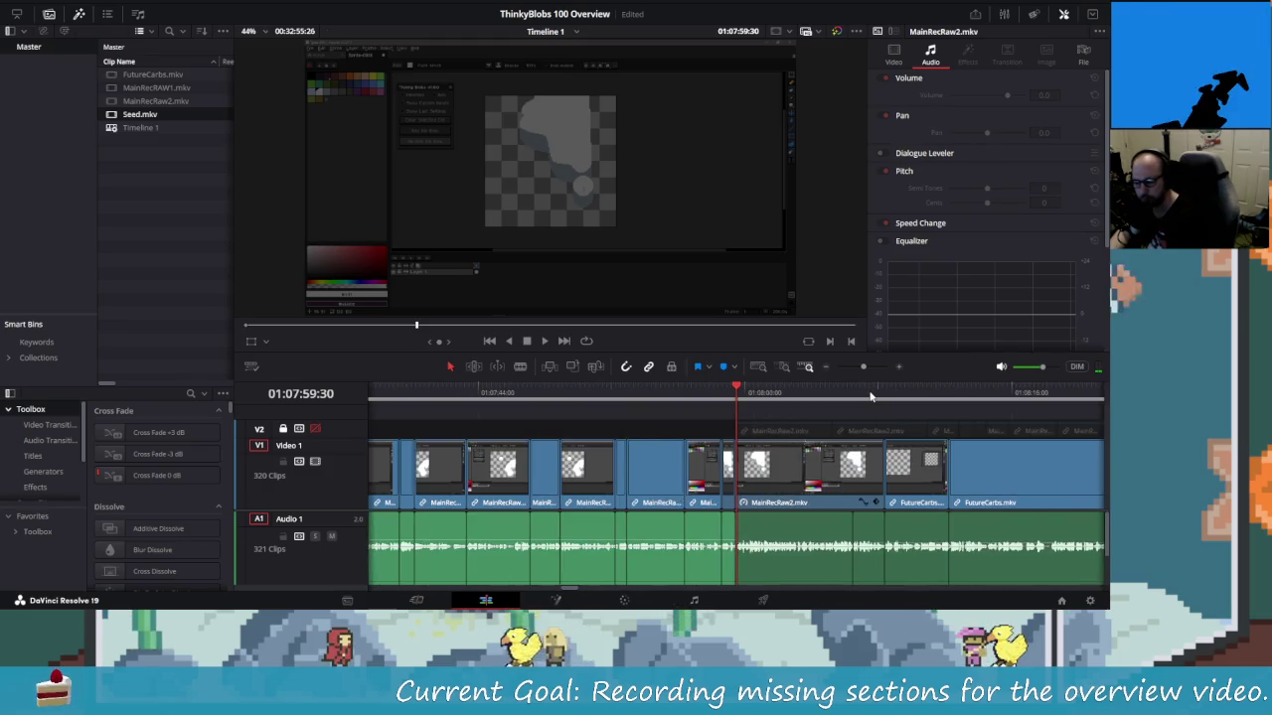
key("space")
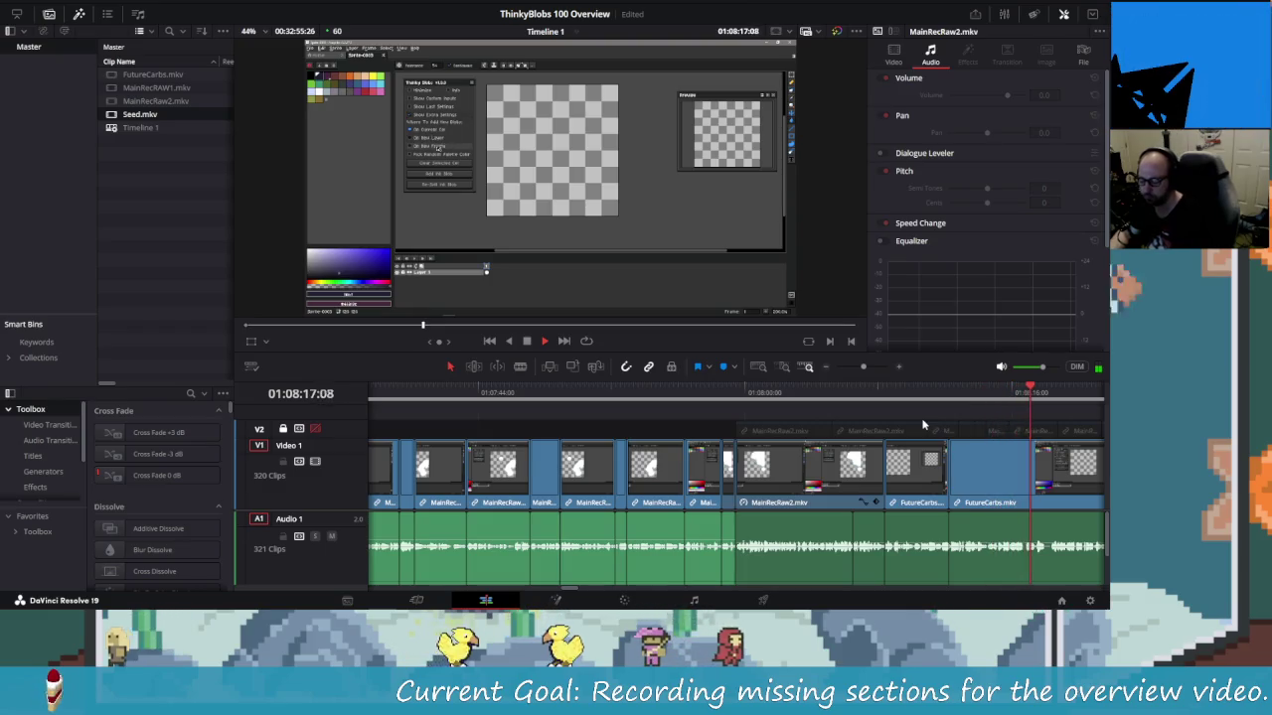
key("space")
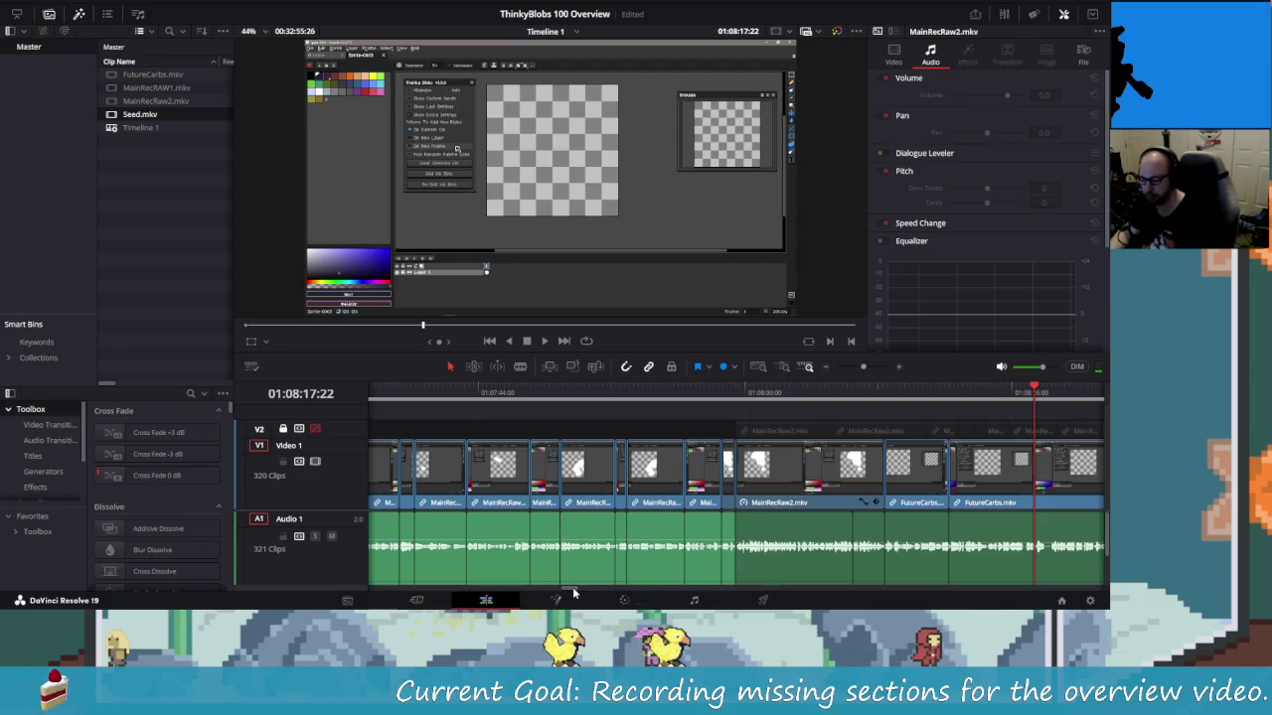
scroll(573, 587, "down", 3)
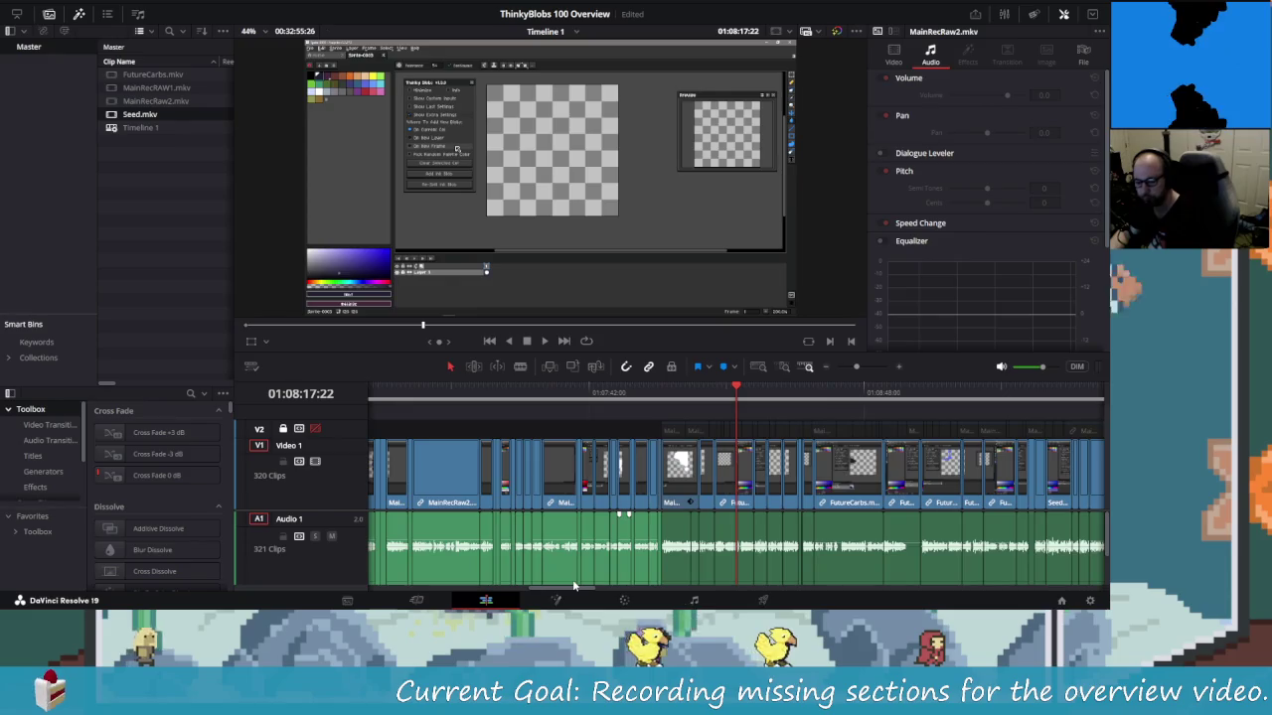
scroll(573, 586, "down", 2)
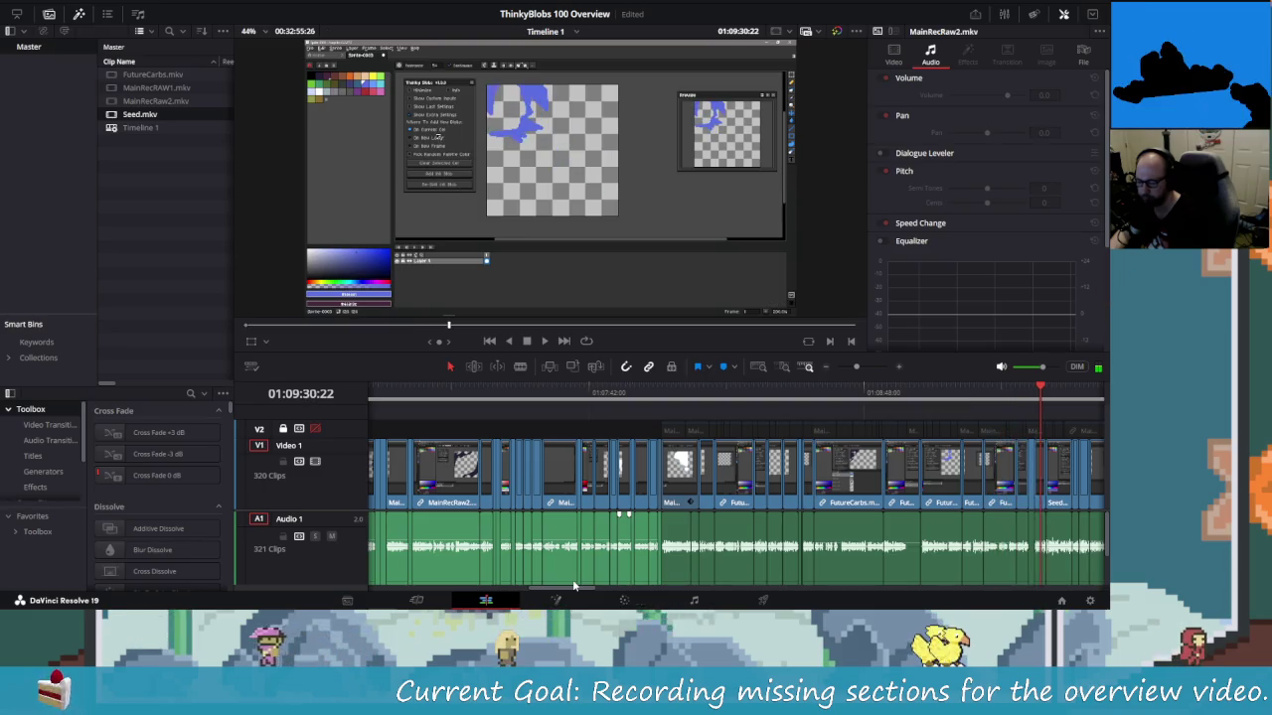
key("j")
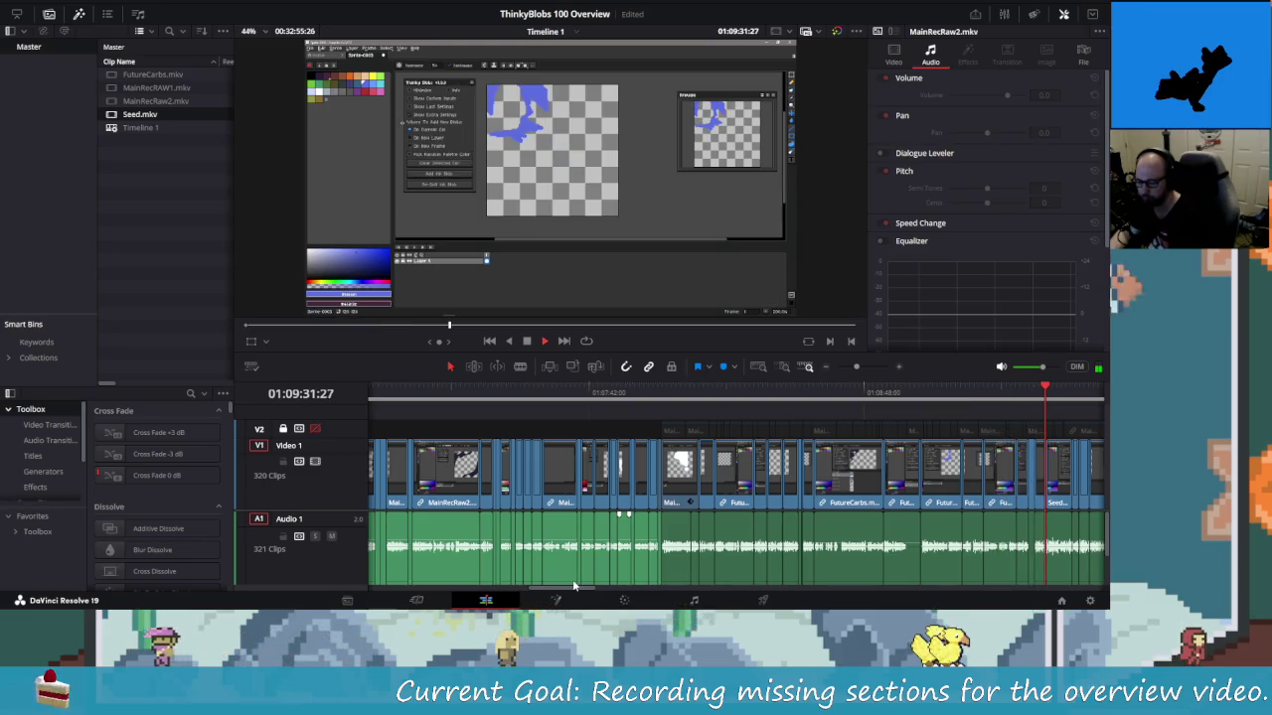
key("l")
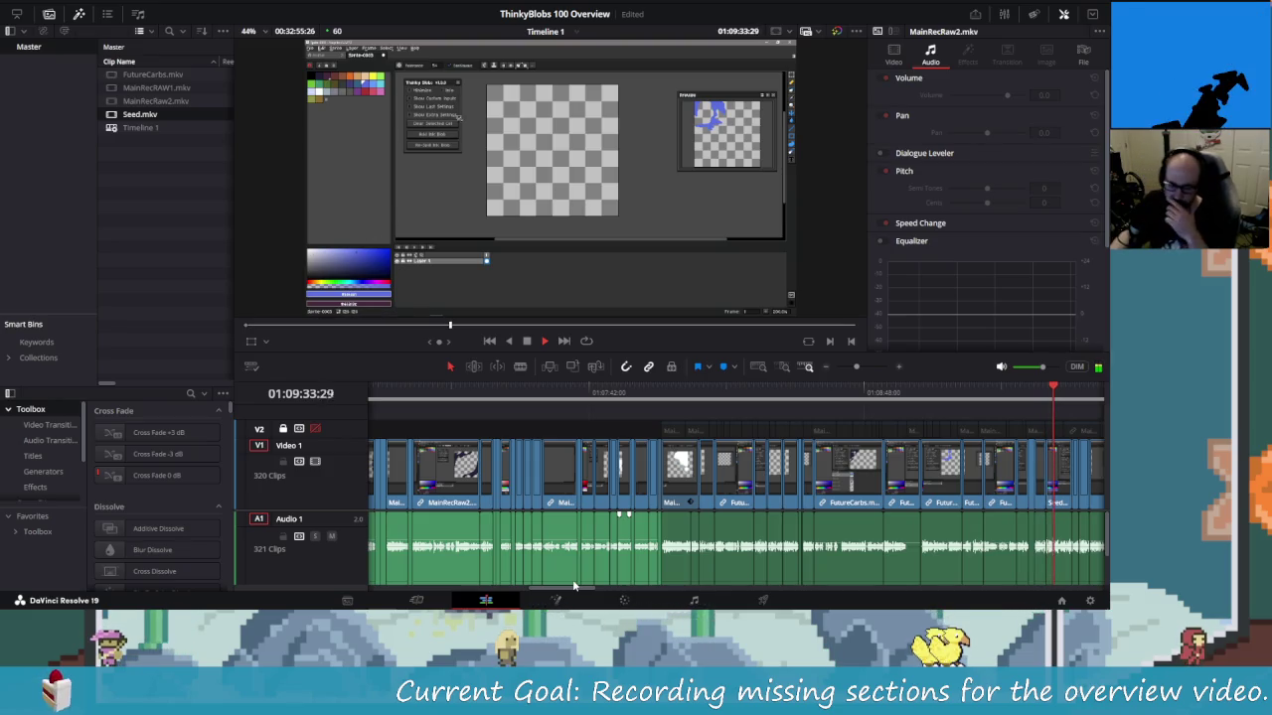
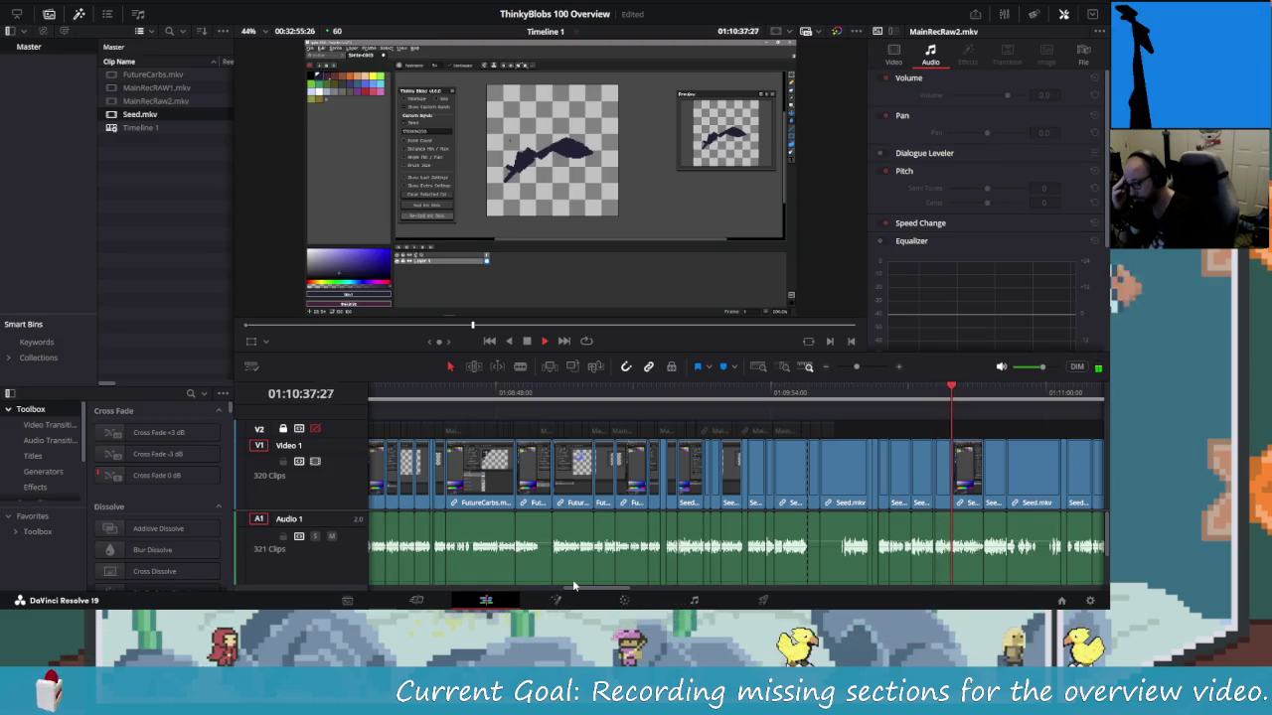
Review the Resolve timeline footage by playing, skimming, reversing and stepping back a frame
key("space")
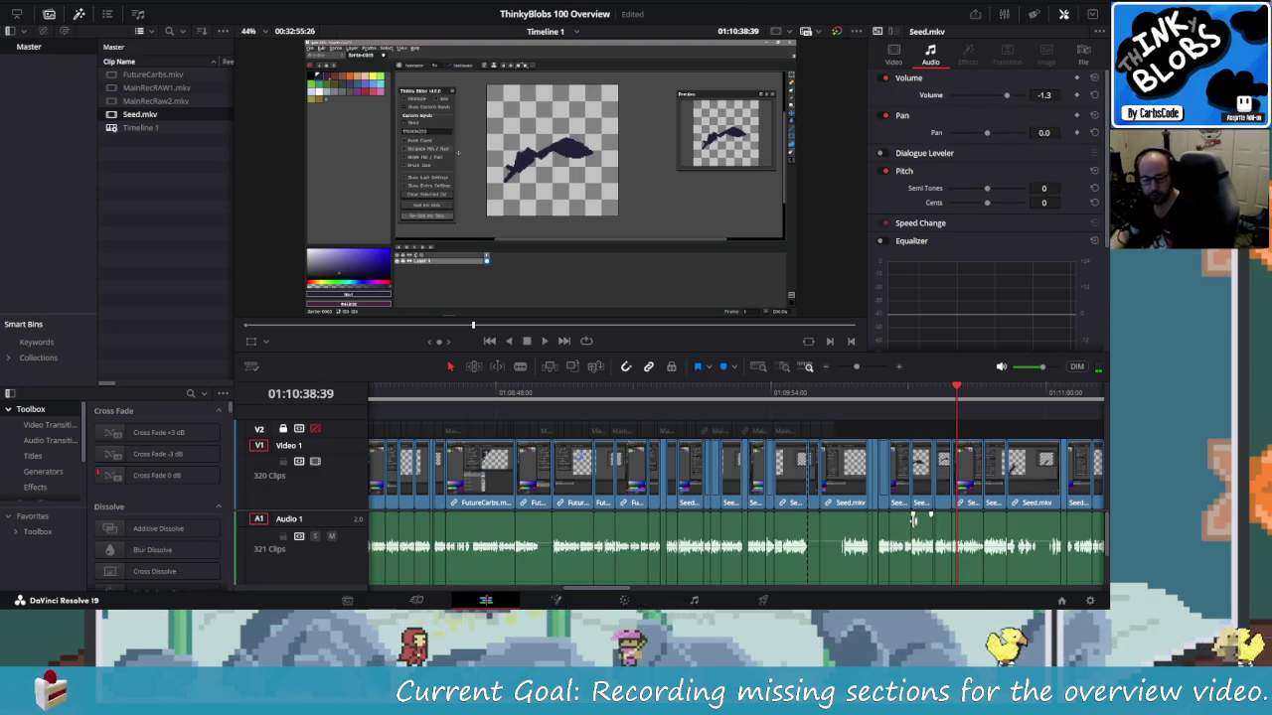
left_click(954, 389)
left_click_drag(952, 389, 914, 389)
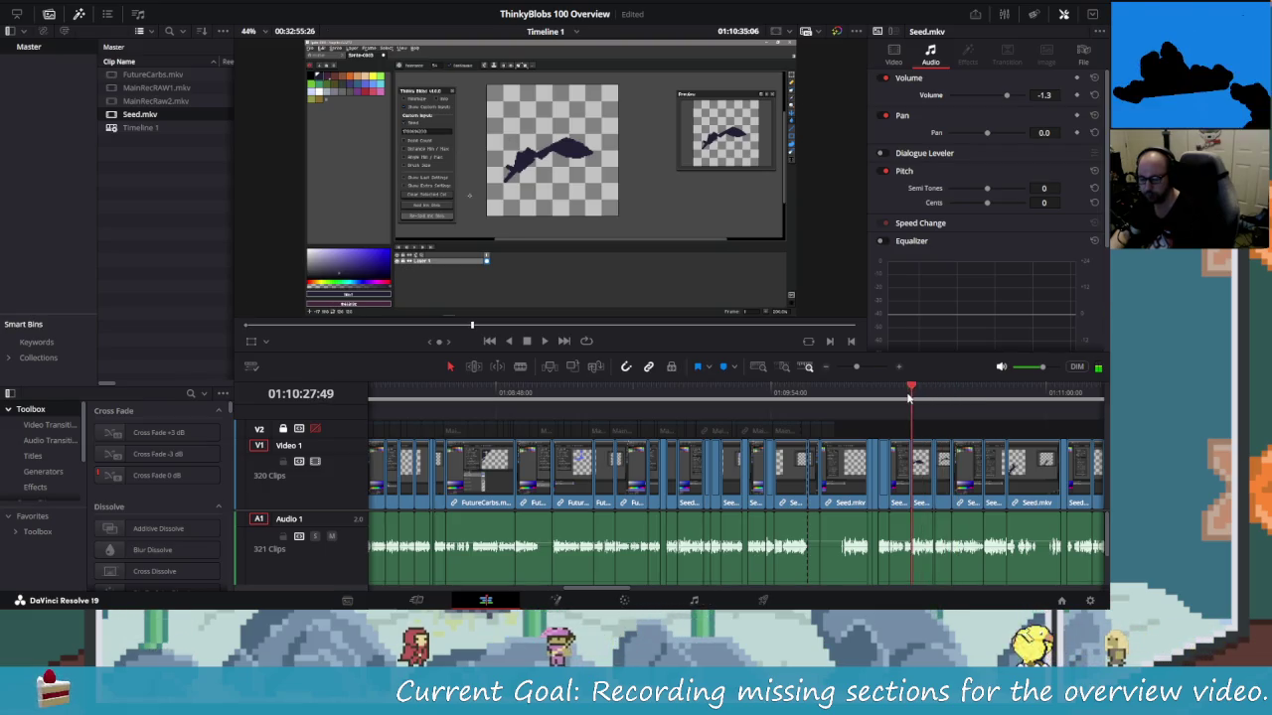
key("space")
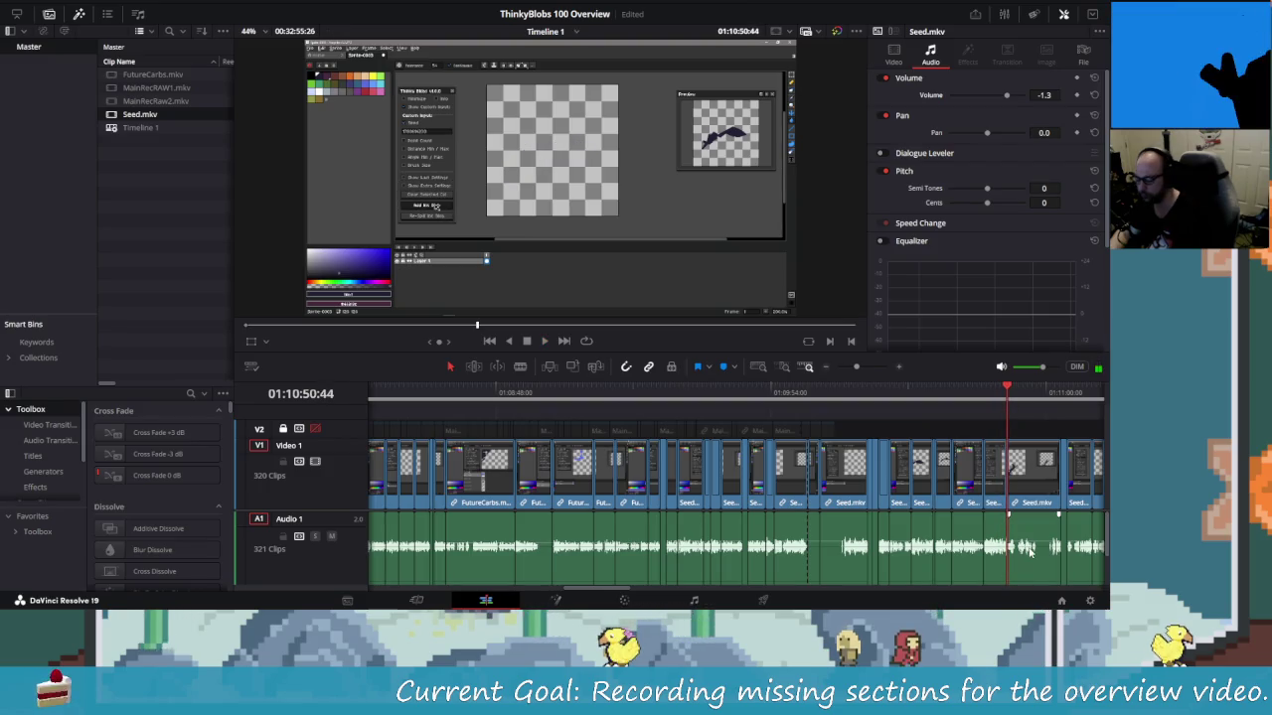
key("l")
key("l")
key("l")
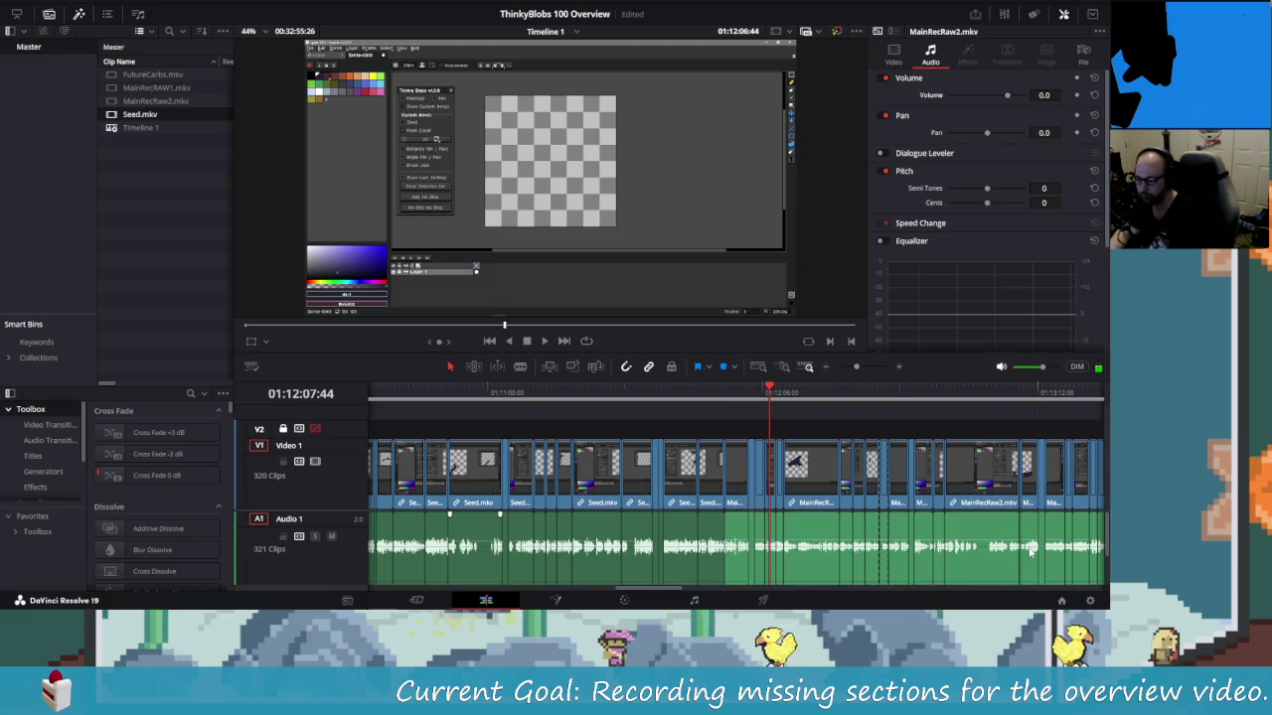
key("j")
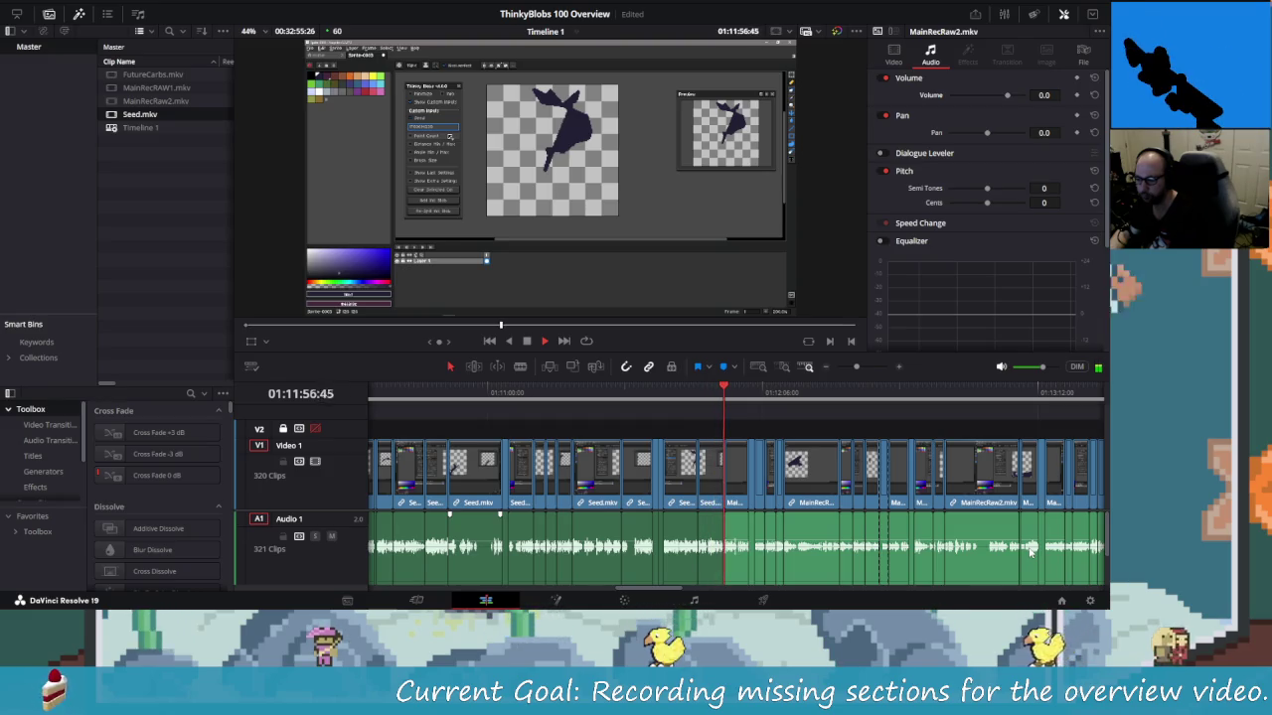
key("space")
key("shift+Left")
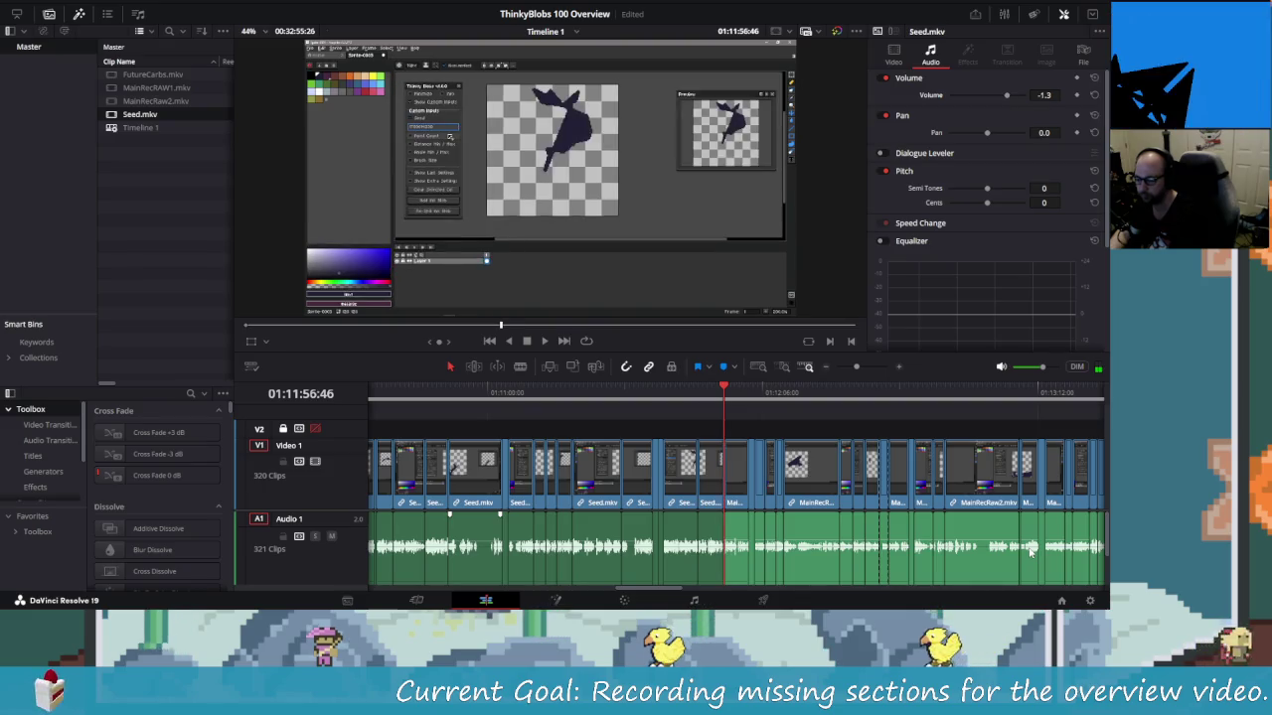
In Aseprite, close the open sprites and create a blank 128×128 sprite
key("alt+Tab")
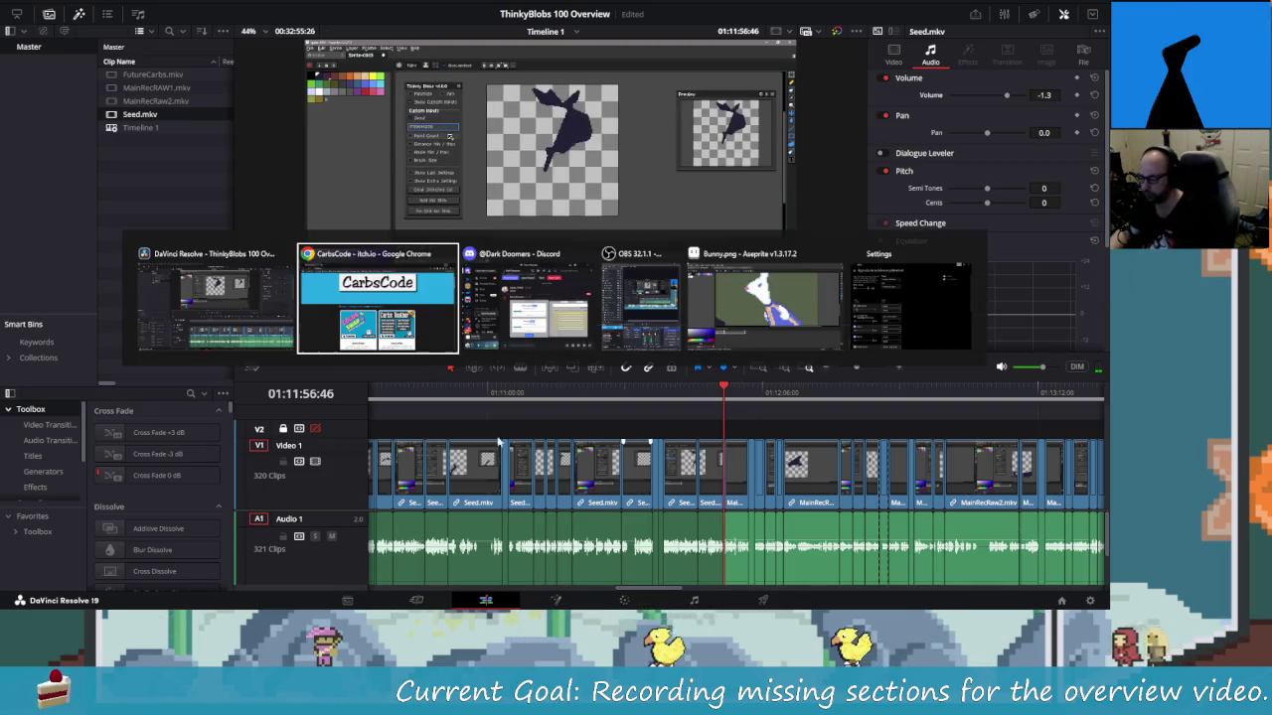
left_click(760, 303)
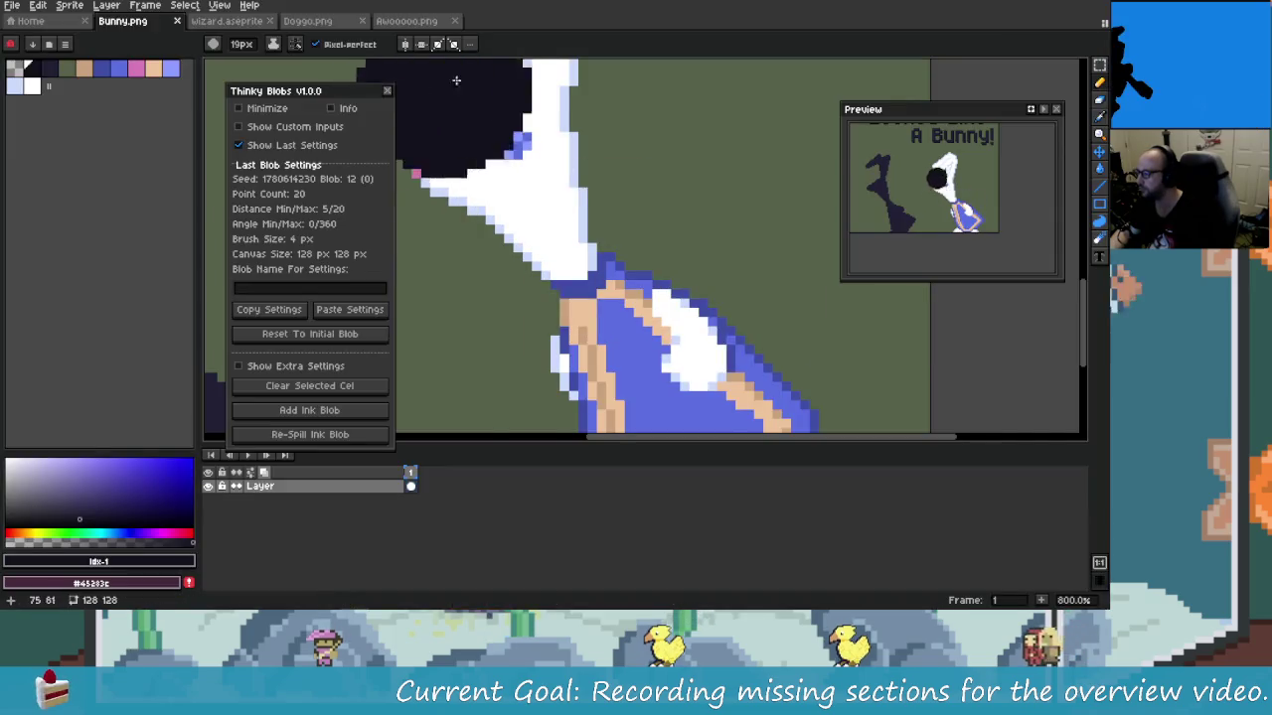
left_click(181, 21)
left_click(159, 21)
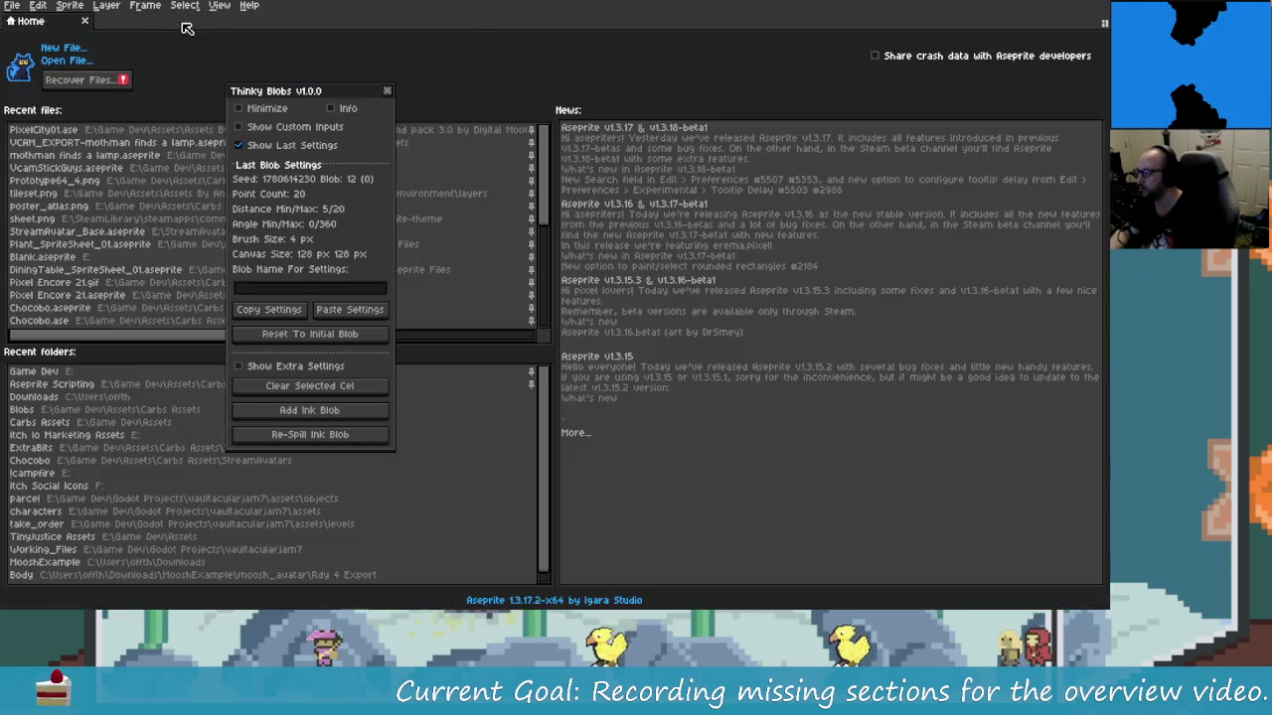
left_click(61, 48)
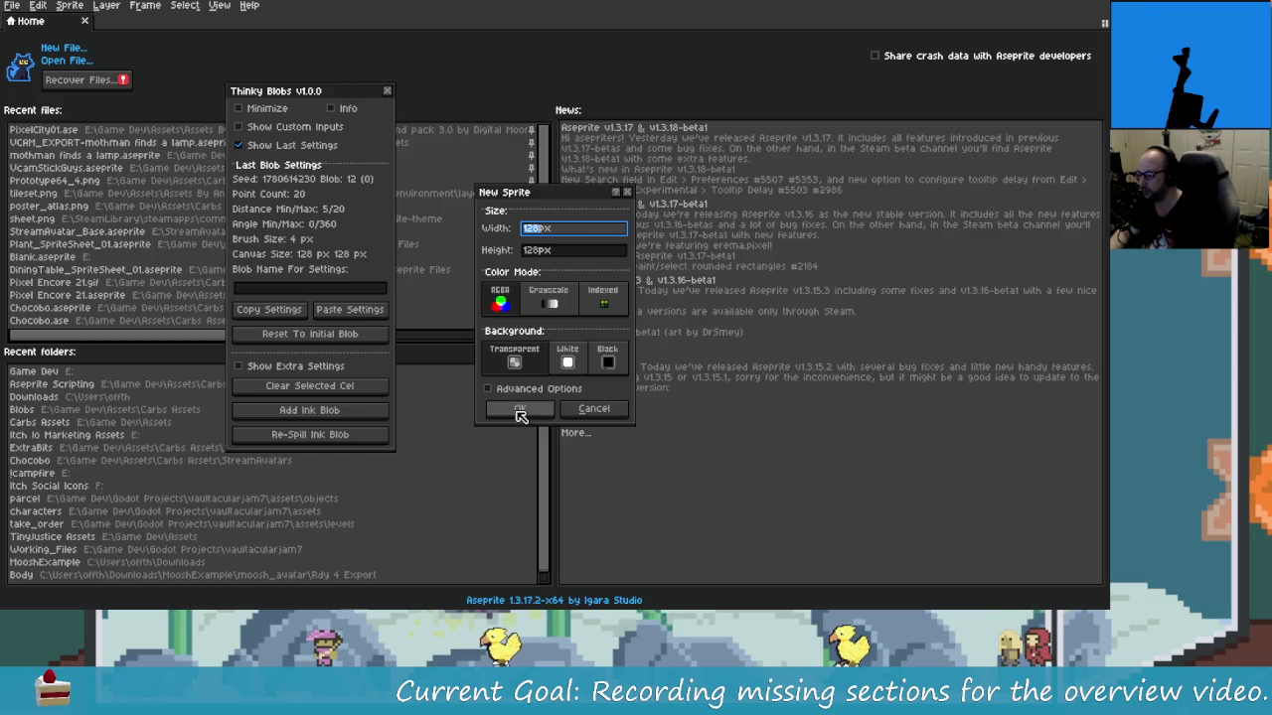
left_click(519, 408)
Show Thinky Blobs' custom inputs and enable the custom Seed value
left_click(286, 145)
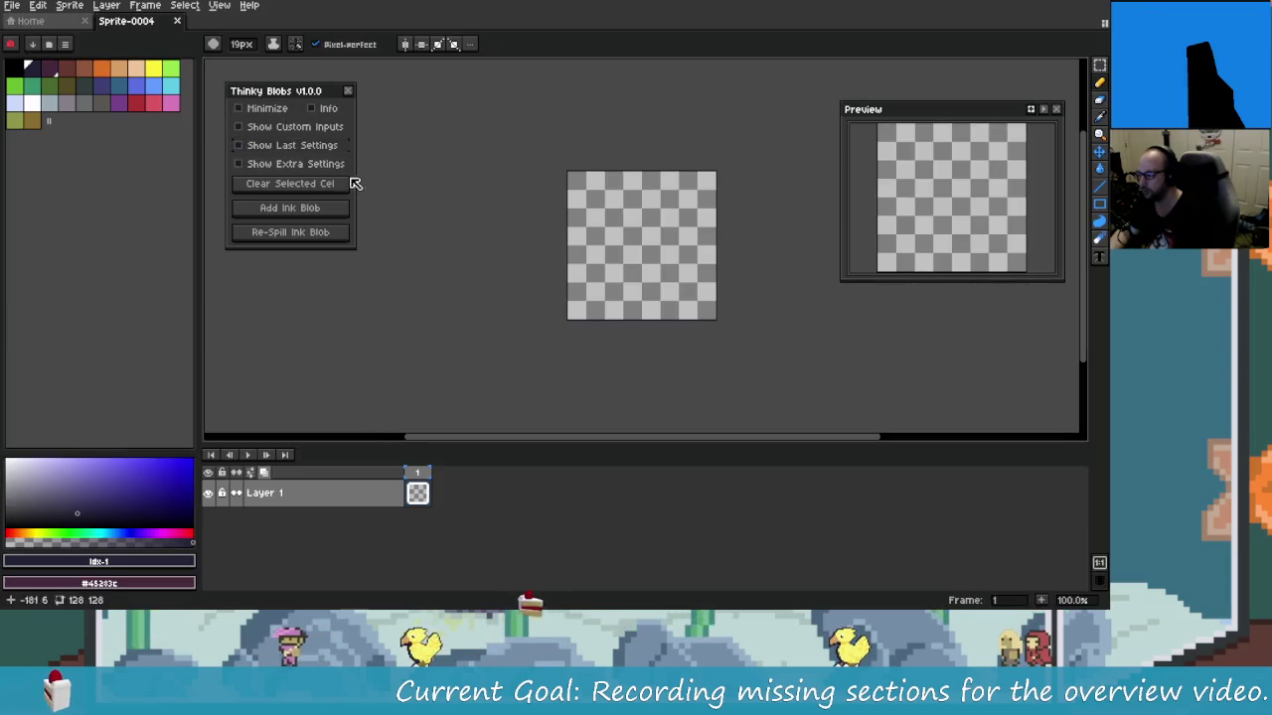
left_click(287, 127)
left_click(278, 163)
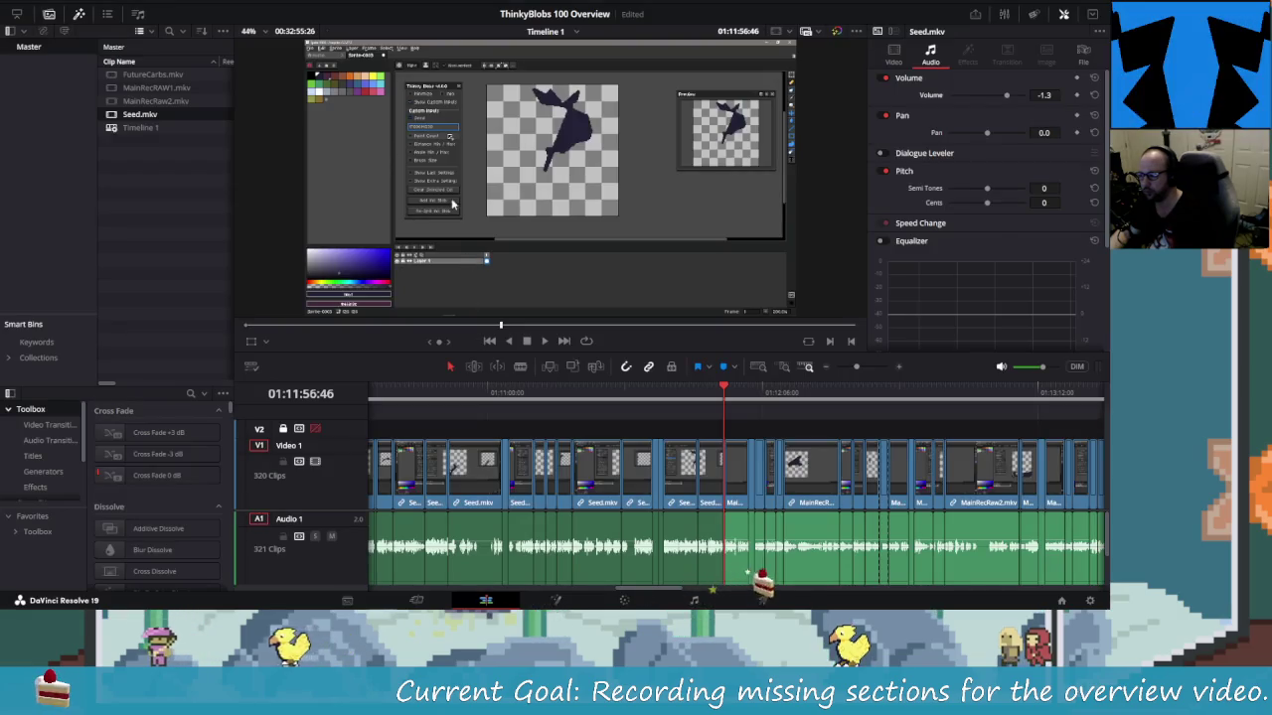
scroll(267, 99, "up", 2)
scroll(267, 99, "up", 2)
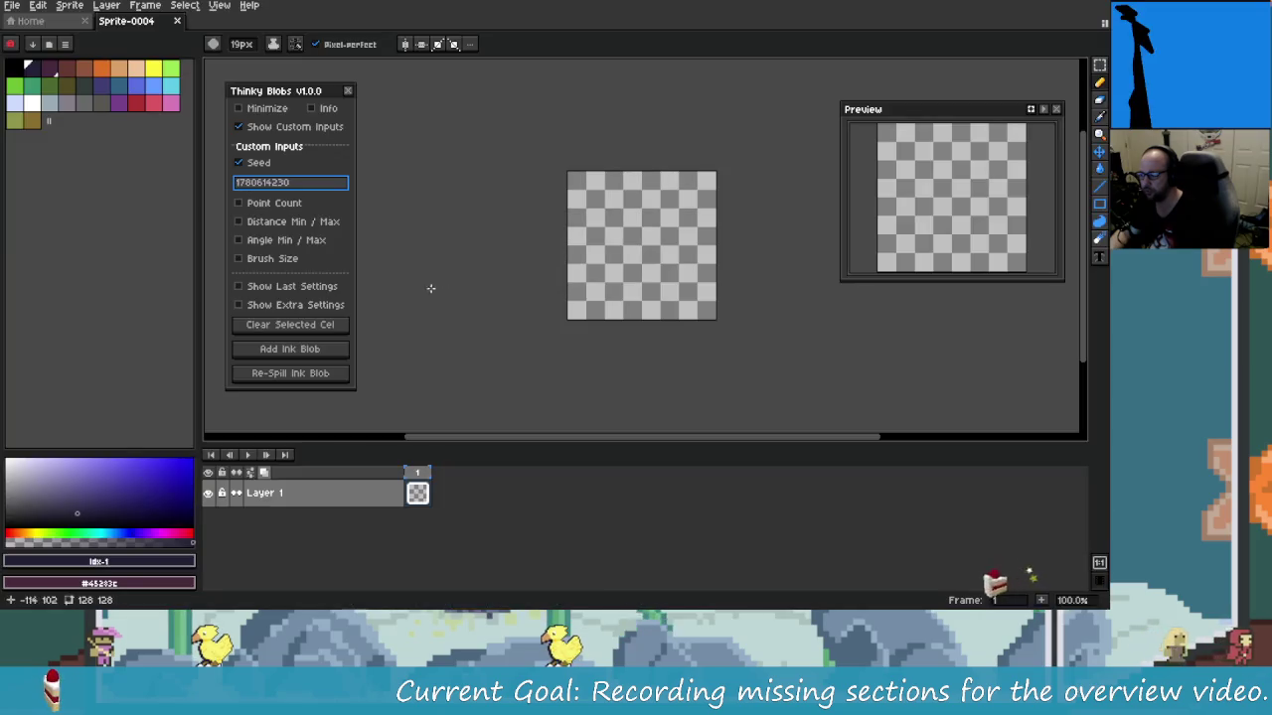
scroll(627, 258, "up", 1)
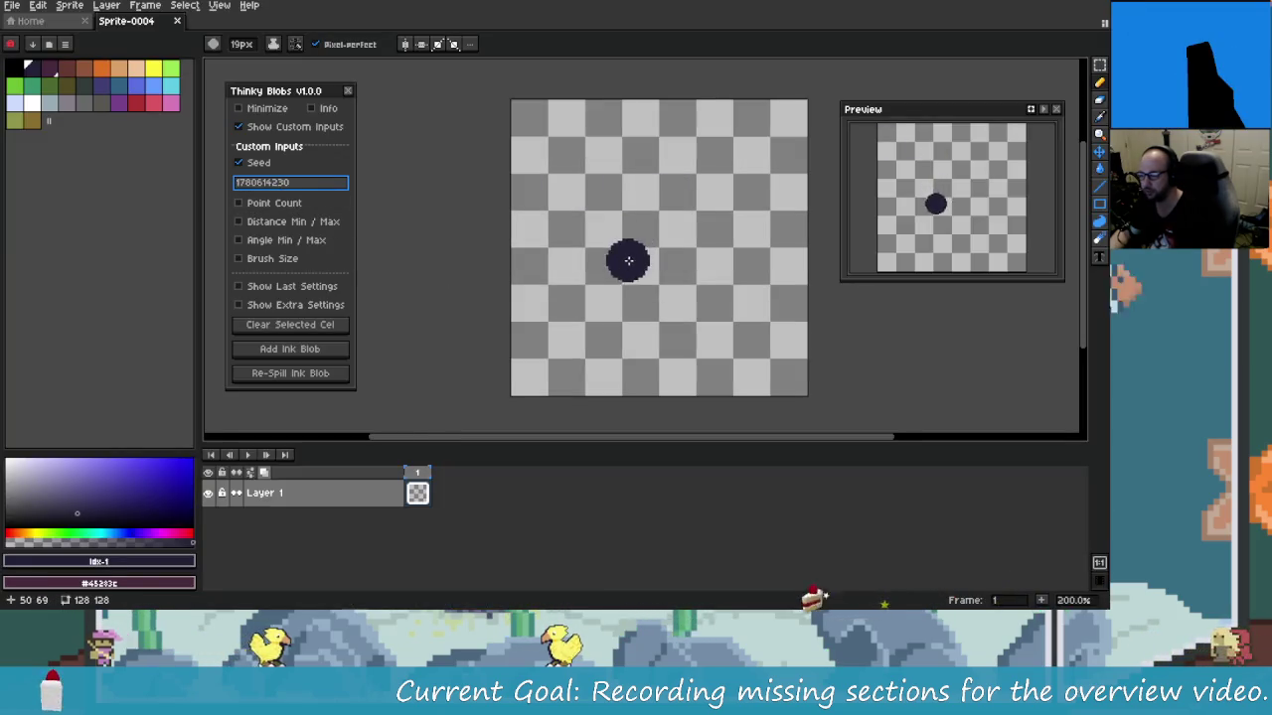
scroll(503, 284, "up", 1)
scroll(494, 260, "down", 1)
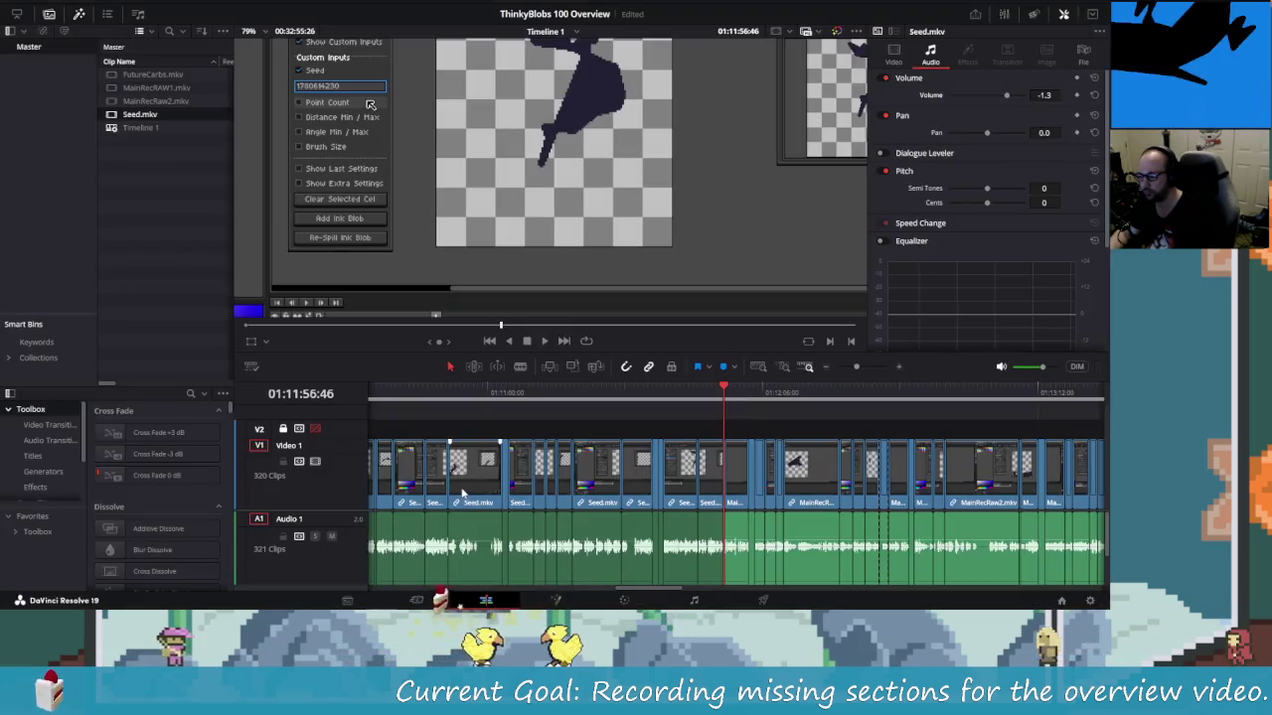
scroll(444, 242, "down", 2)
scroll(446, 244, "down", 1)
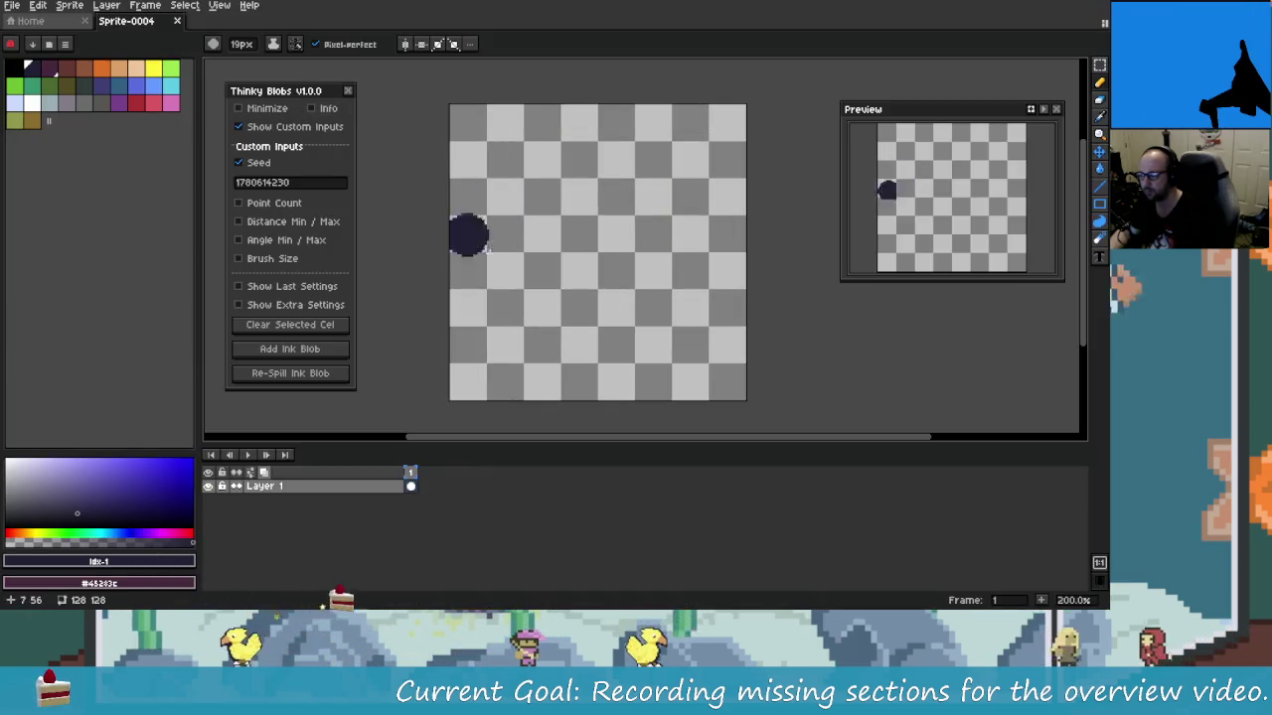
key("alt+Tab")
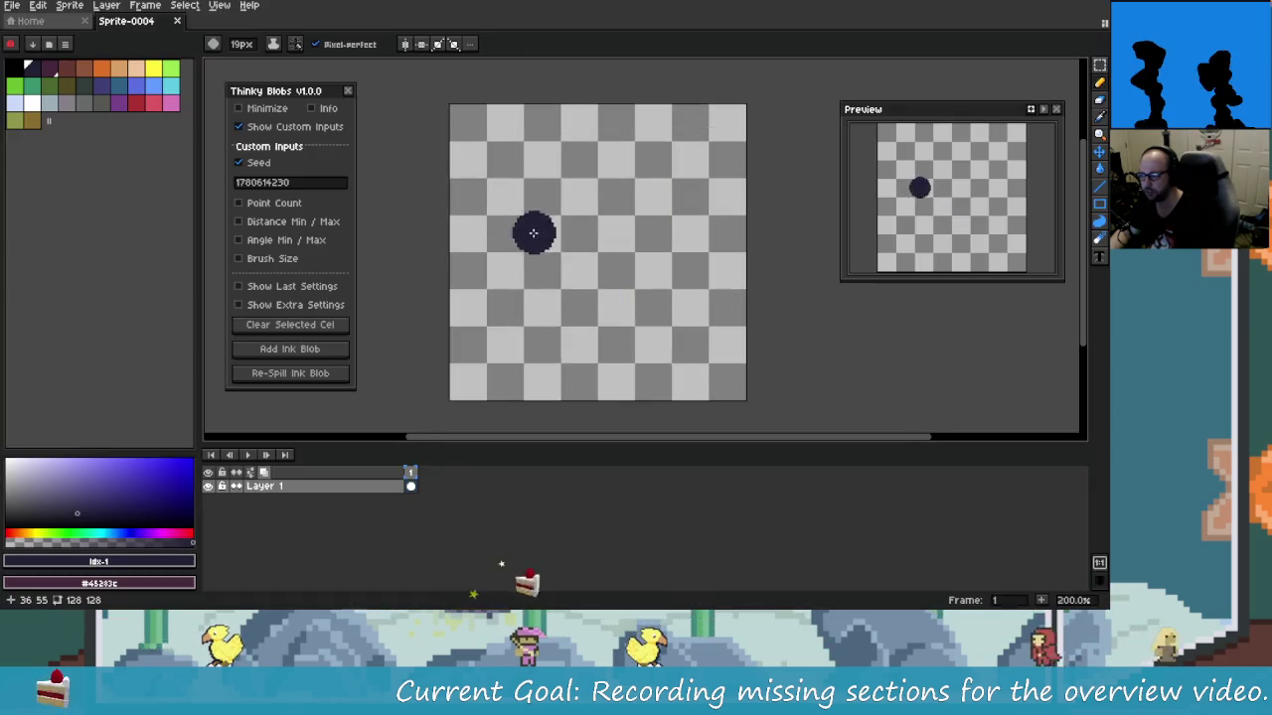
key("alt+Tab")
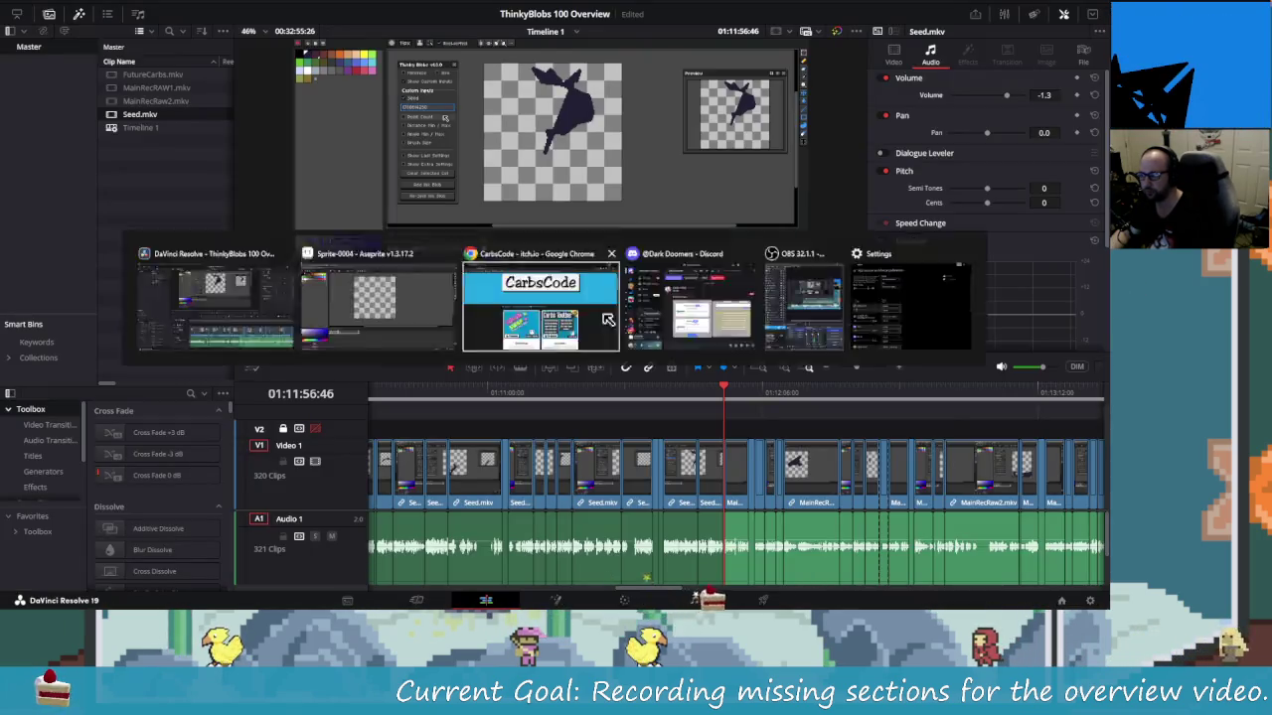
key("alt+Tab")
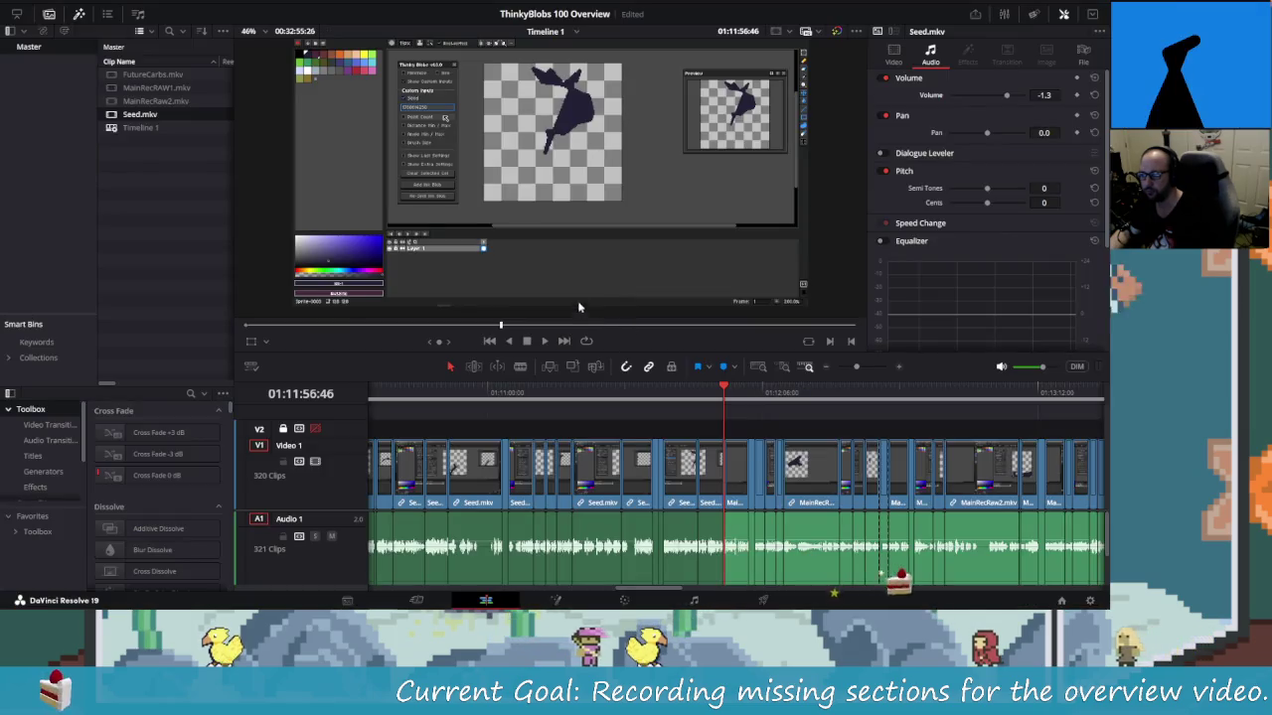
key("alt+Tab")
key("alt+Tab")
key("alt+Tab")
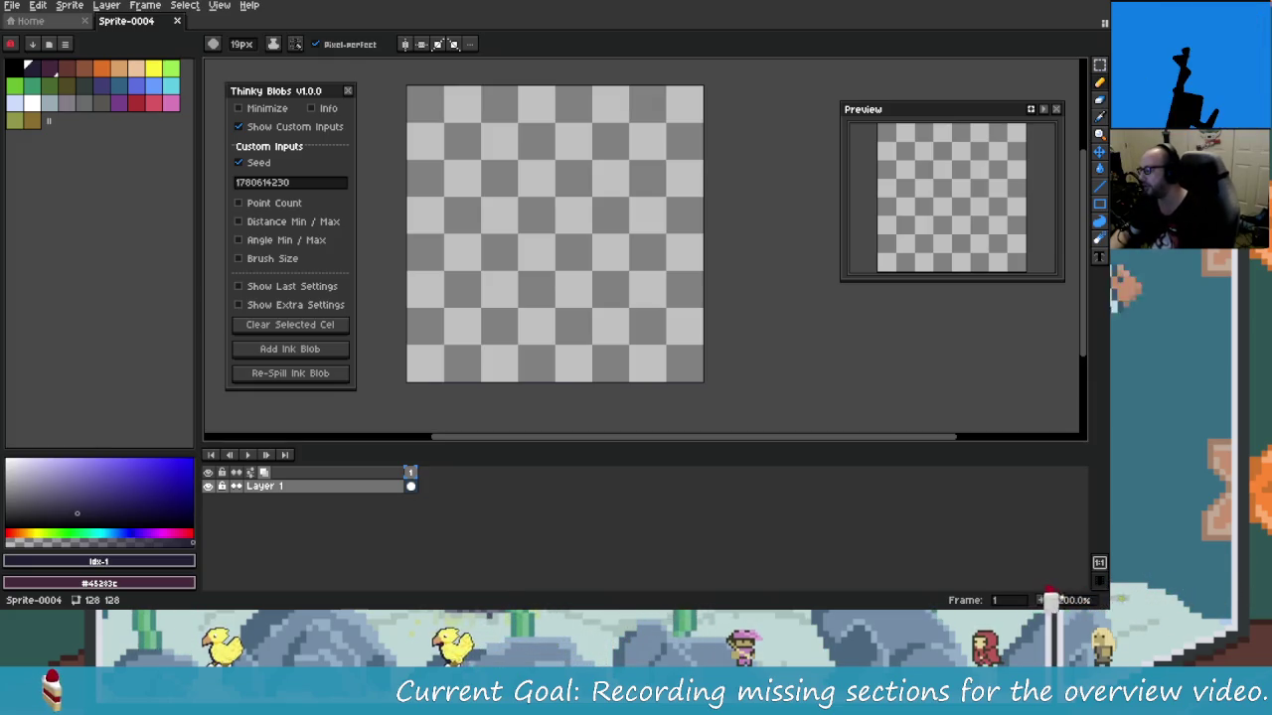
left_click(323, 183)
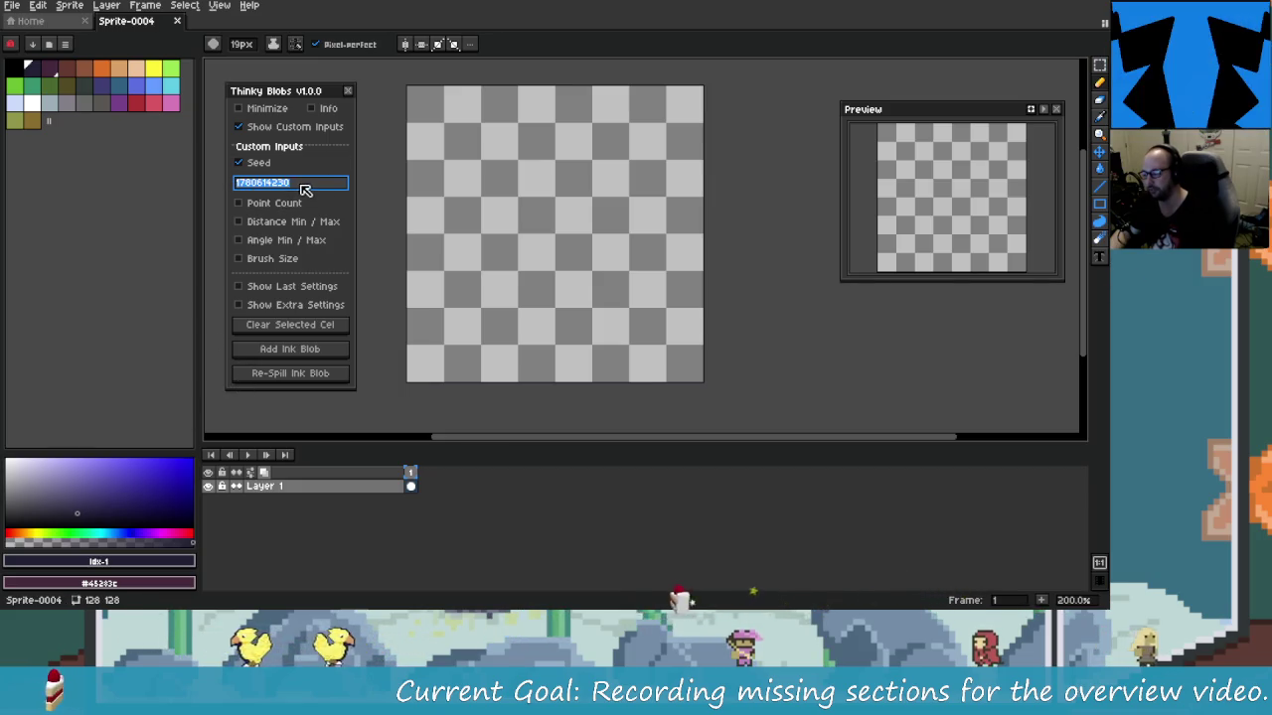
Place the cursor in the Thinky Blobs Seed field to edit its value
left_click(298, 189)
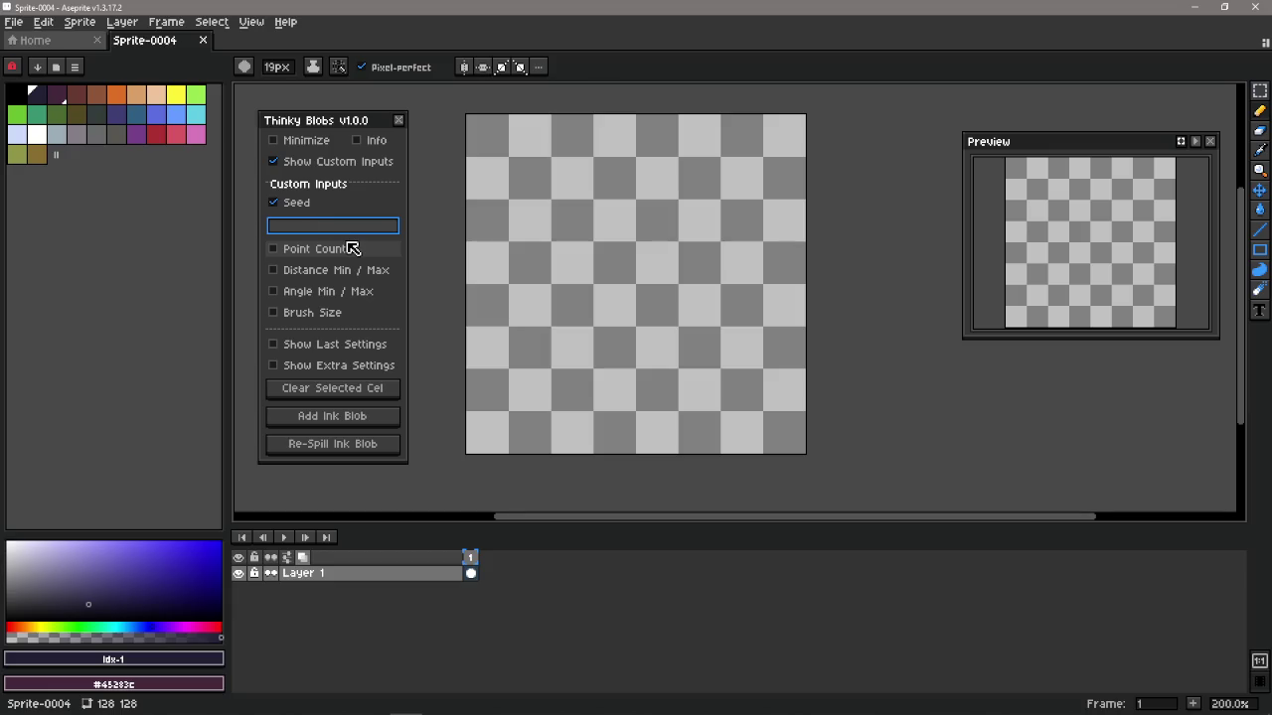
Seed Thinky Blobs with four red heart emoji, add an ink blob and re-spill it three times
key("super+period")
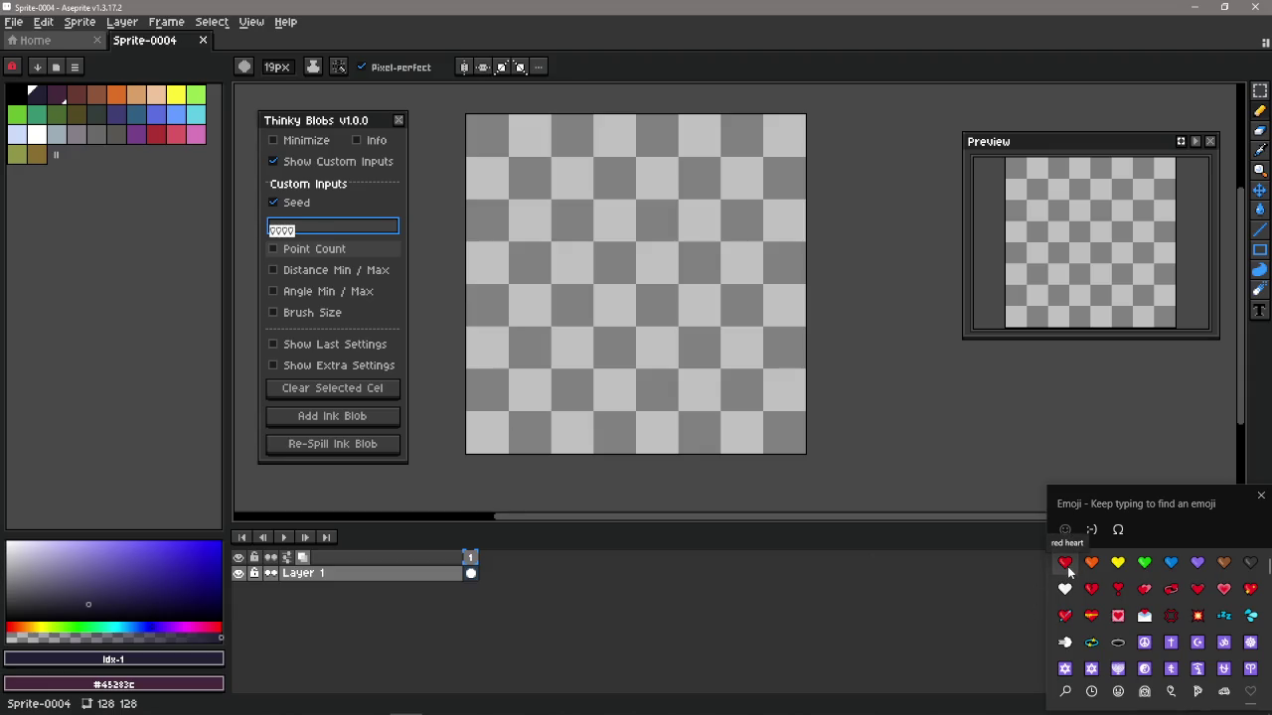
key("Escape")
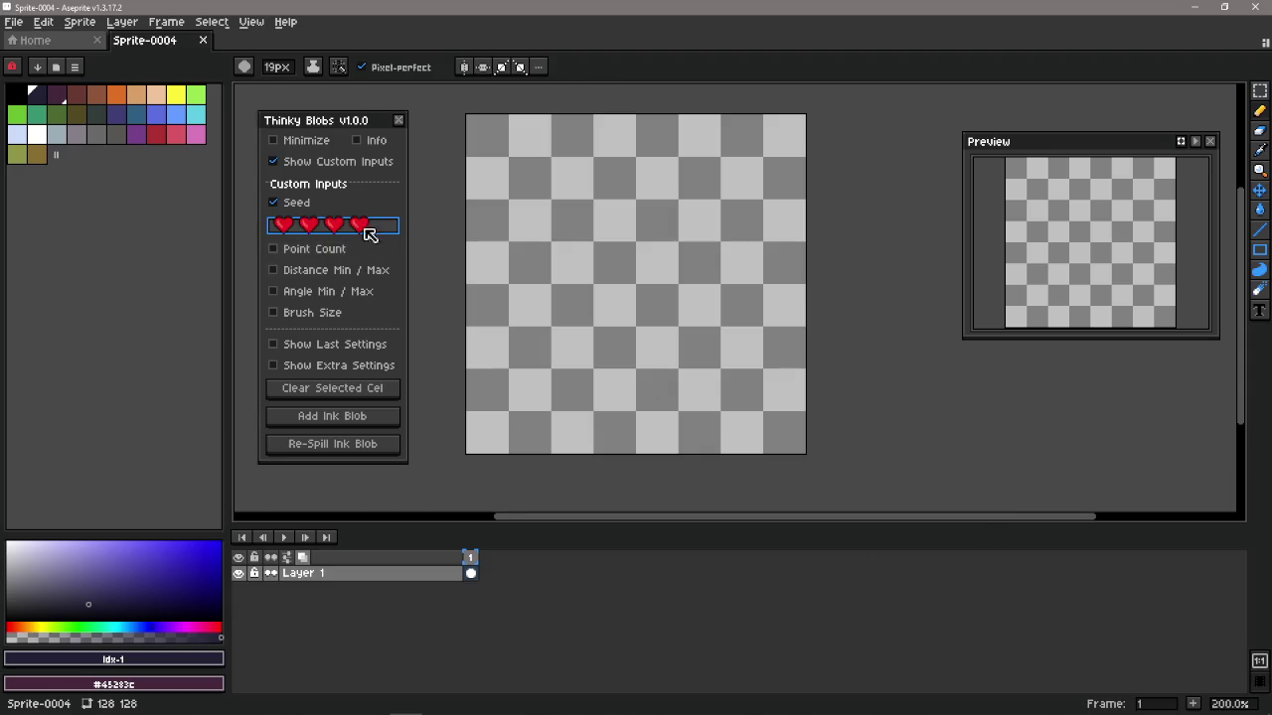
left_click(365, 418)
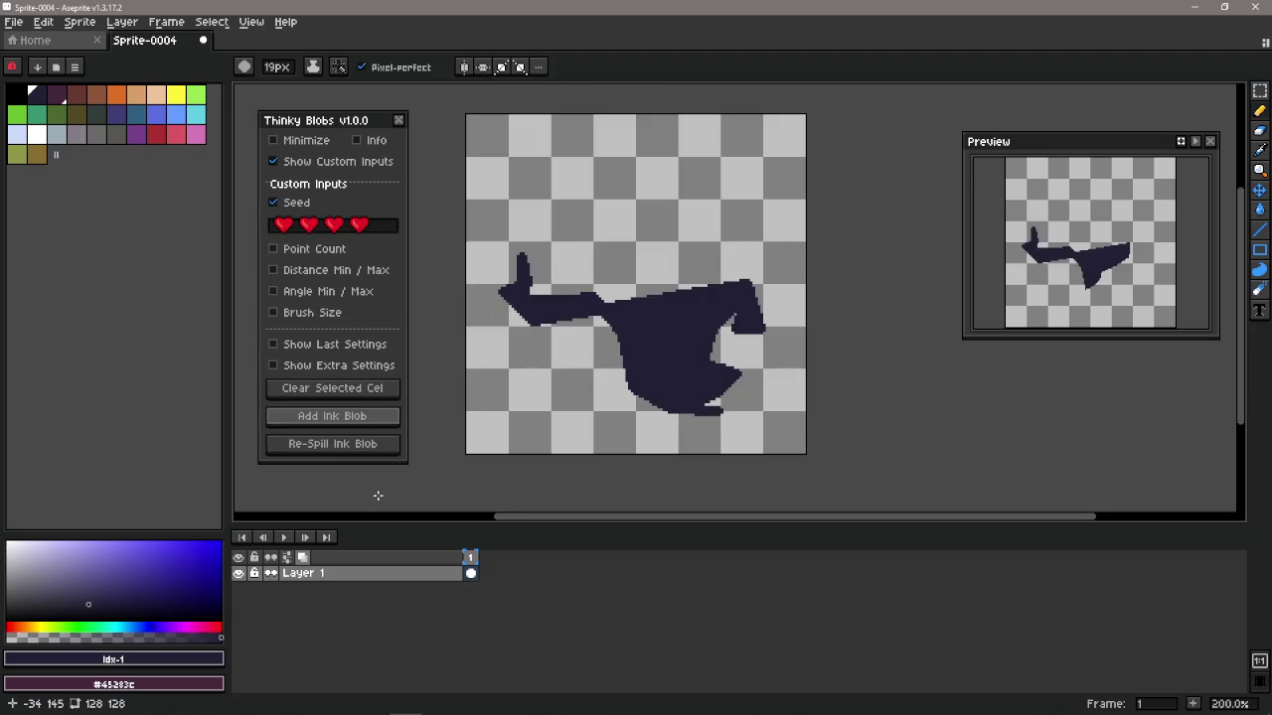
left_click(361, 443)
left_click(364, 451)
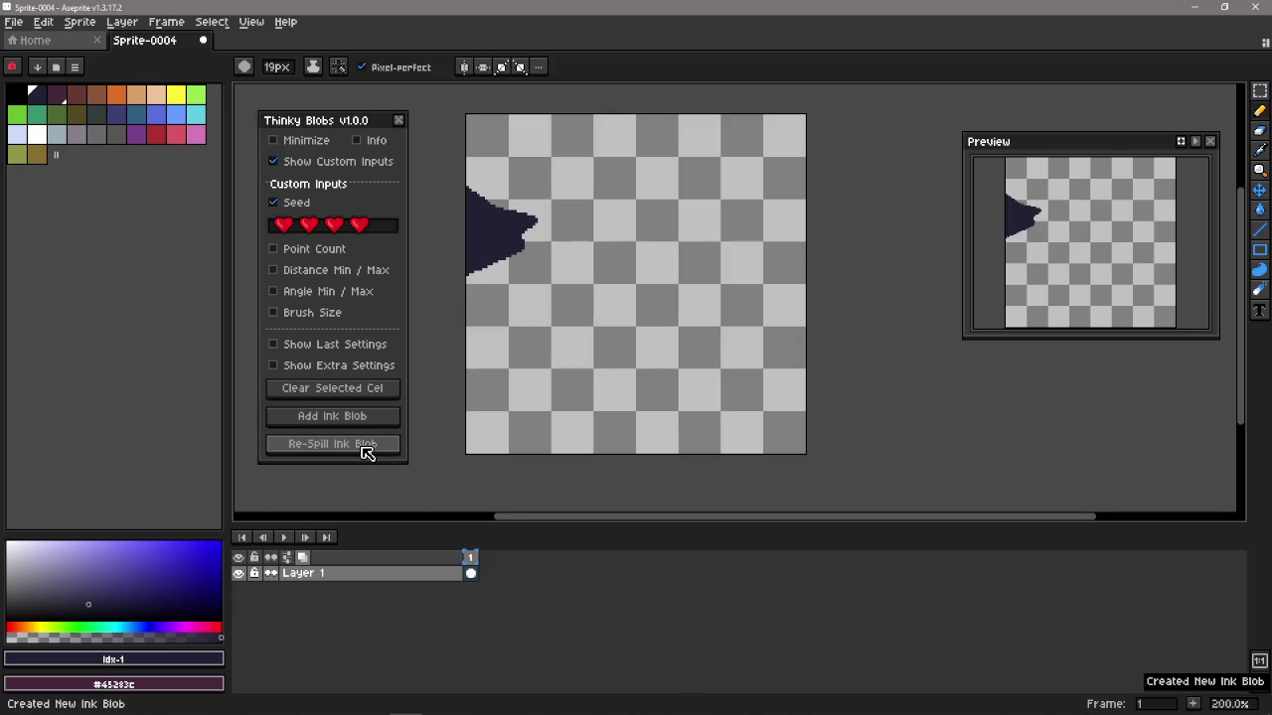
left_click(367, 449)
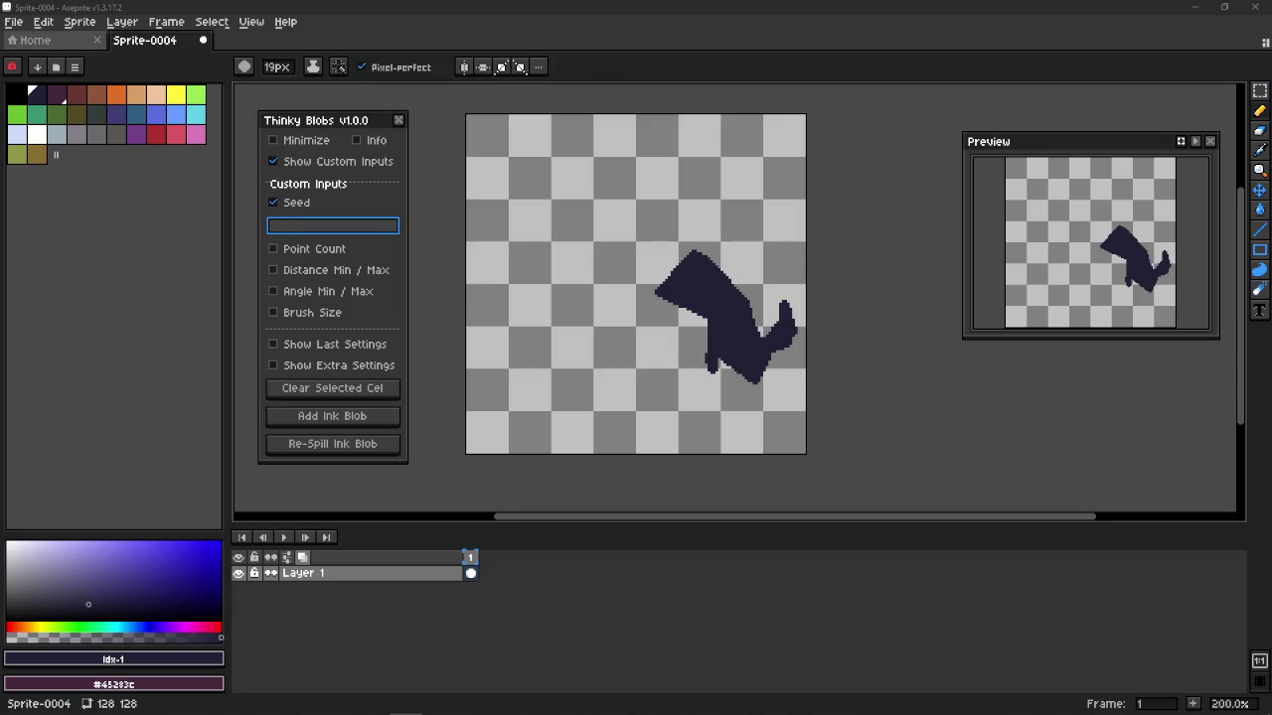
key("alt+Tab")
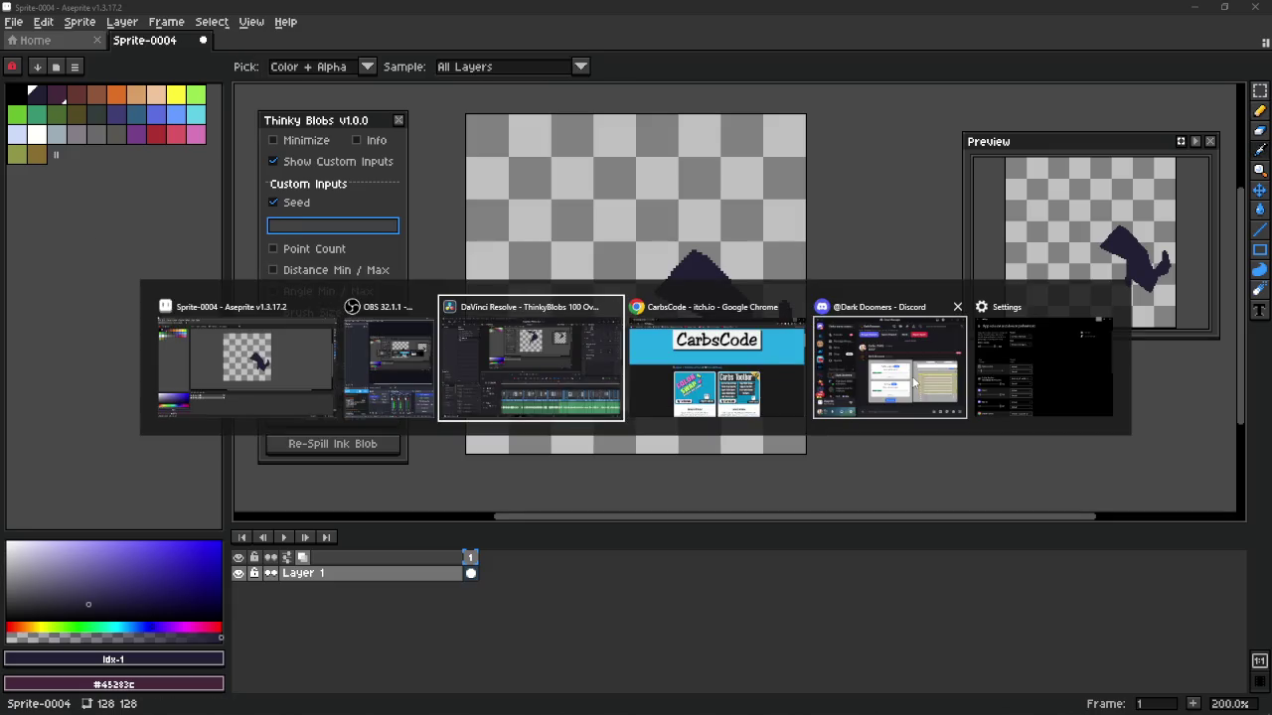
left_click(562, 360)
right_click(170, 235)
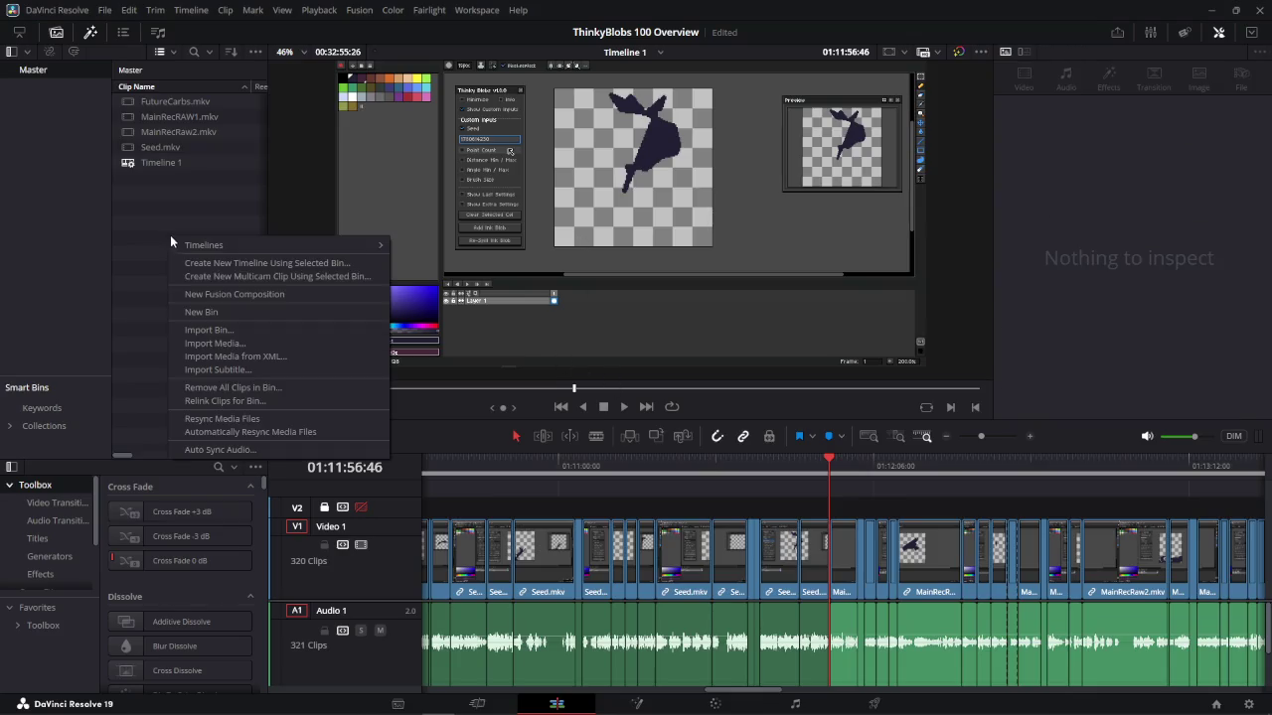
left_click(255, 342)
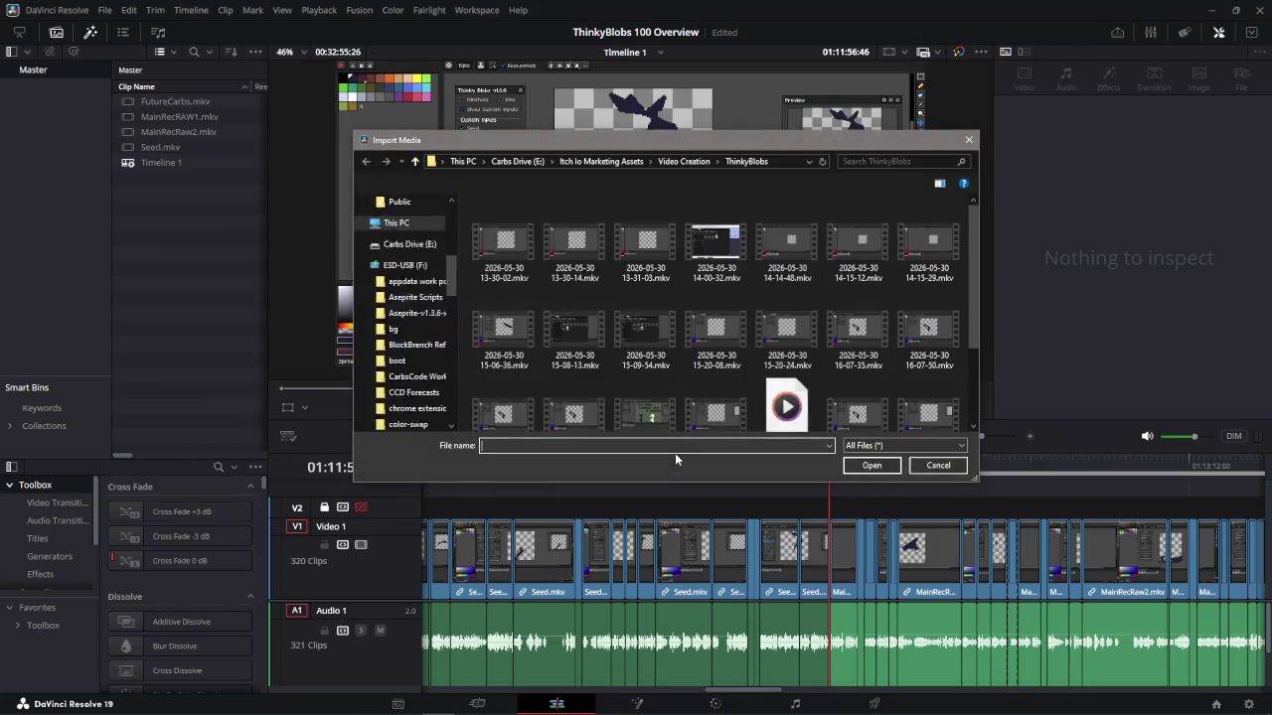
scroll(844, 328, "down", 2)
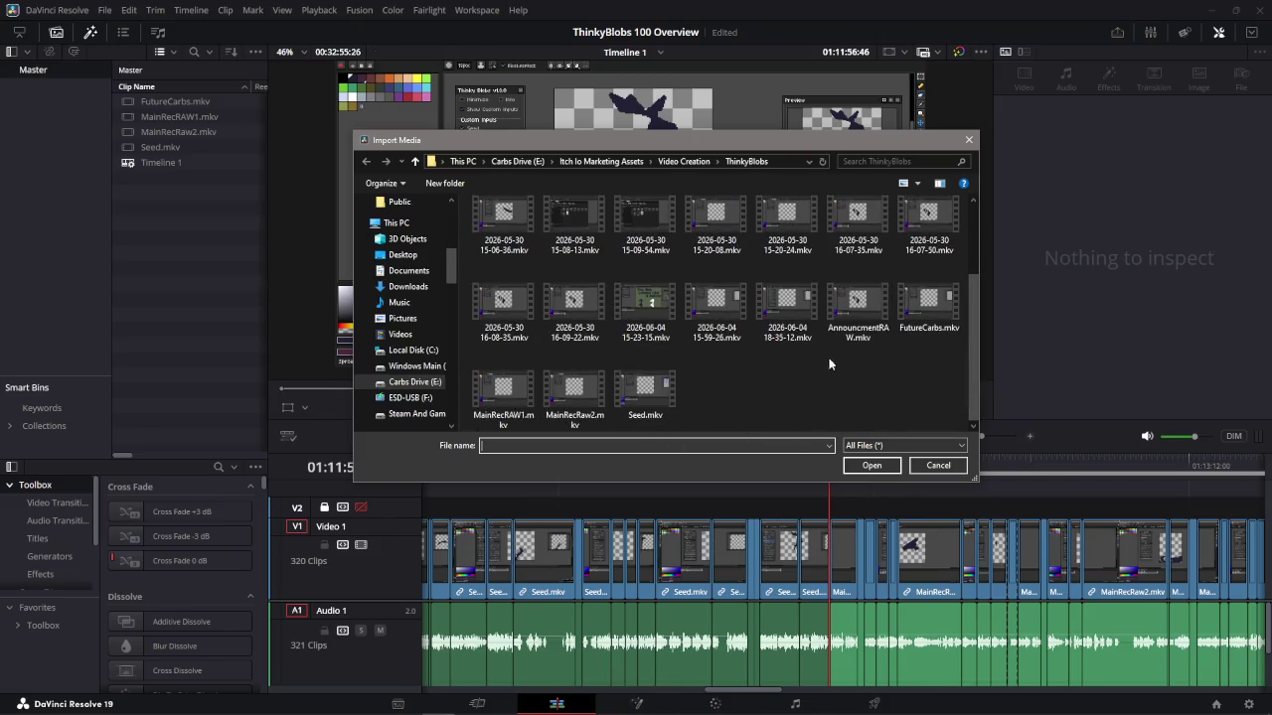
left_click(793, 297)
left_click(879, 467)
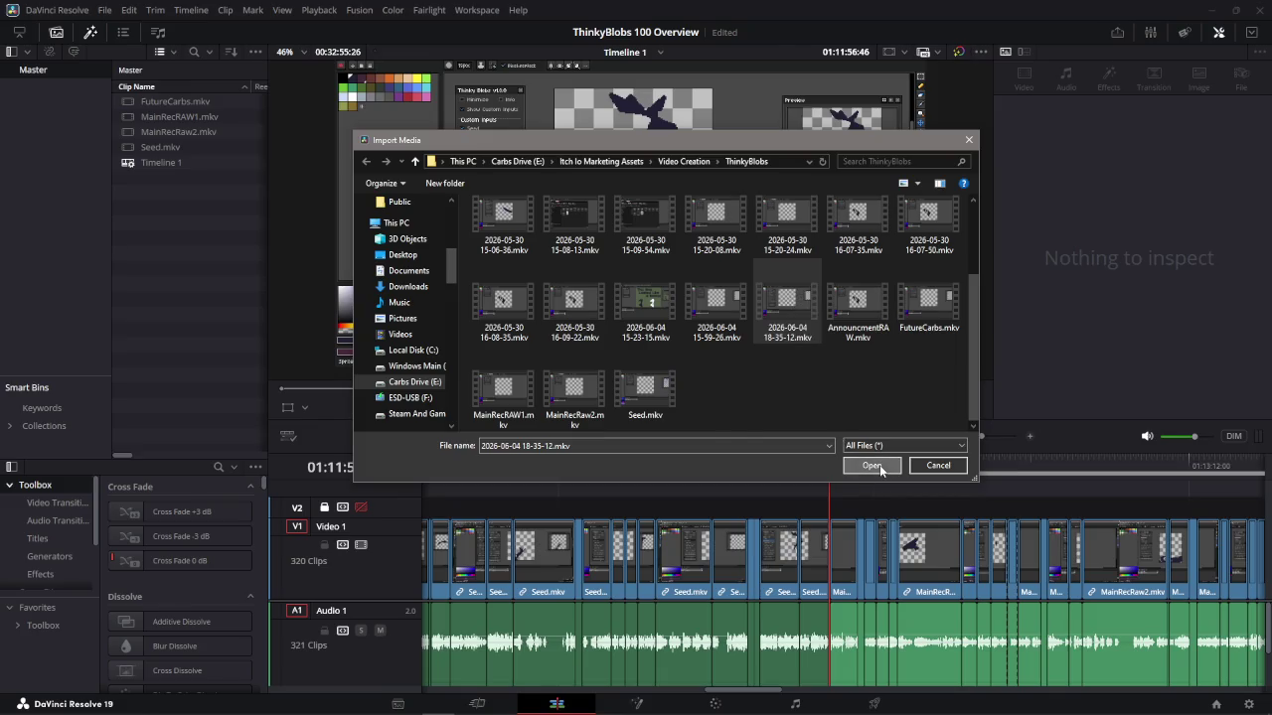
scroll(835, 582, "down", 2)
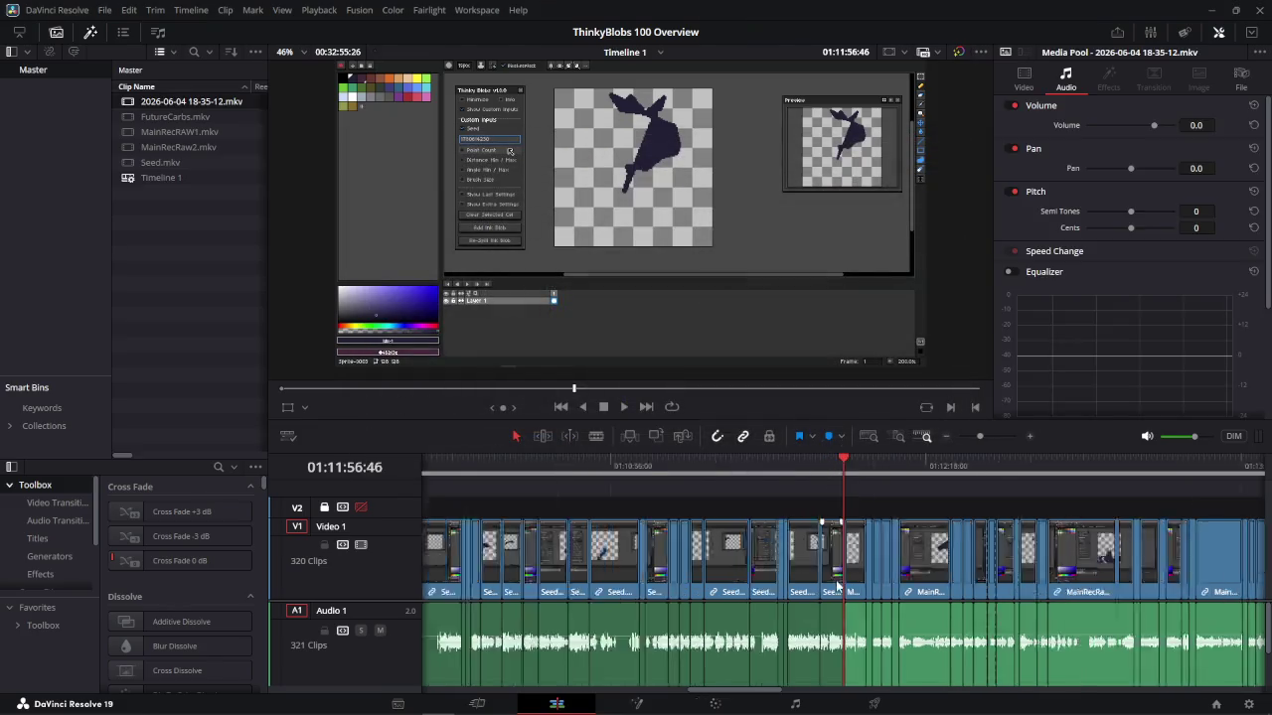
Rubber-band select all timeline clips after the playhead
scroll(837, 581, "down", 3)
scroll(836, 581, "down", 5)
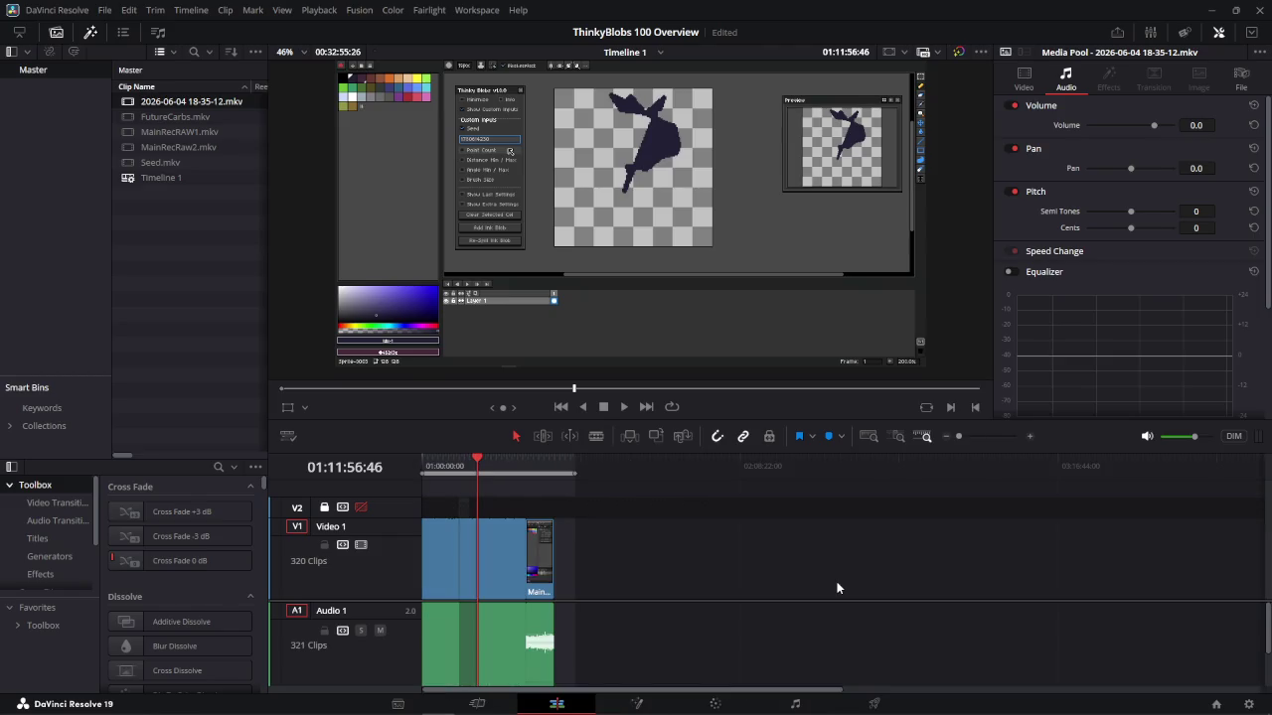
left_click_drag(676, 505, 478, 651)
scroll(496, 635, "up", 5)
scroll(596, 606, "up", 1)
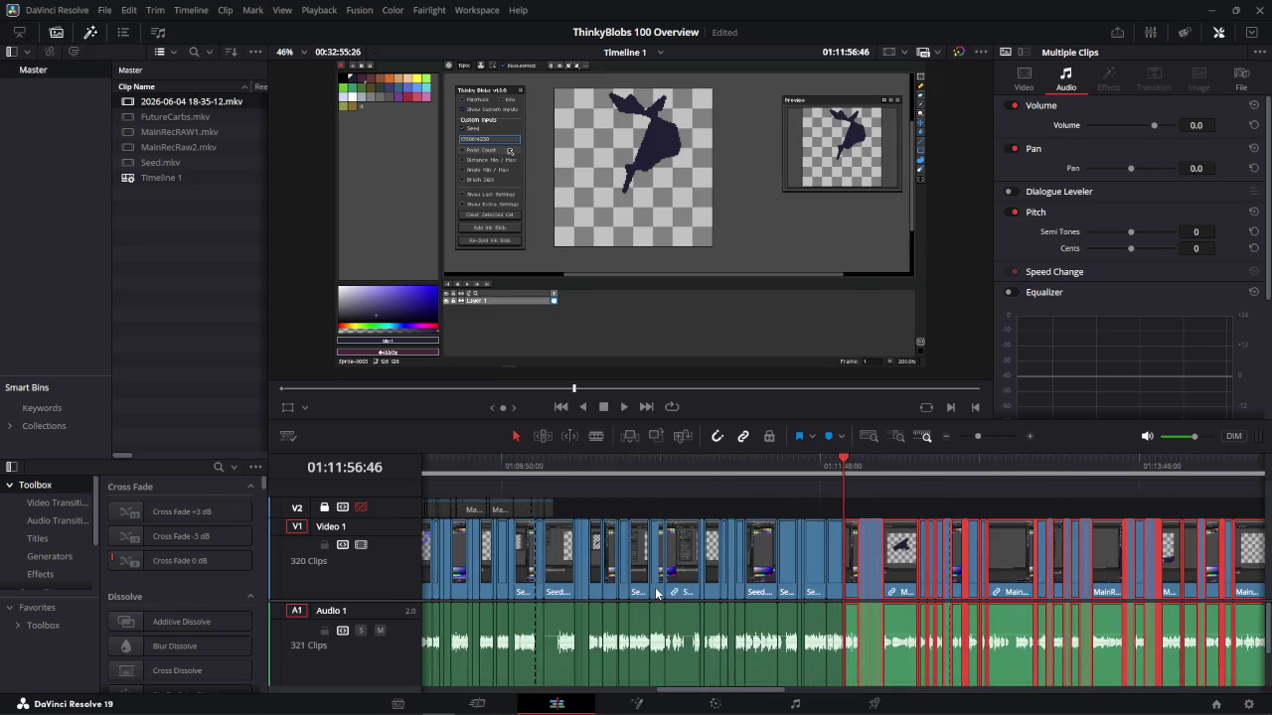
scroll(656, 593, "up", 1)
scroll(657, 595, "up", 1)
scroll(658, 597, "up", 1)
scroll(659, 600, "up", 1)
scroll(662, 603, "up", 1)
scroll(664, 601, "up", 2)
scroll(674, 599, "up", 2)
scroll(681, 599, "up", 2)
scroll(688, 599, "up", 2)
scroll(701, 599, "down", 2)
scroll(715, 599, "down", 2)
scroll(724, 598, "down", 2)
scroll(726, 594, "down", 2)
scroll(853, 586, "down", 1)
Drag the selected clips right twice to open a wide gap on Video 1 and Audio 1
left_click_drag(872, 563, 1144, 560)
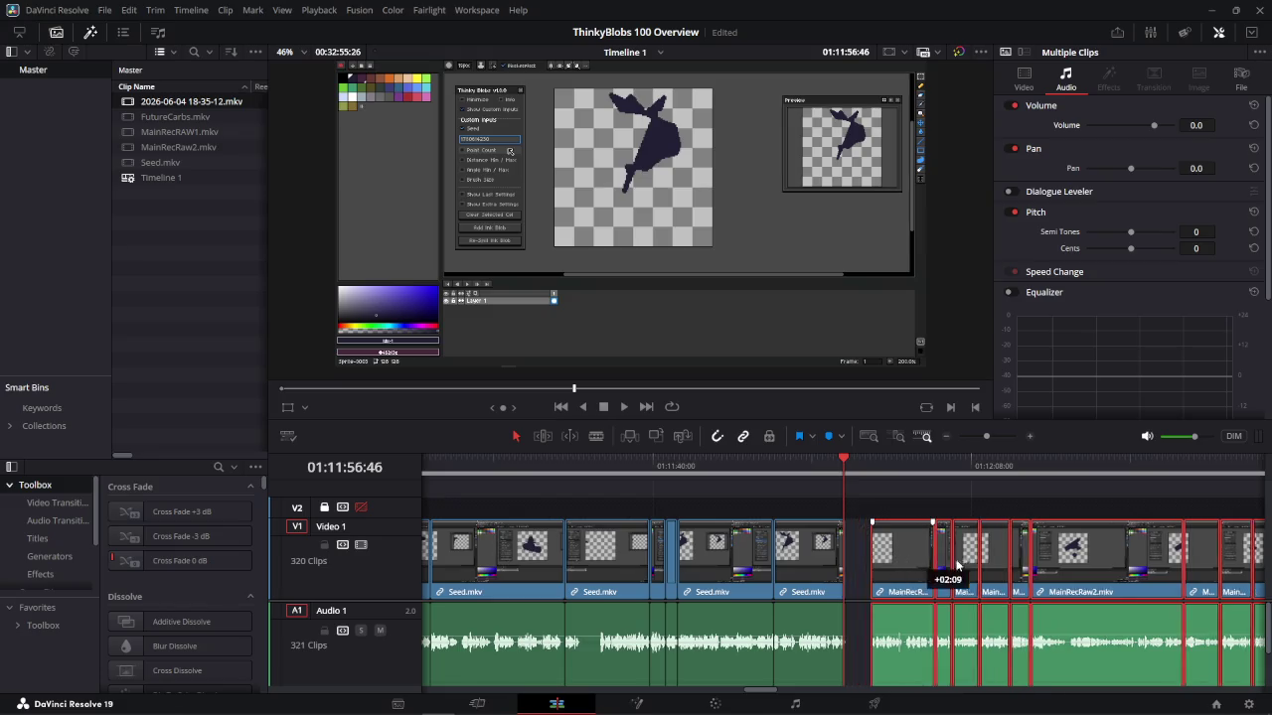
scroll(1053, 573, "down", 3)
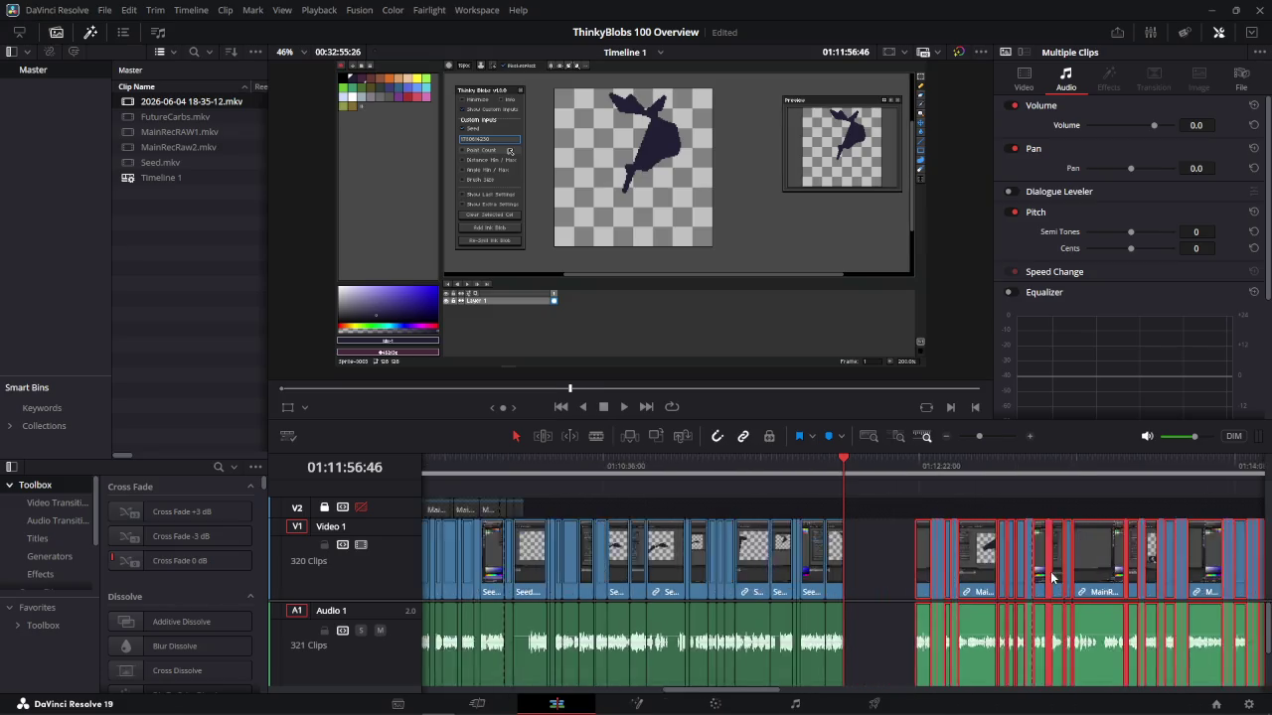
scroll(1050, 572, "down", 2)
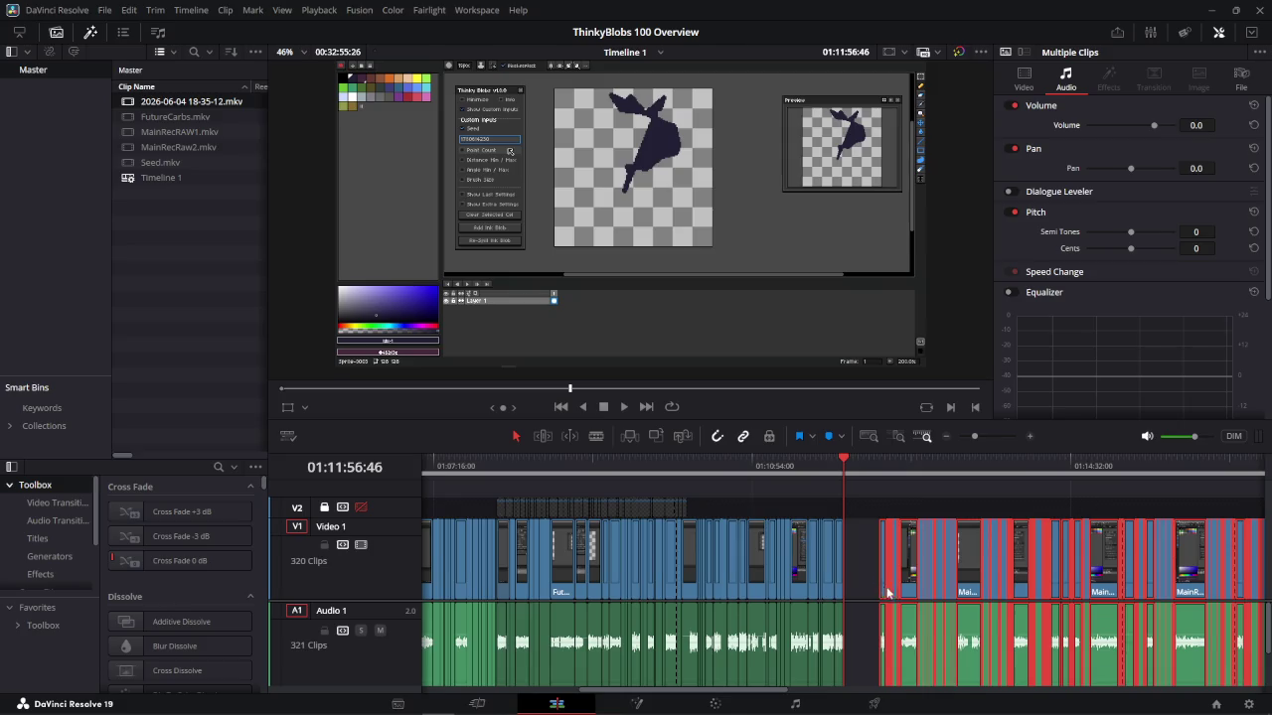
left_click_drag(887, 593, 1090, 572)
Deselect the clips and play from just before the gap to check it
left_click(984, 590)
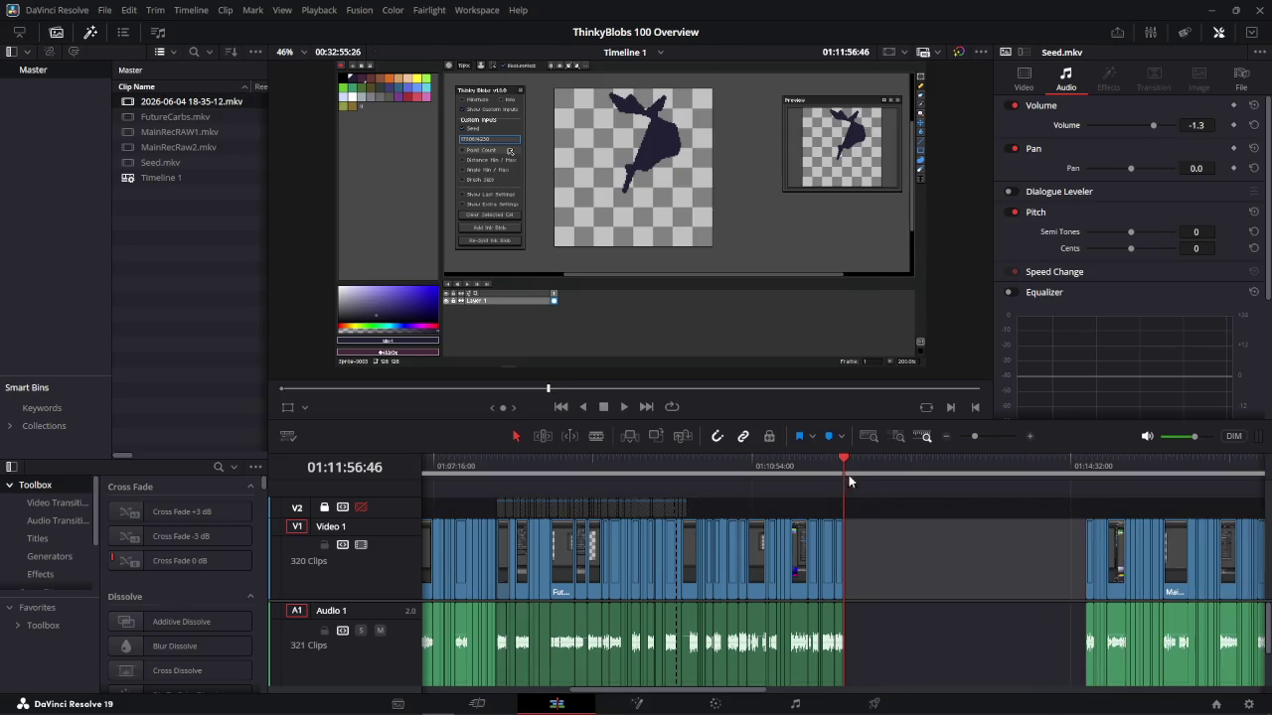
left_click(873, 469)
left_click(825, 475)
key("space")
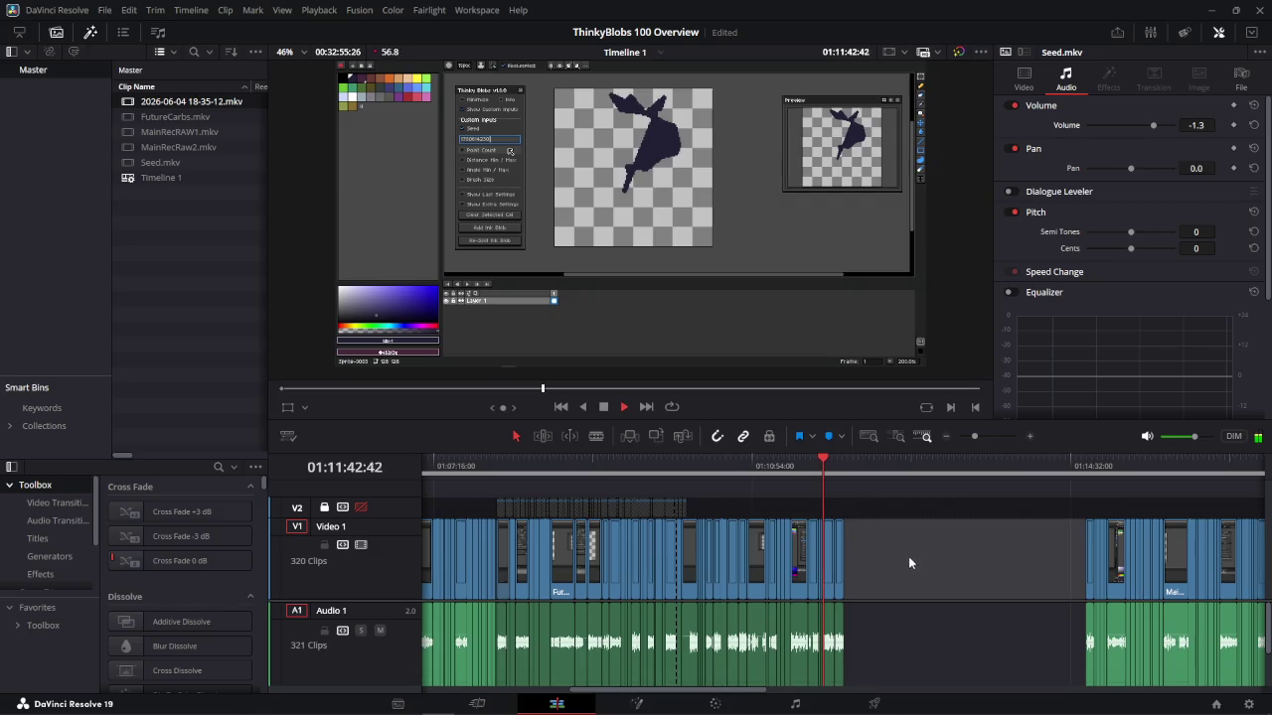
left_click(834, 467)
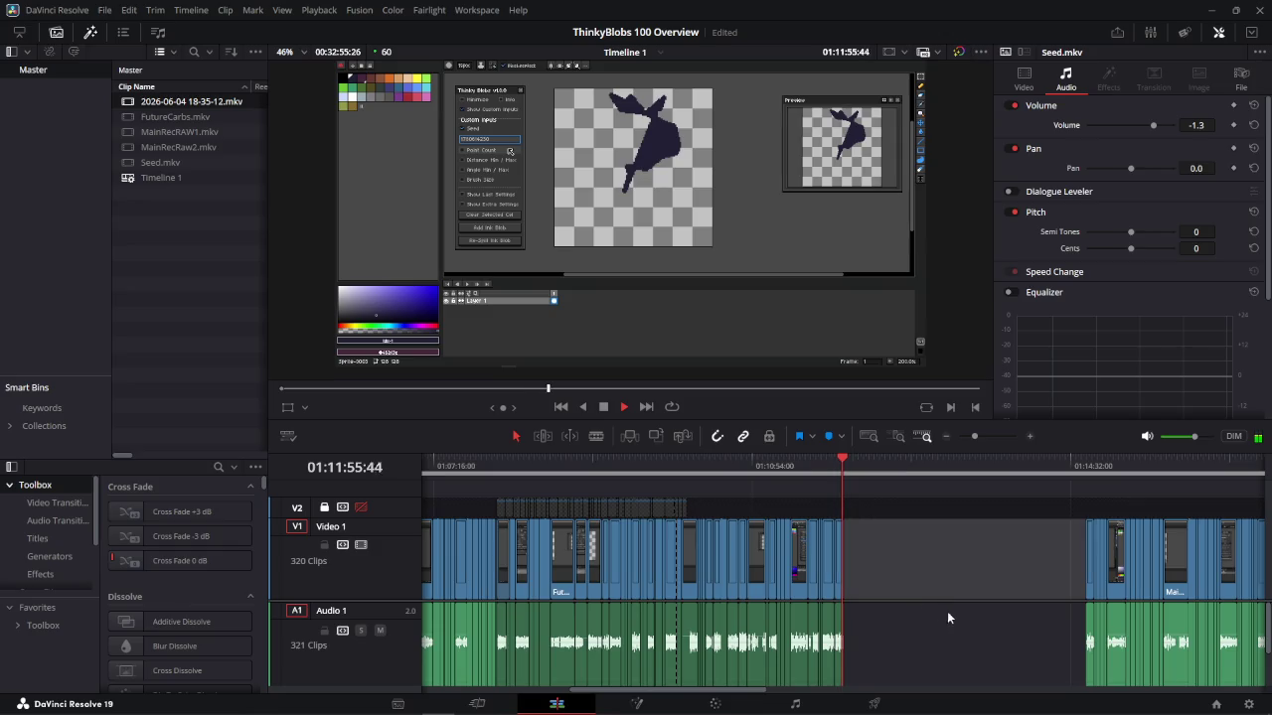
key("space")
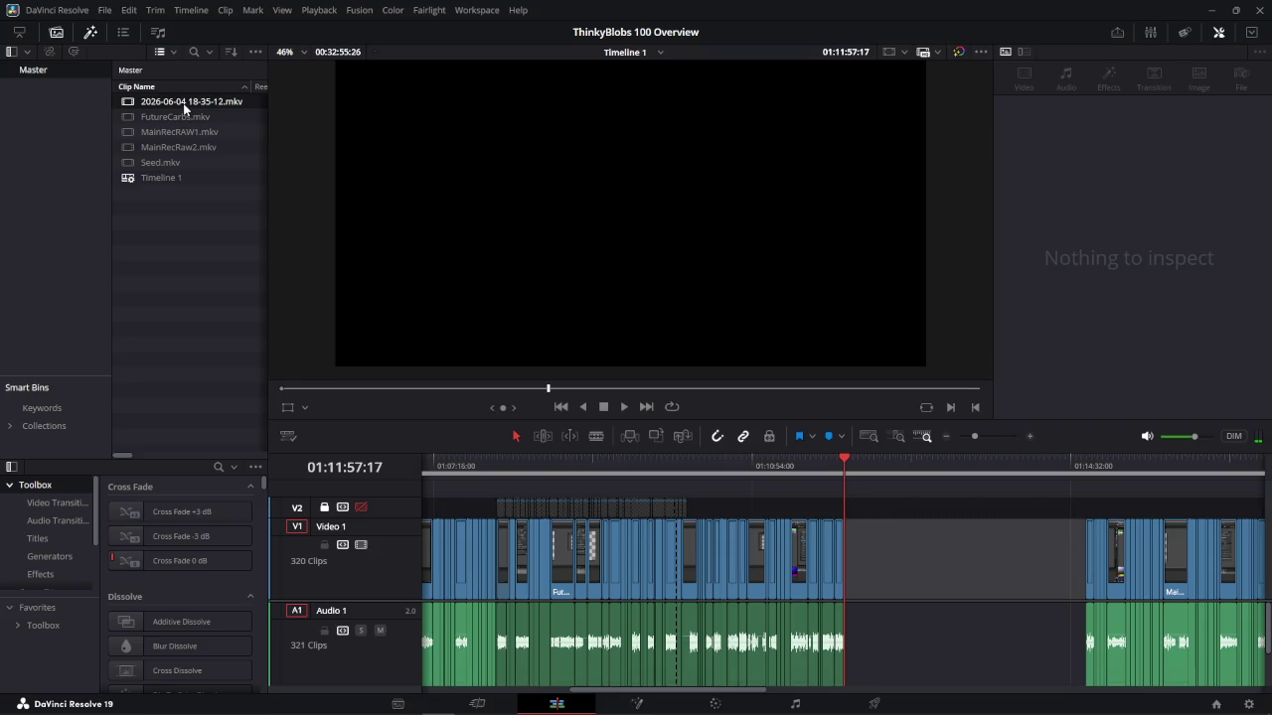
left_click_drag(236, 126, 862, 572)
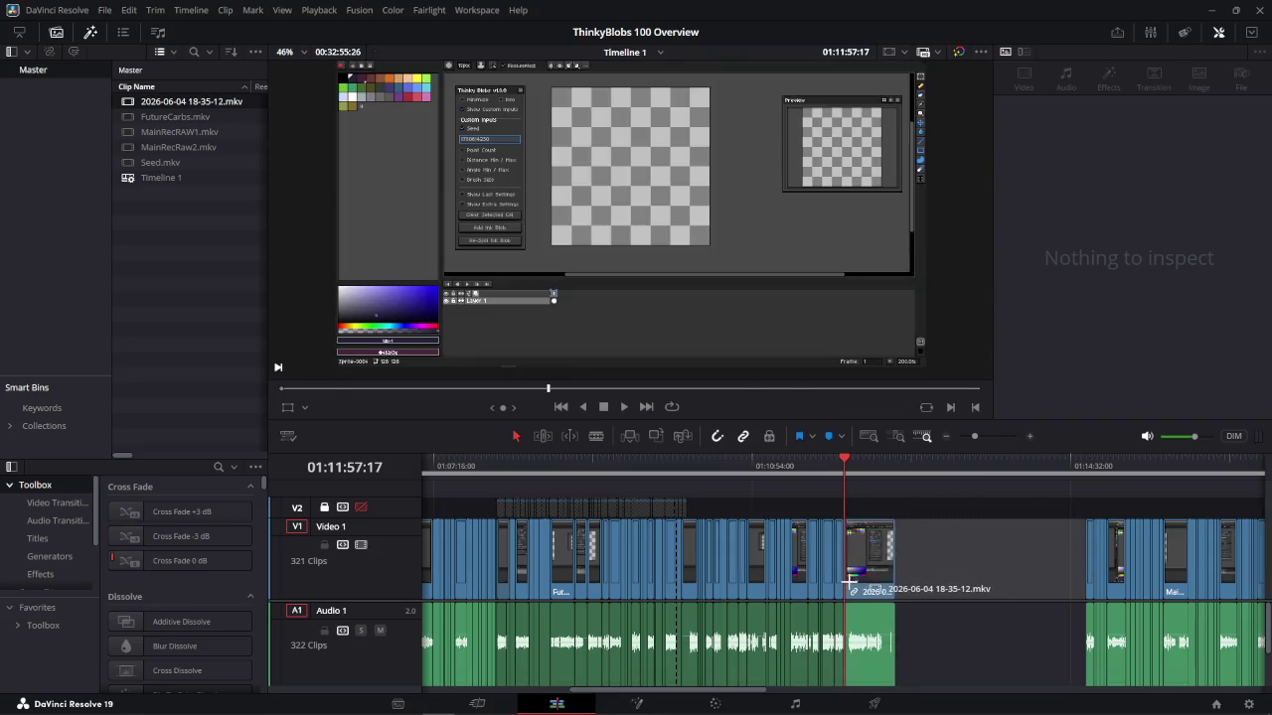
scroll(862, 572, "up", 5)
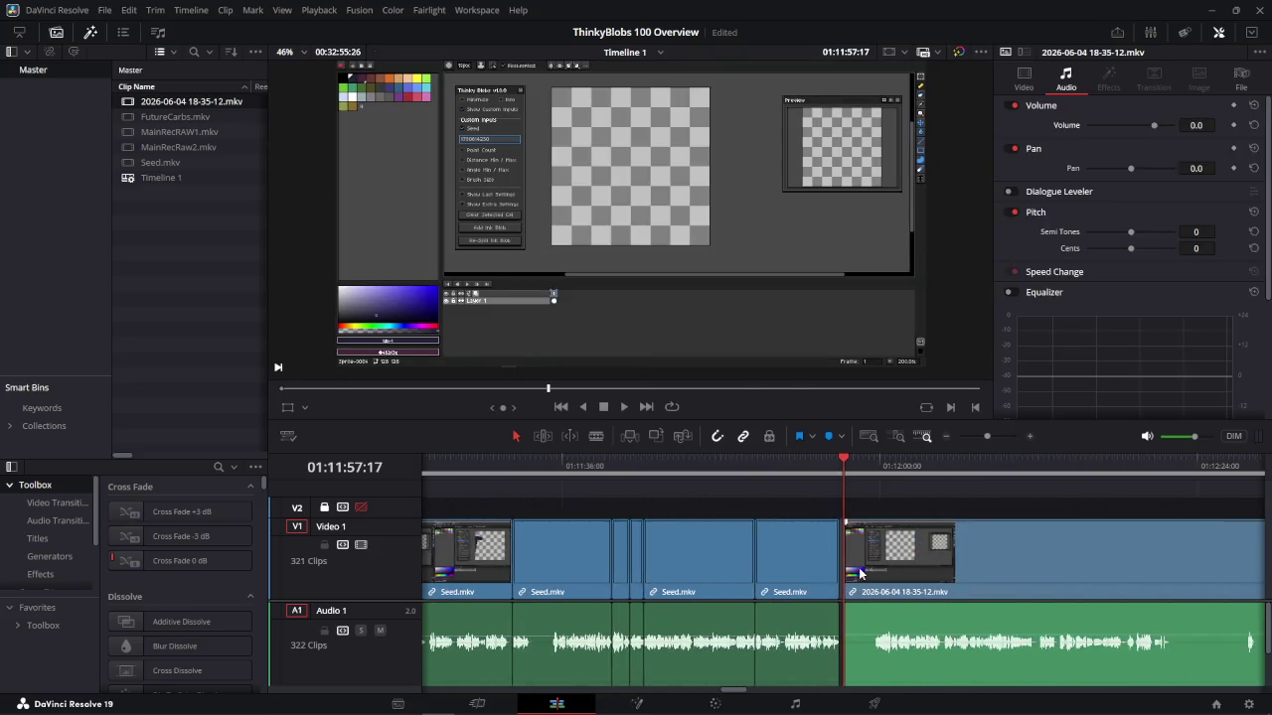
mouse_move(882, 521)
left_mouse_down()
mouse_move(840, 489)
mouse_move(879, 465)
left_mouse_up()
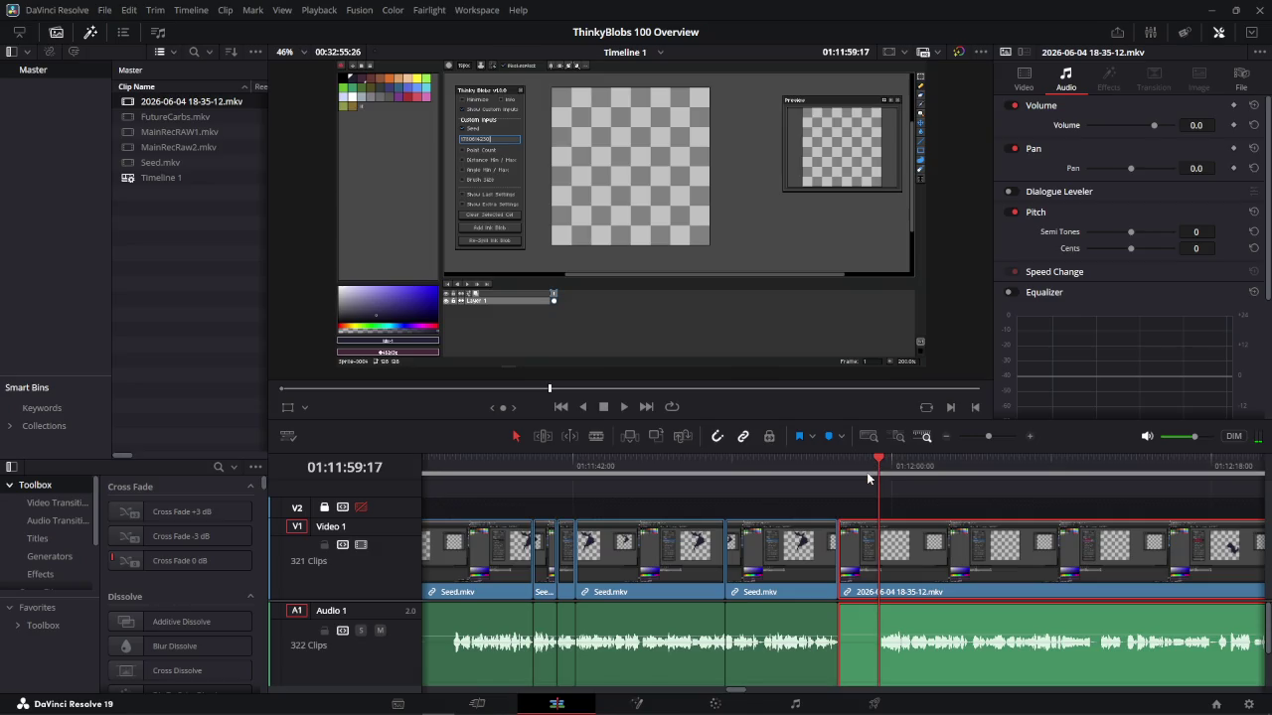
Split off the clip's short opening, ripple-delete it, and play across the join
key("ctrl+backslash")
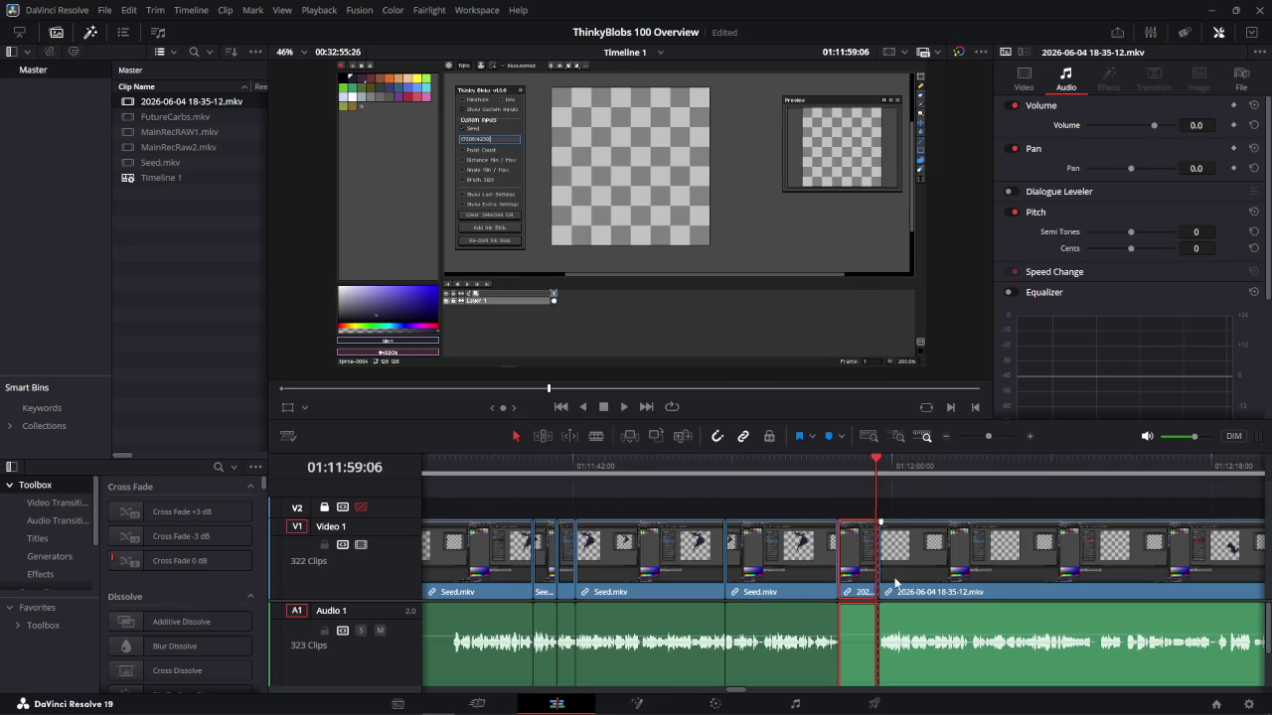
key("BackSpace")
left_click(799, 466)
key("space")
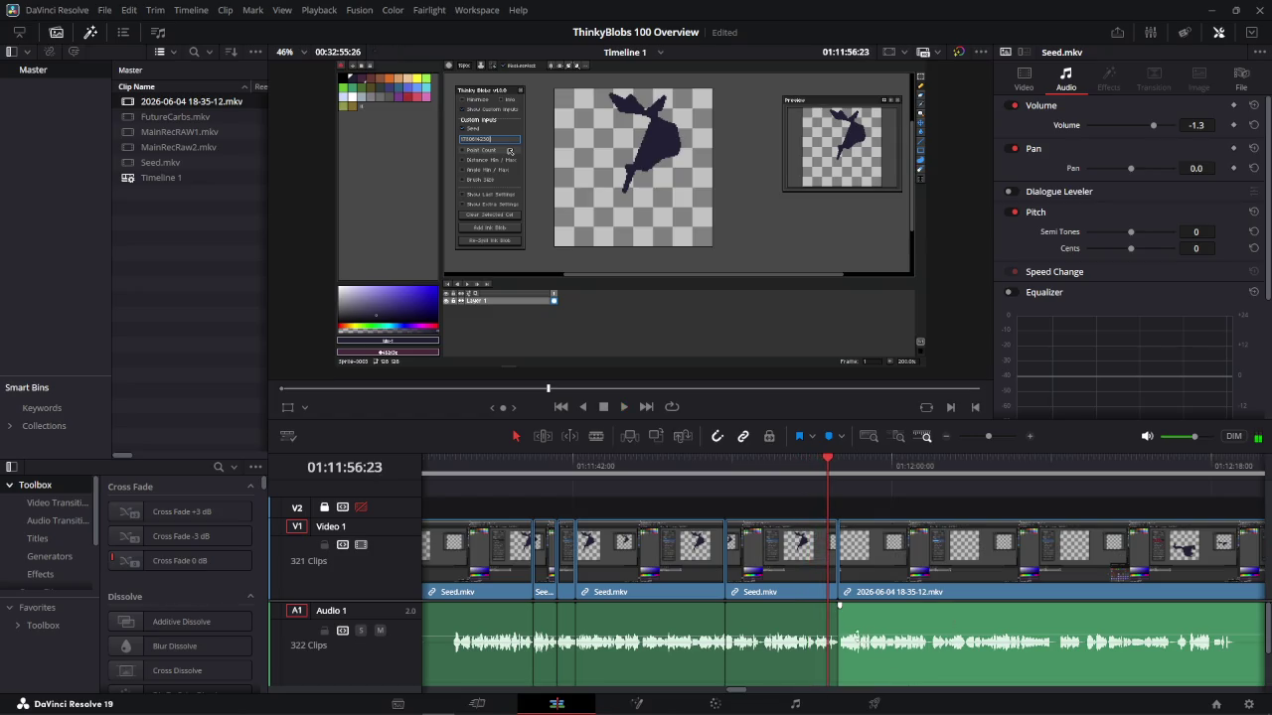
mouse_move(859, 636)
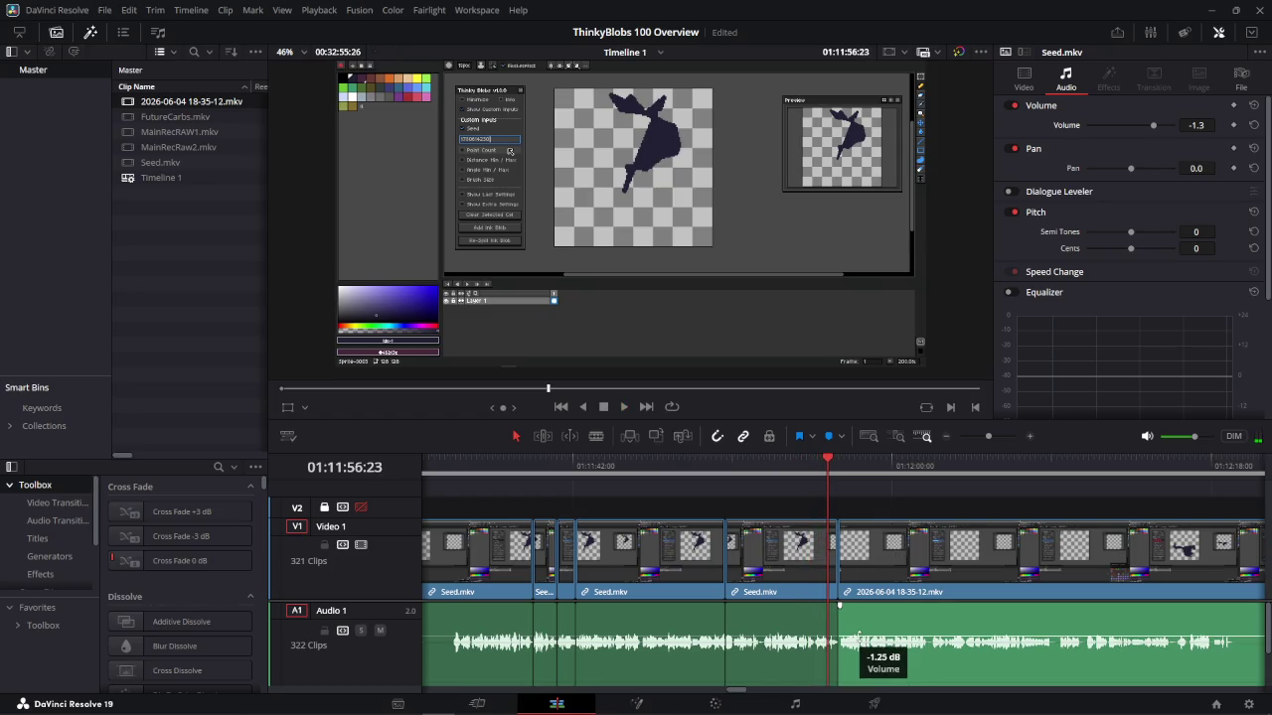
left_click(784, 480)
Play through the recording and split it where the unwanted section starts
key("space")
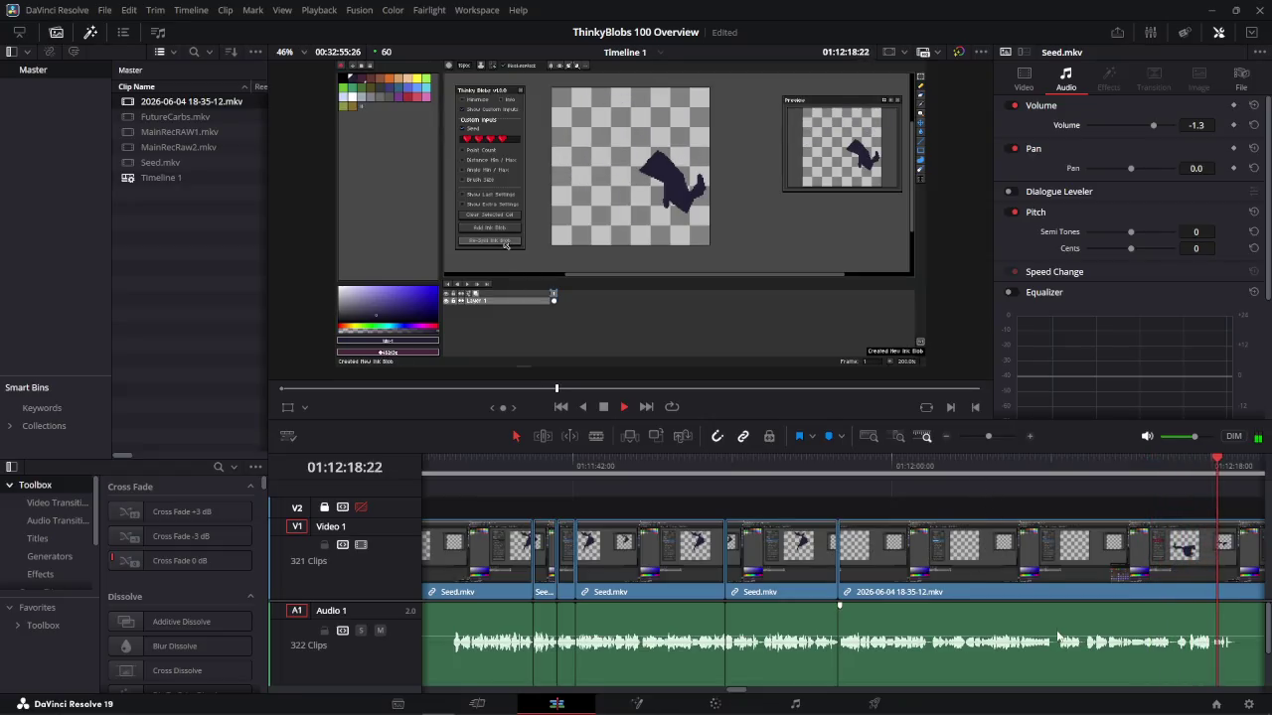
key("space")
left_click_drag(1242, 463, 1213, 477)
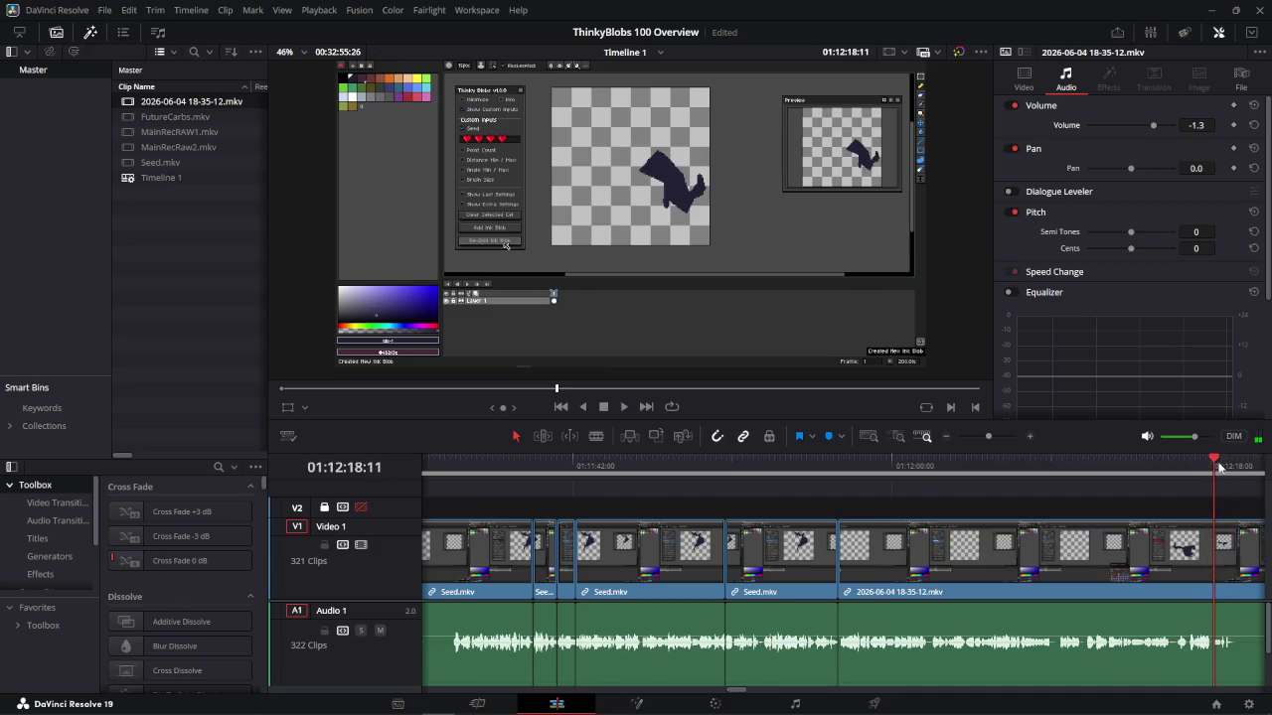
left_click_drag(1213, 460, 1217, 462)
key("ctrl+b")
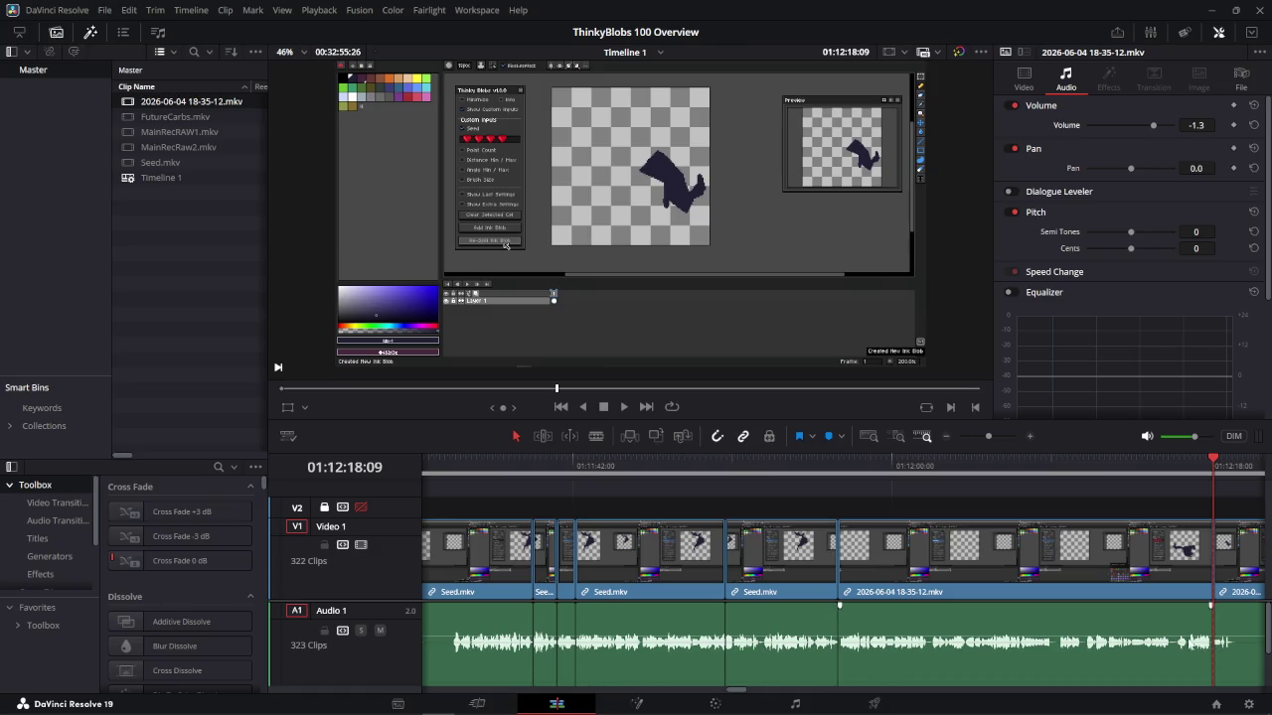
Shuttle to the end of the unwanted section, split there and ripple-delete it
key("l")
key("l")
key("l")
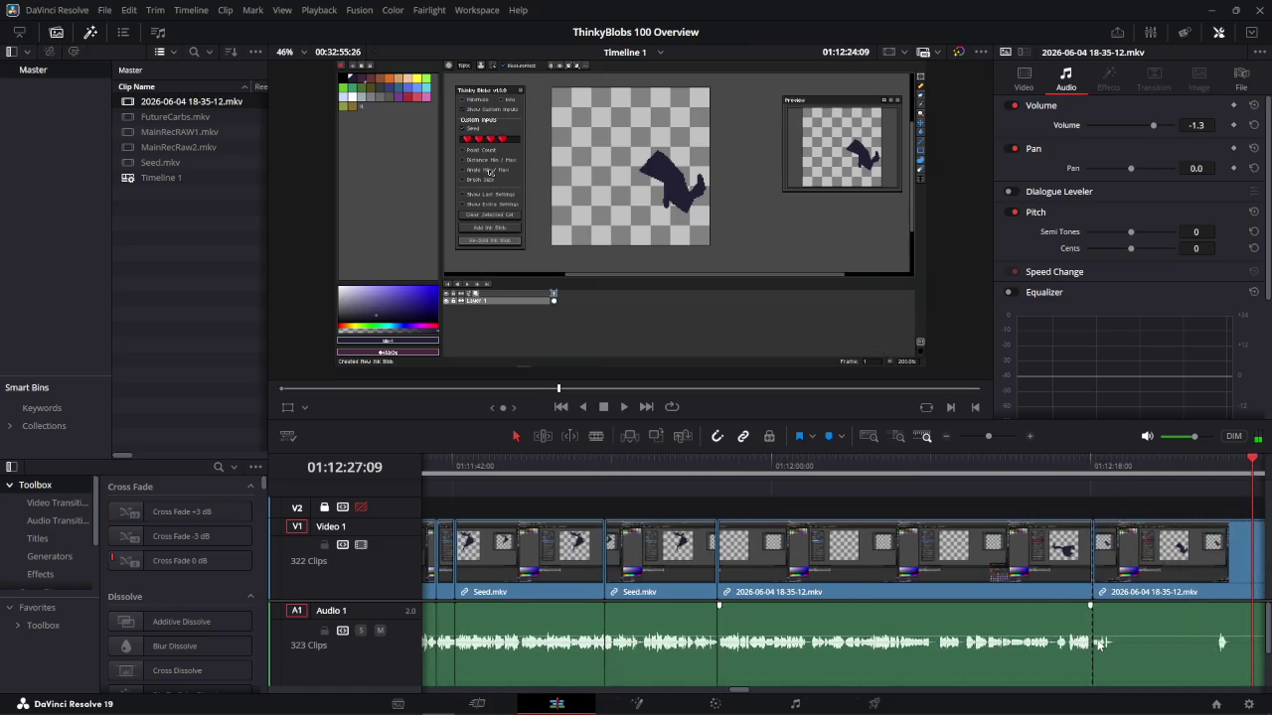
key("j")
key("j")
key("j")
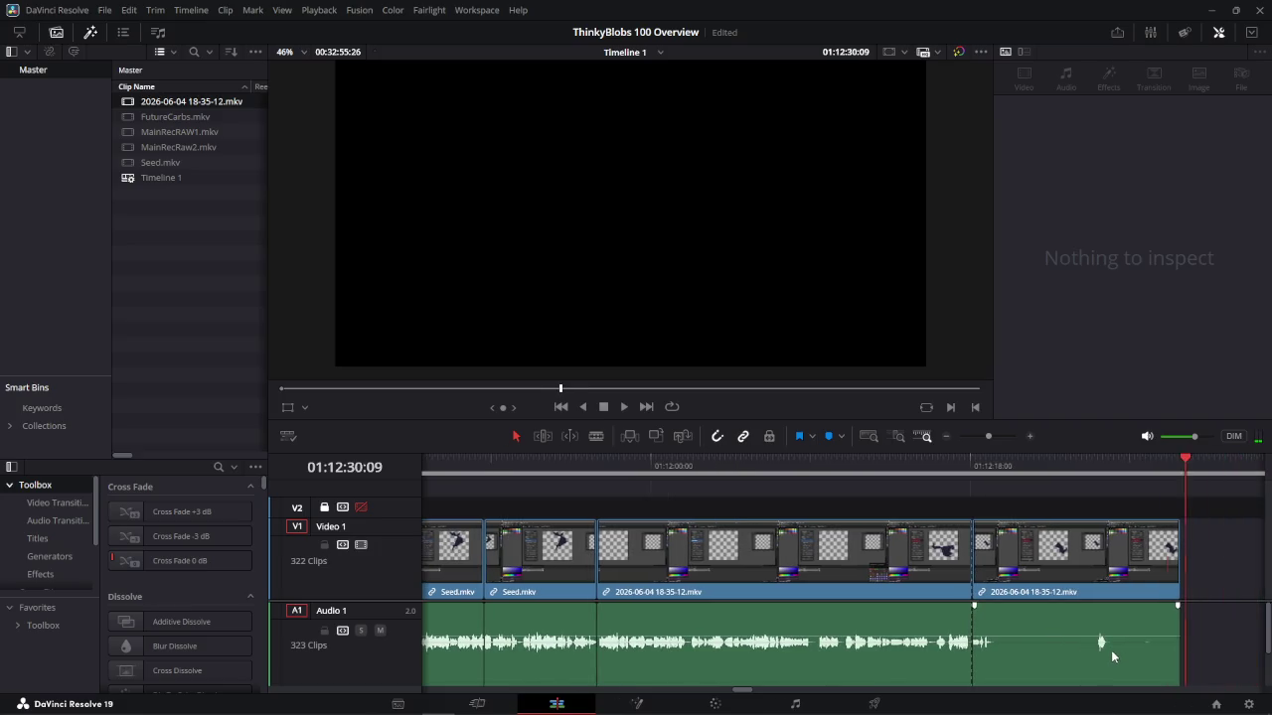
key("k")
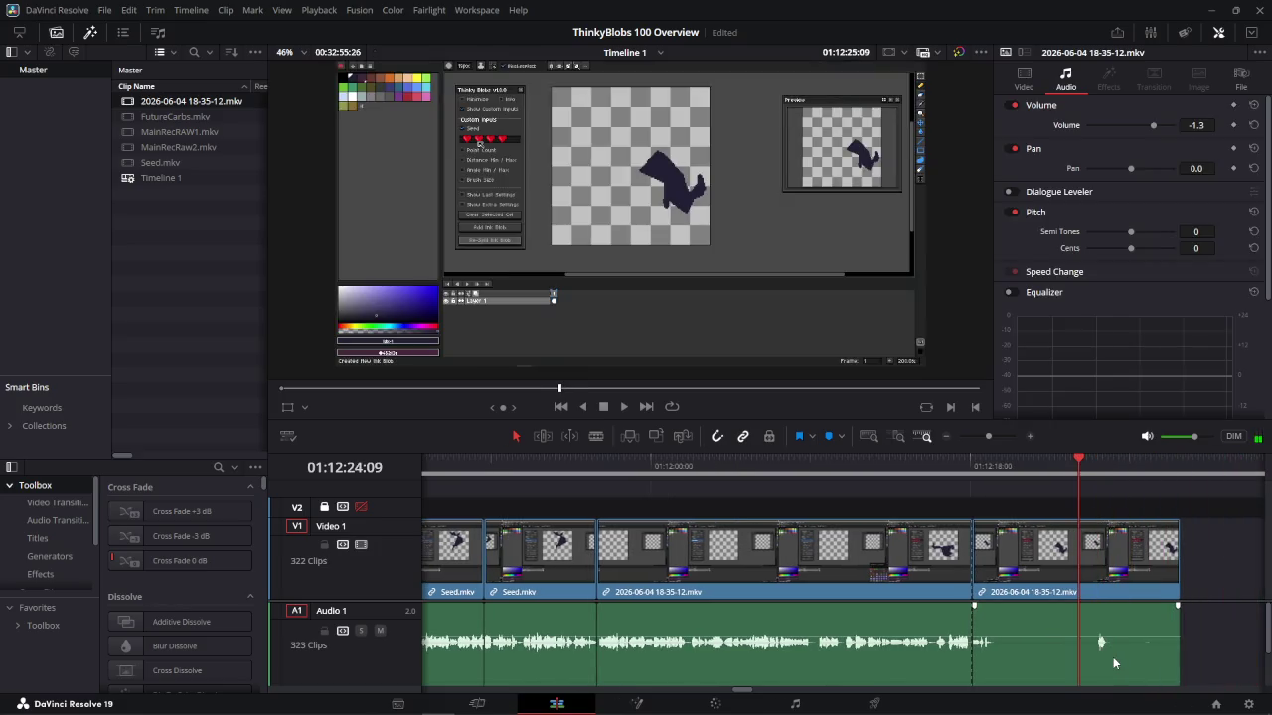
key("l")
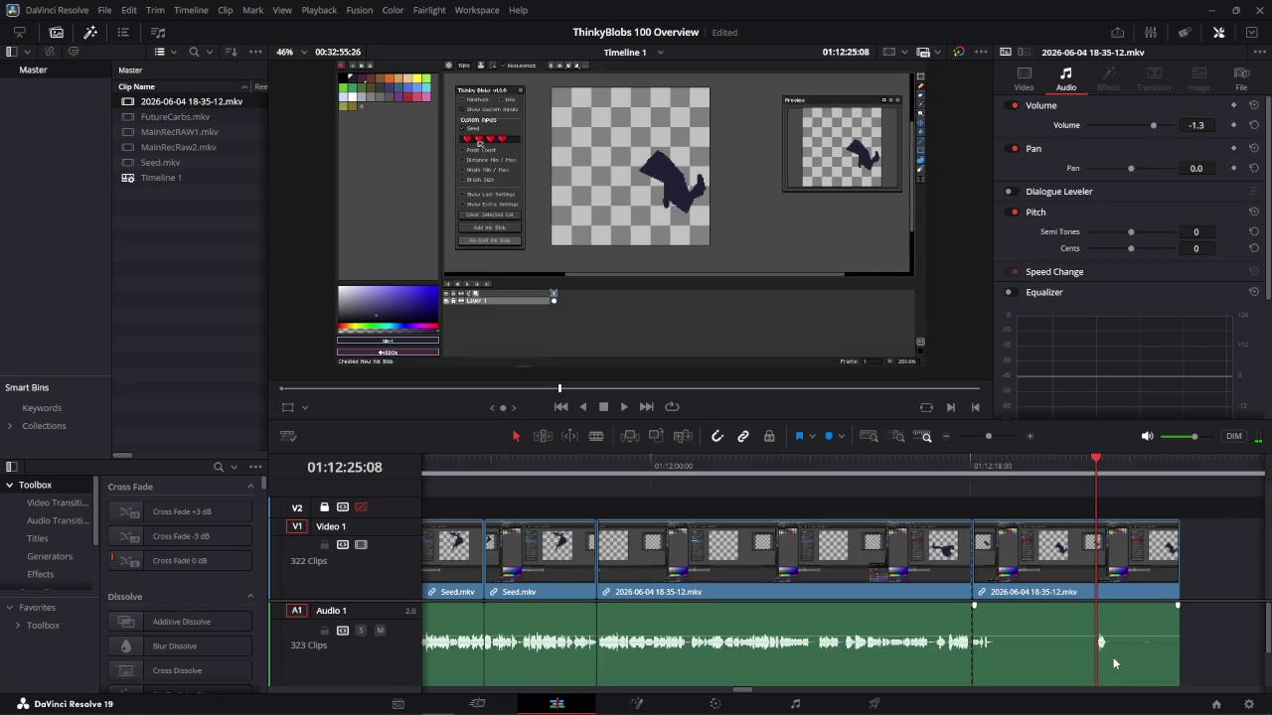
key("j")
key("j")
key("j")
key("l")
key("l")
key("l")
key("ctrl+b")
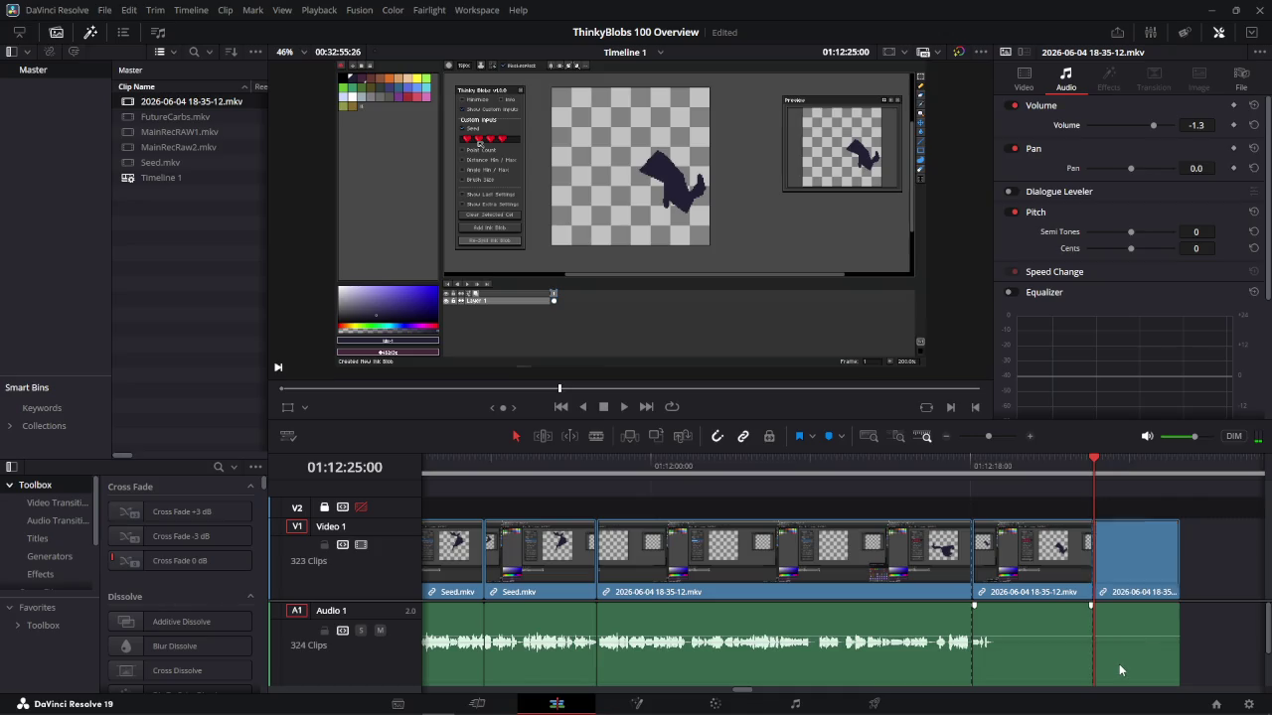
key("Left")
key("Left")
key("Left")
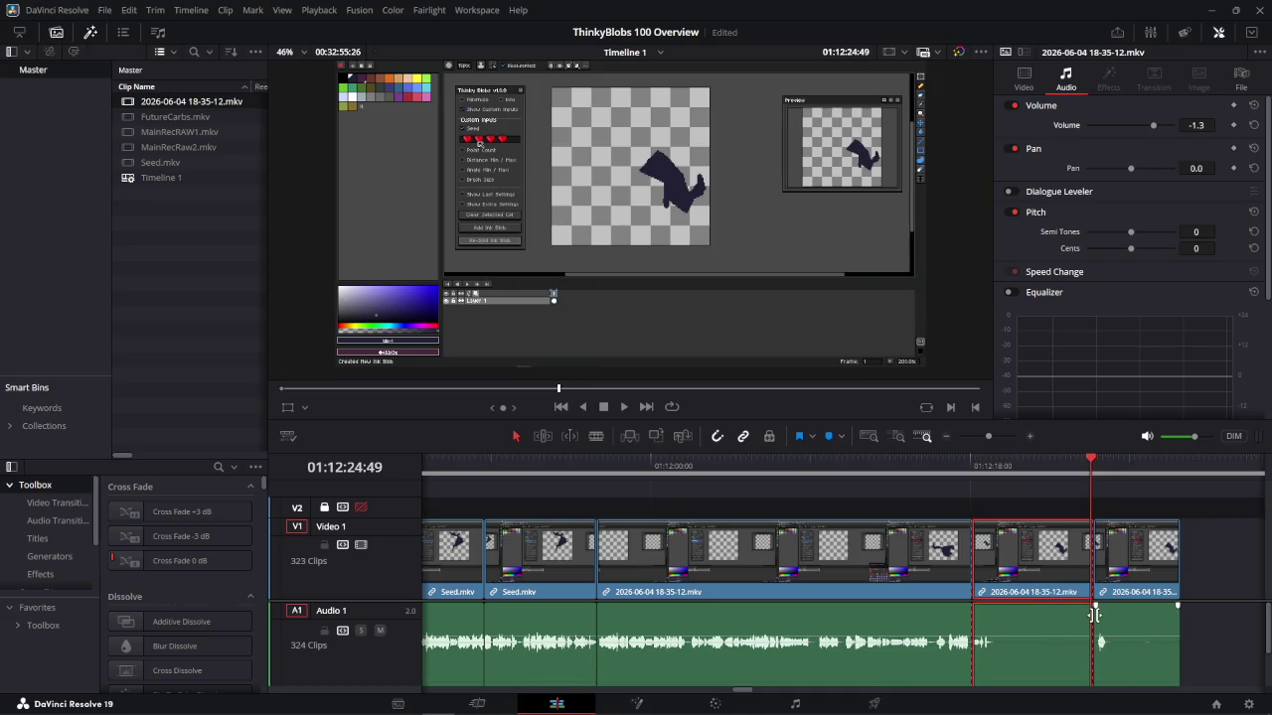
key("Delete")
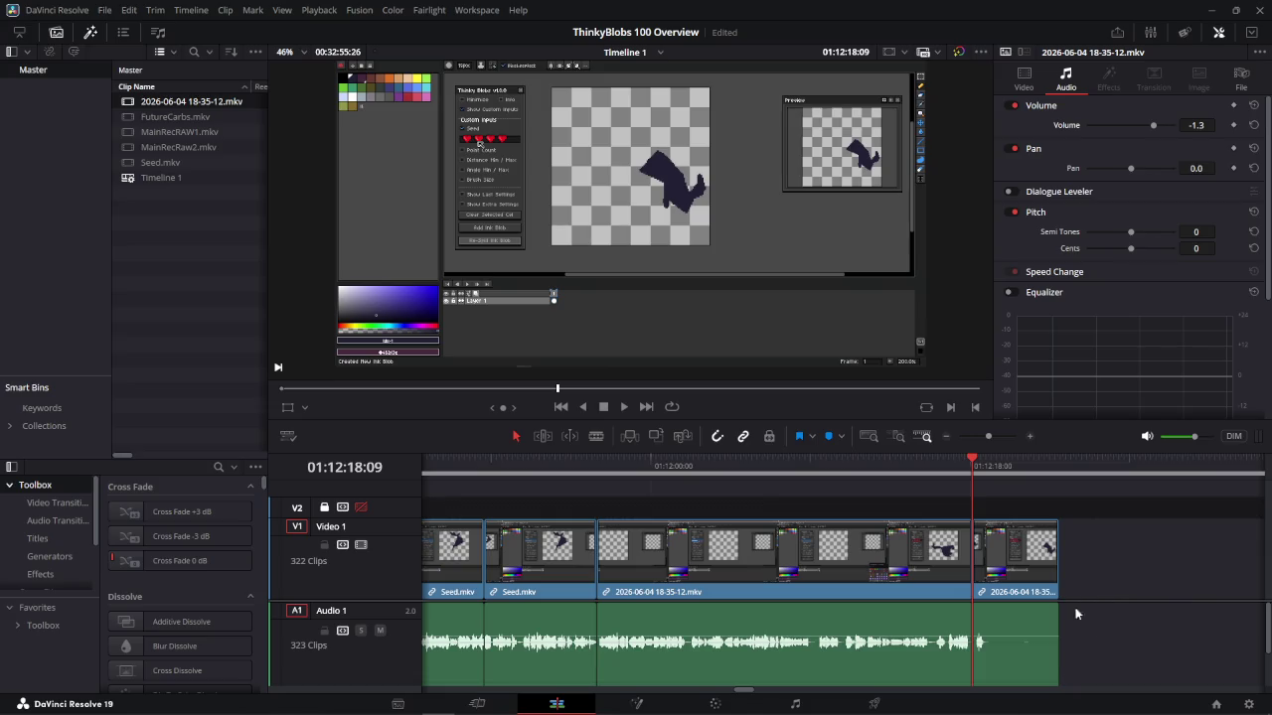
Replay the edit from just before the cut, then scrub back to the cut point
left_click(844, 467)
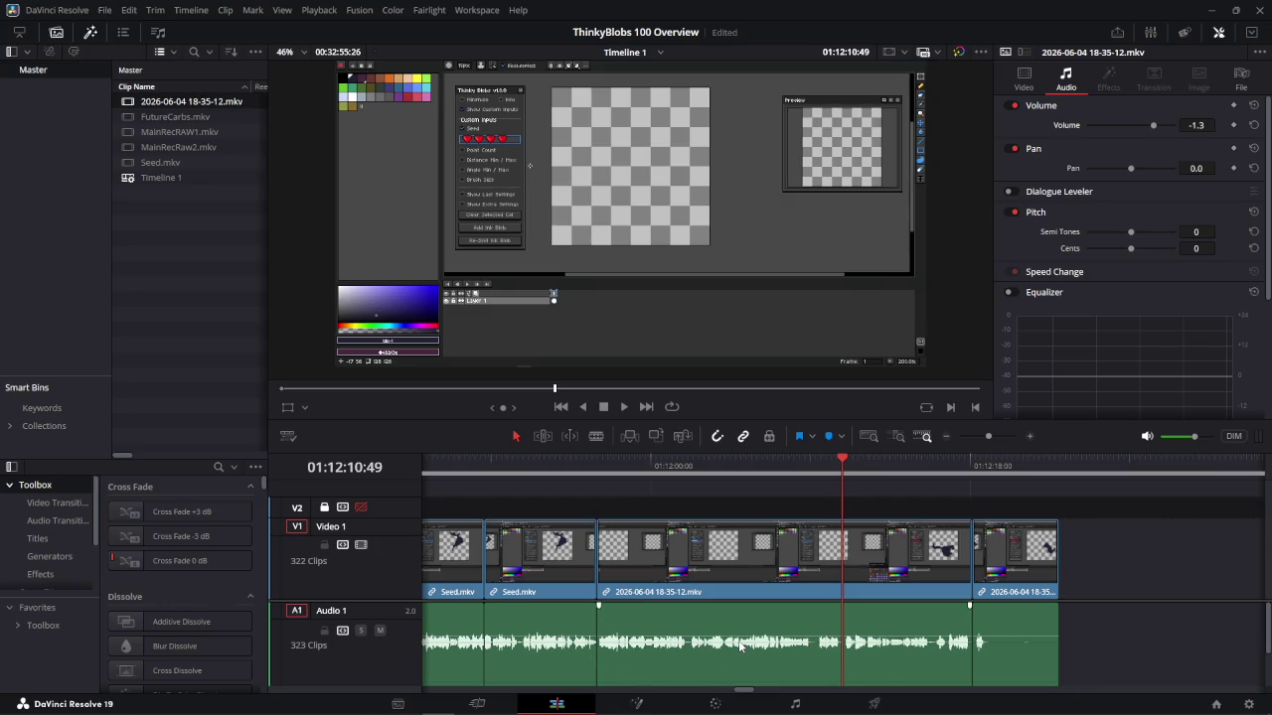
key("shift+Left")
key("space")
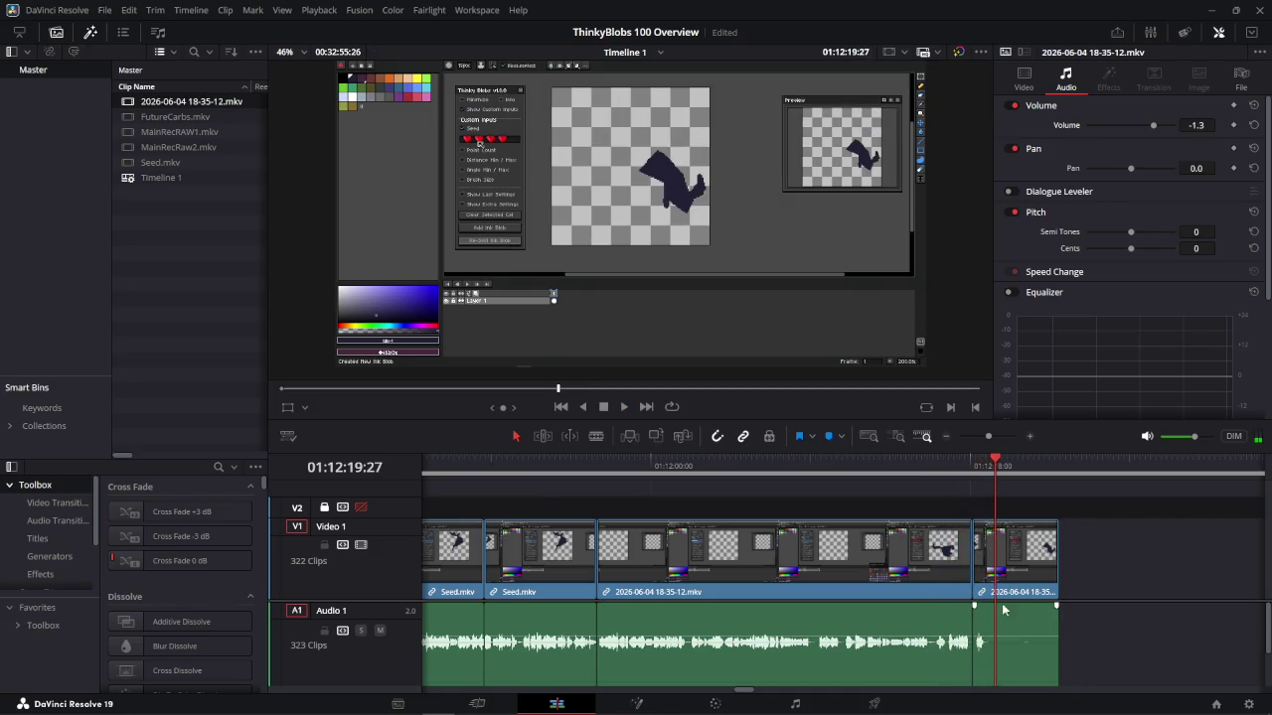
left_click_drag(997, 469, 978, 473)
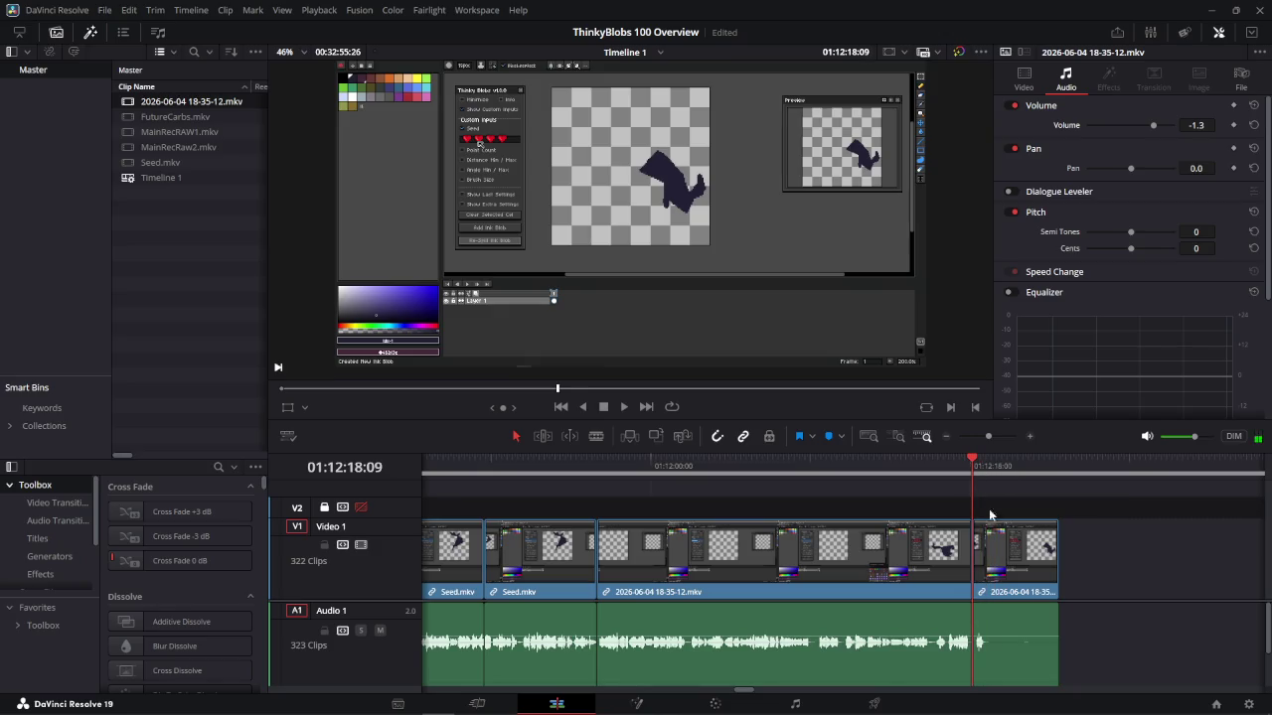
Split the clip at the playhead and delete the extra short pieces, undoing one wrong deletion
scroll(1008, 617, "up", 3)
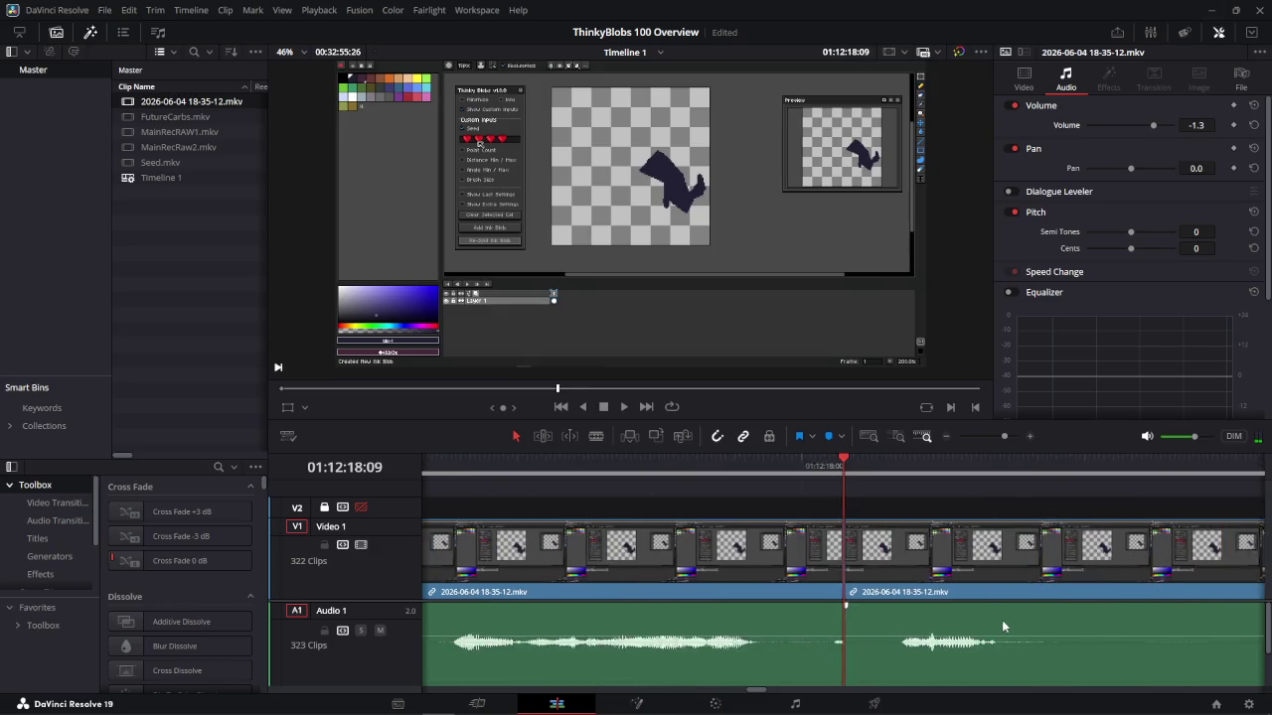
mouse_move(845, 467)
left_mouse_down()
mouse_move(663, 469)
mouse_move(905, 467)
mouse_move(971, 493)
left_mouse_up()
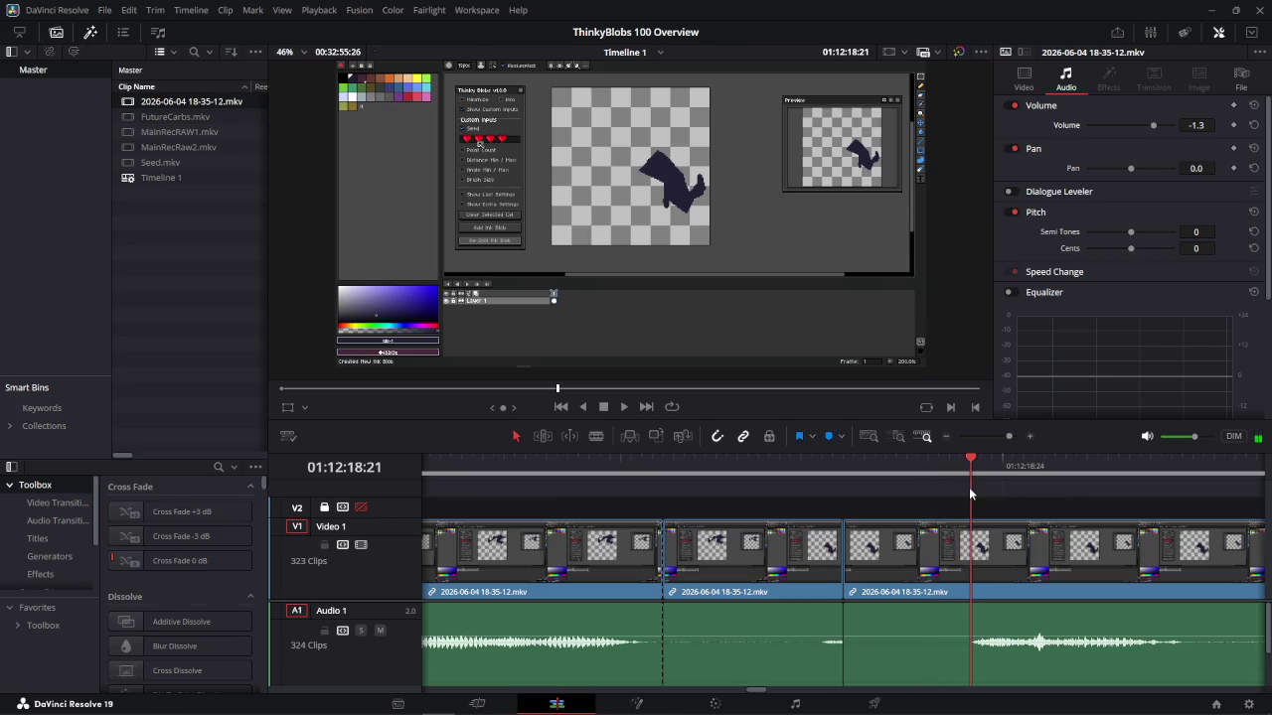
key("ctrl+b")
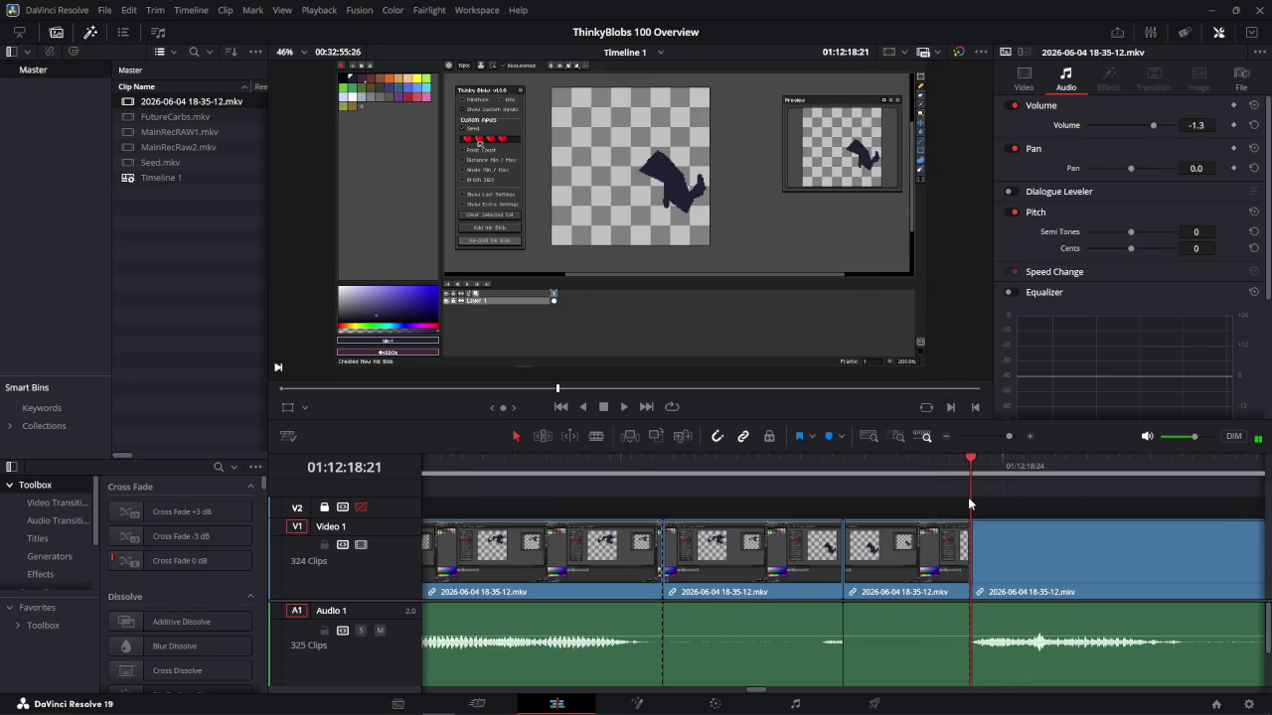
key("Delete")
left_click(763, 574)
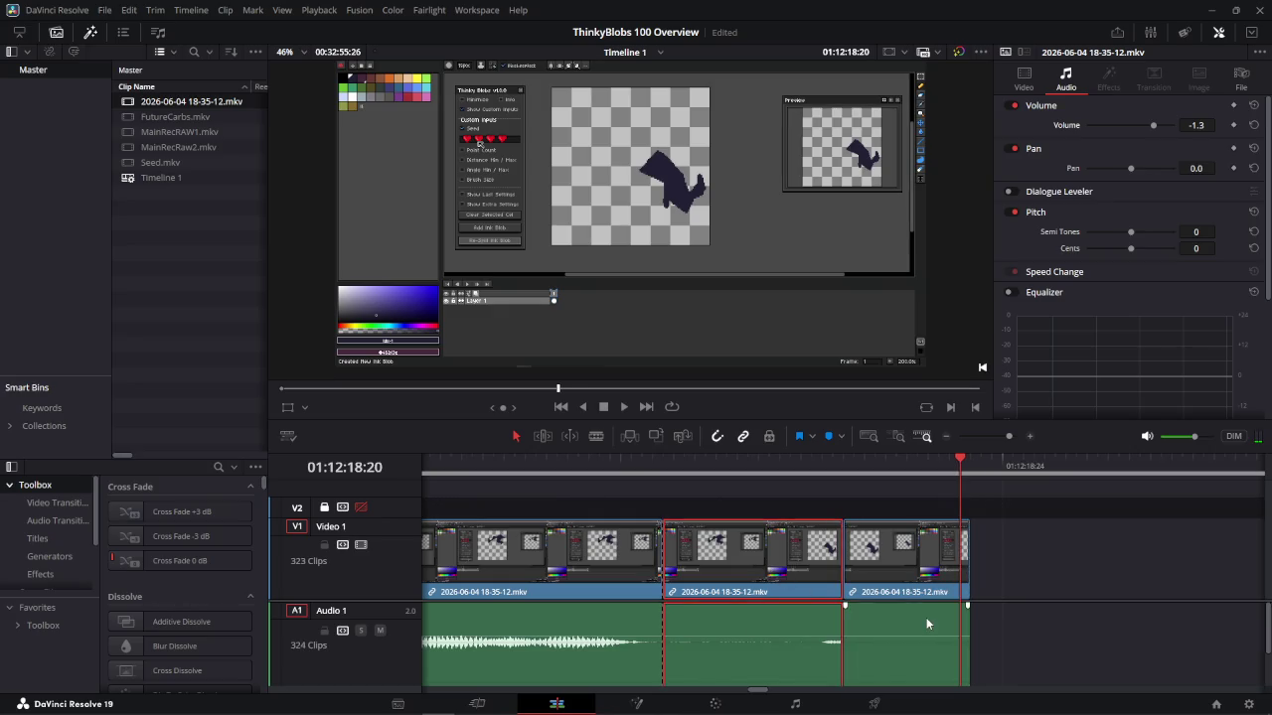
key("ctrl+z")
left_click(866, 620)
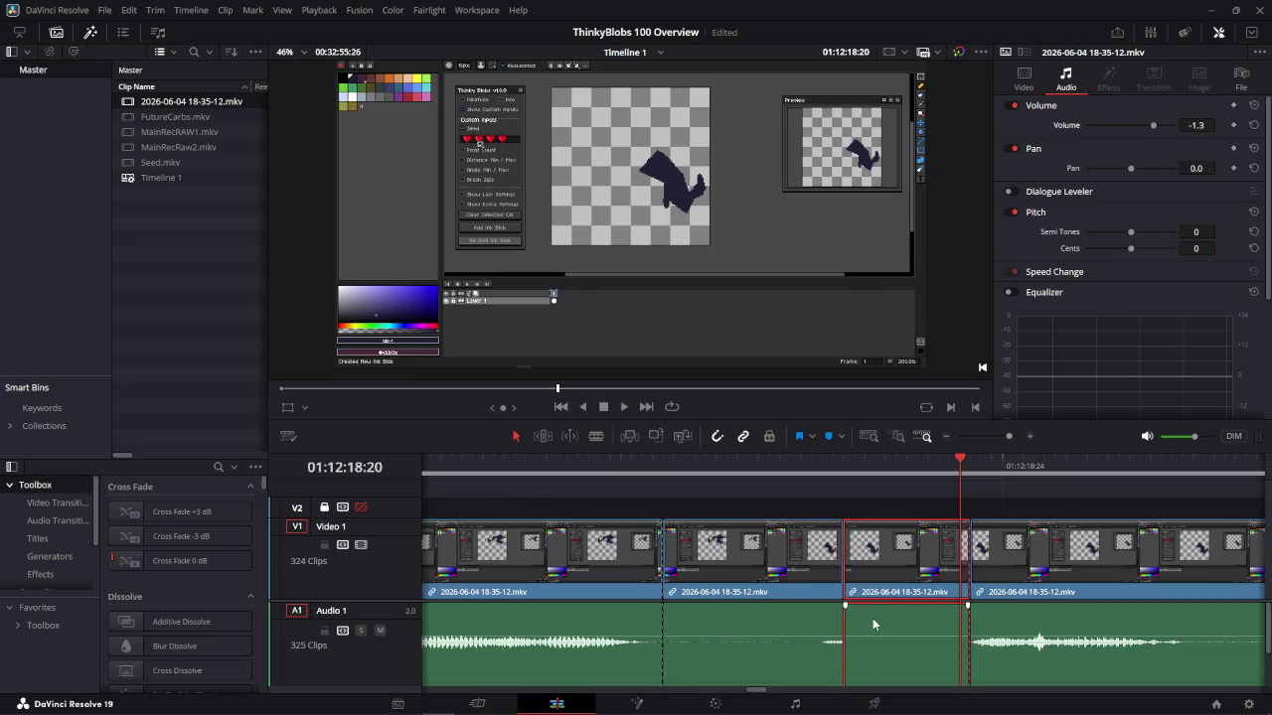
key("Delete")
left_click(790, 477)
key("Delete")
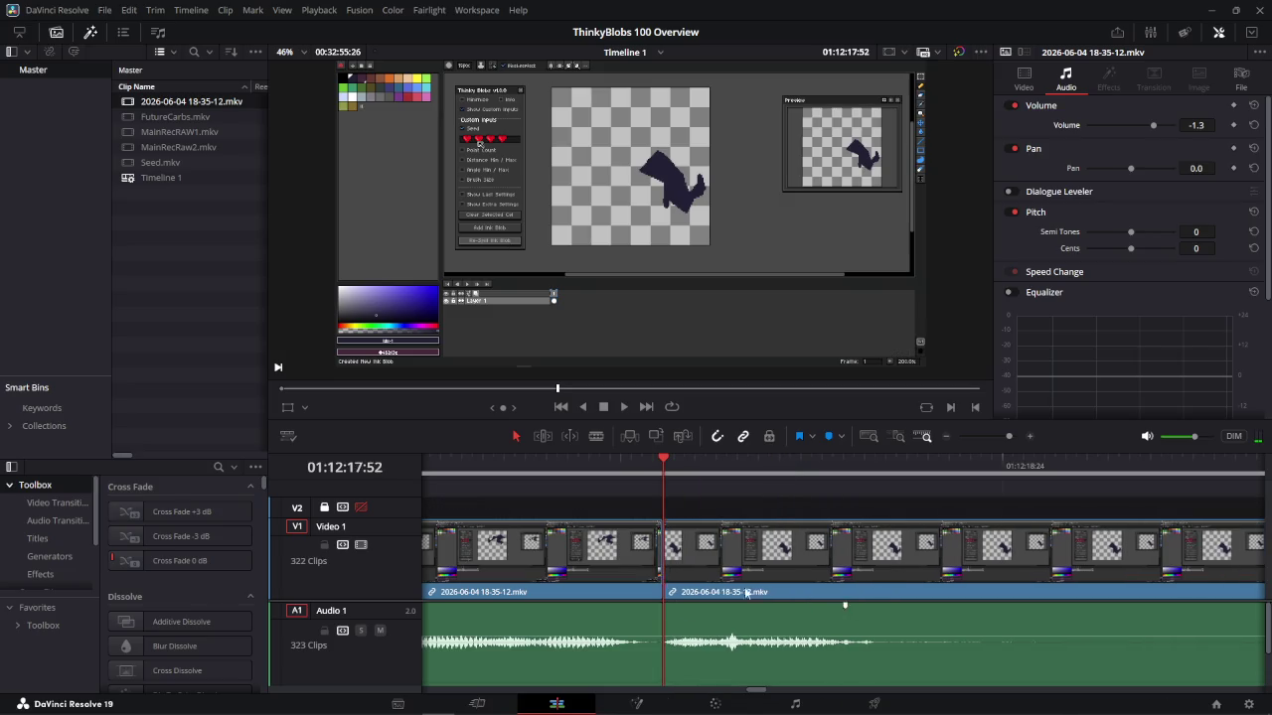
Review the join, then split at the take's end frame 01:12:19:07 and delete the tail
left_click(473, 487)
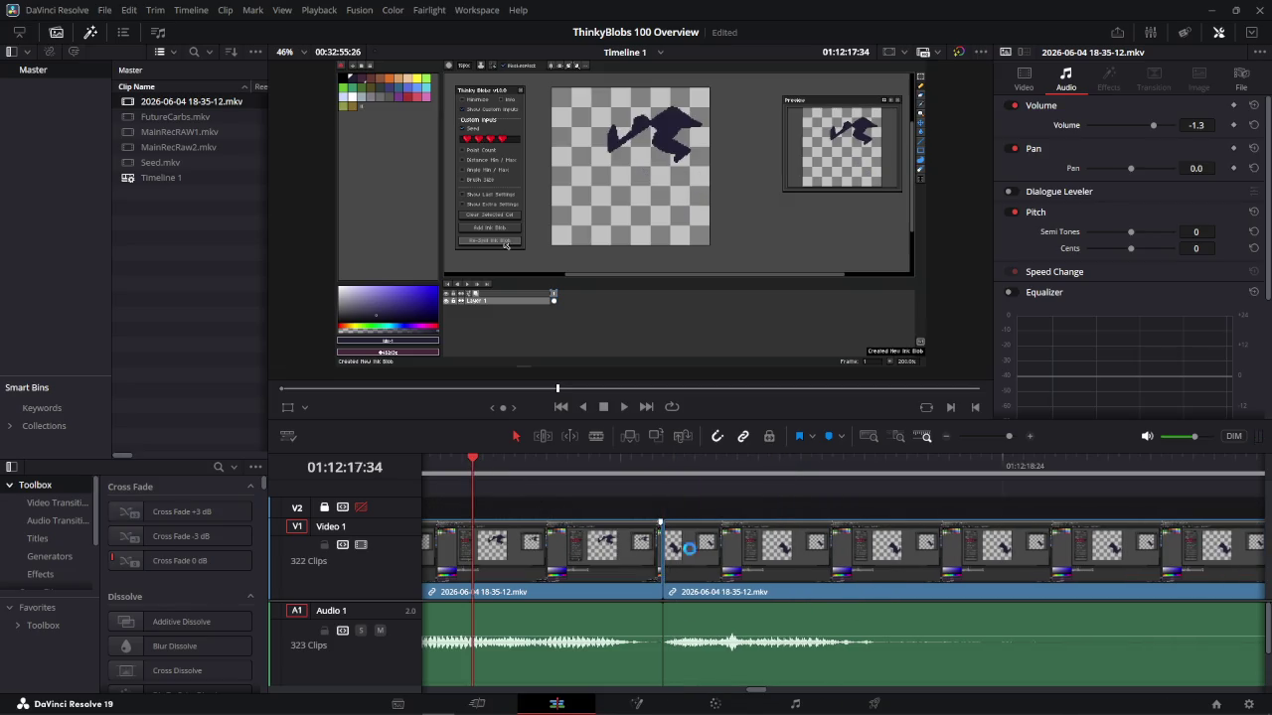
key("space")
left_click_drag(1174, 485, 1137, 491)
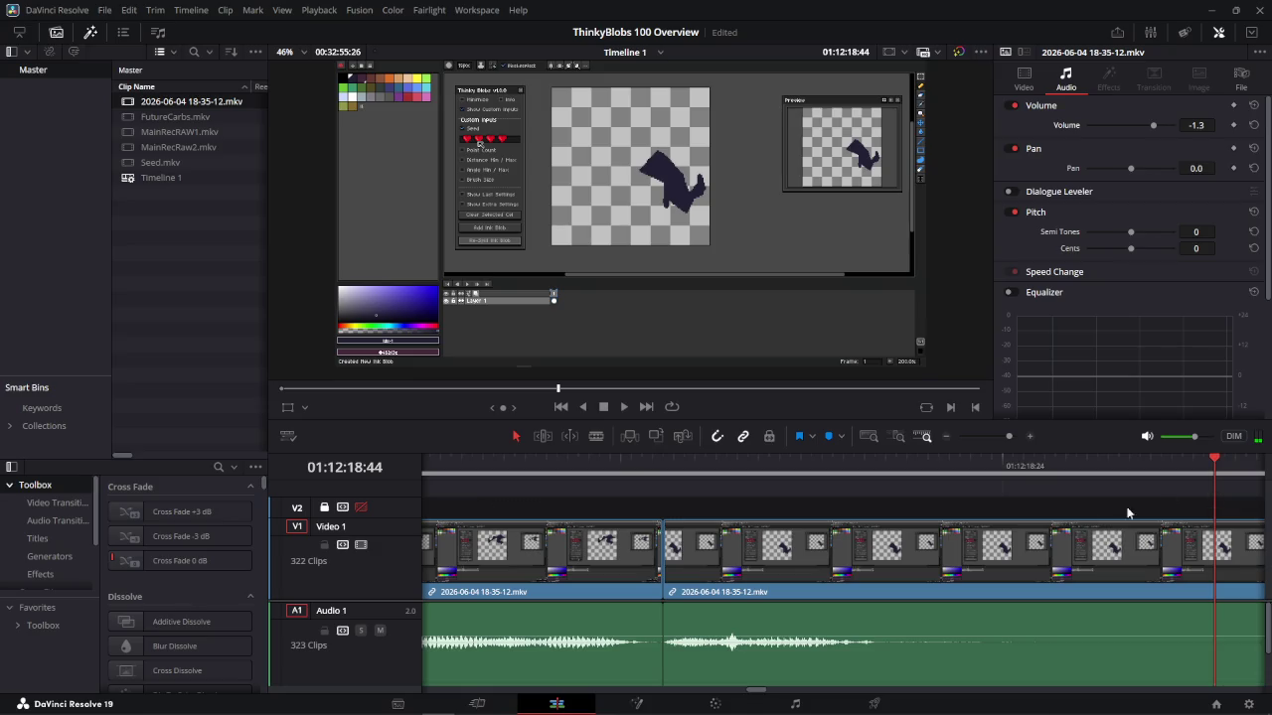
scroll(994, 540, "right", 5)
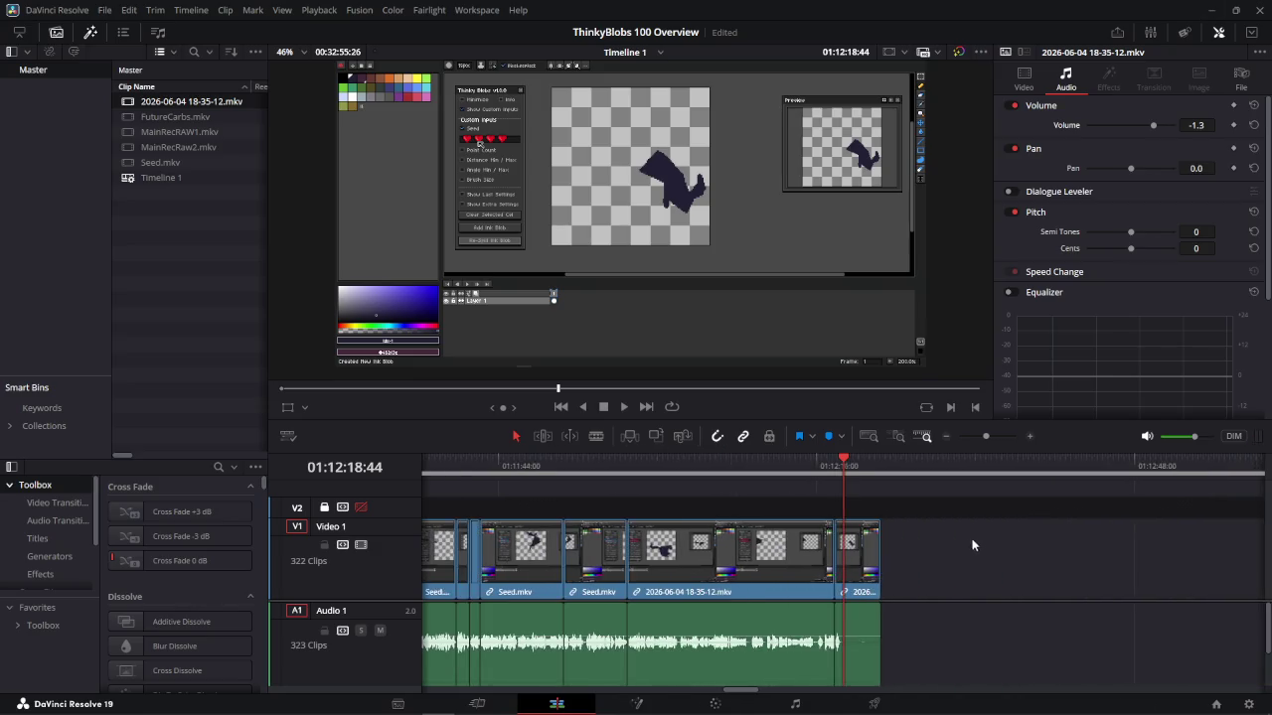
mouse_move(842, 462)
left_mouse_down()
mouse_move(902, 467)
mouse_move(876, 483)
left_mouse_up()
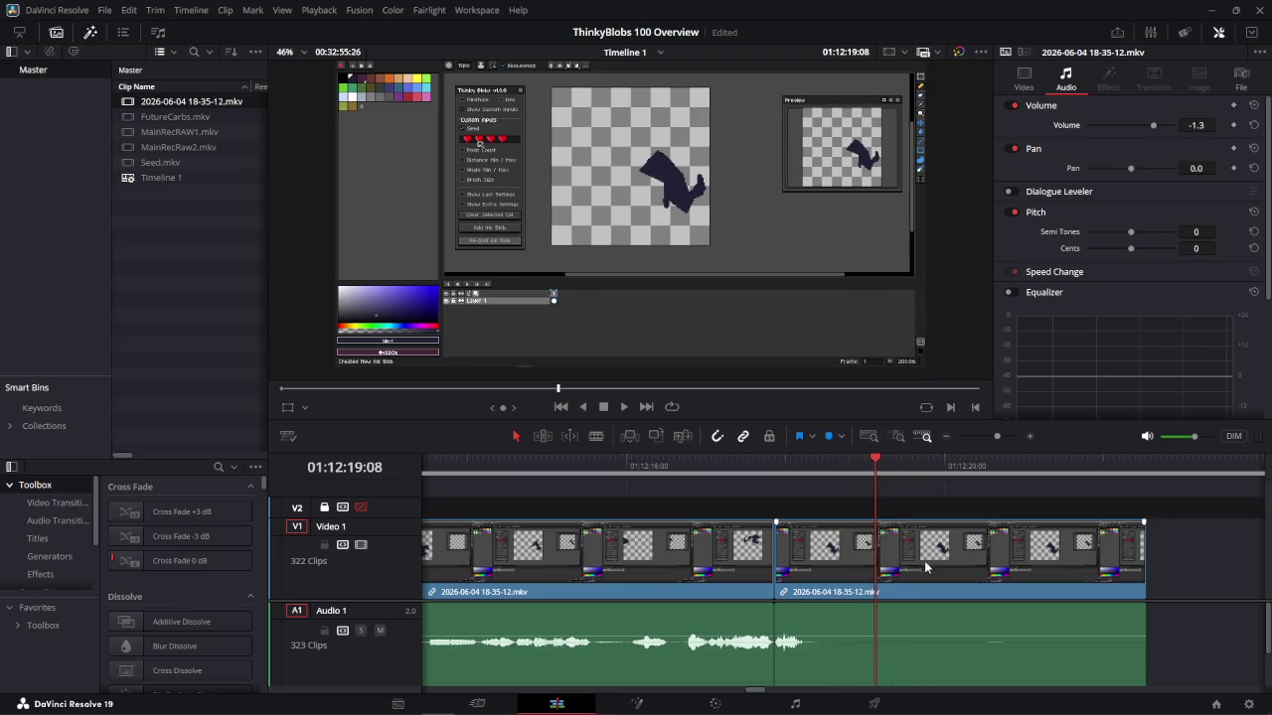
key("ctrl+b")
key("Left")
key("Delete")
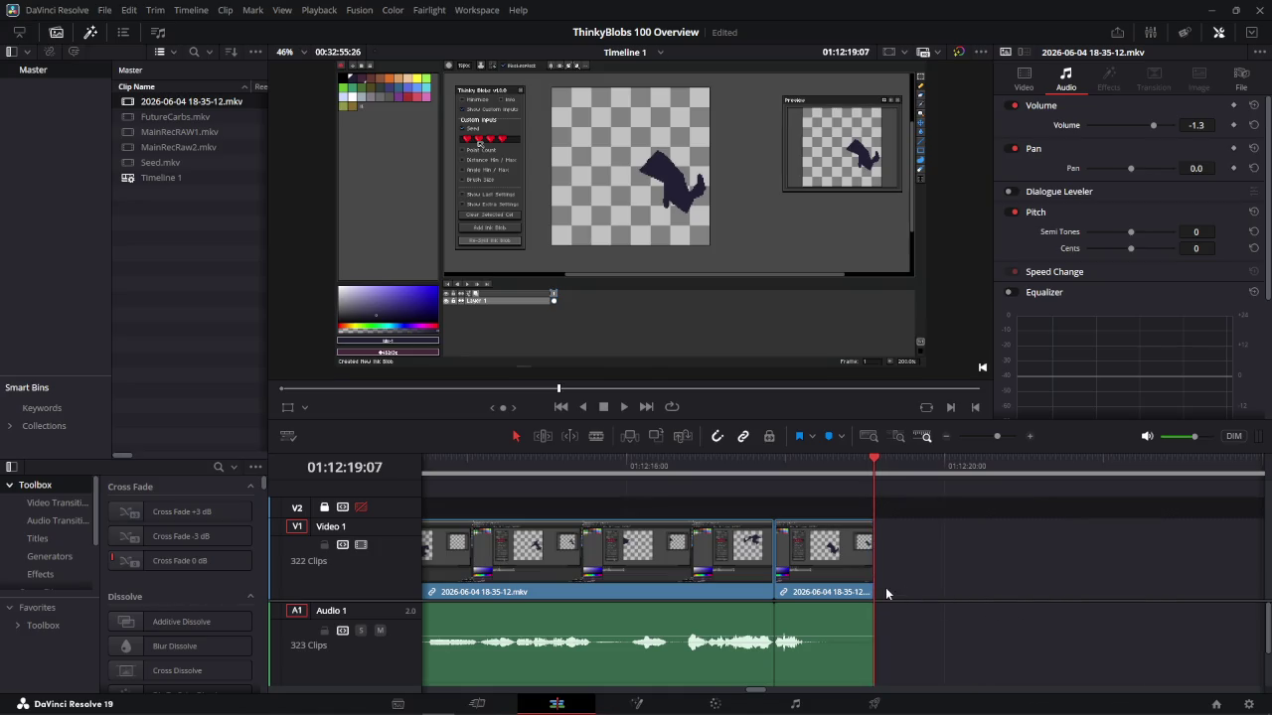
Marquee-select the clips that follow the gap
scroll(886, 587, "down", 5)
scroll(918, 567, "down", 4)
scroll(918, 570, "up", 5)
scroll(917, 573, "down", 4)
left_click_drag(974, 566, 961, 563)
left_click_drag(1021, 695, 763, 698)
scroll(763, 699, "left", 5)
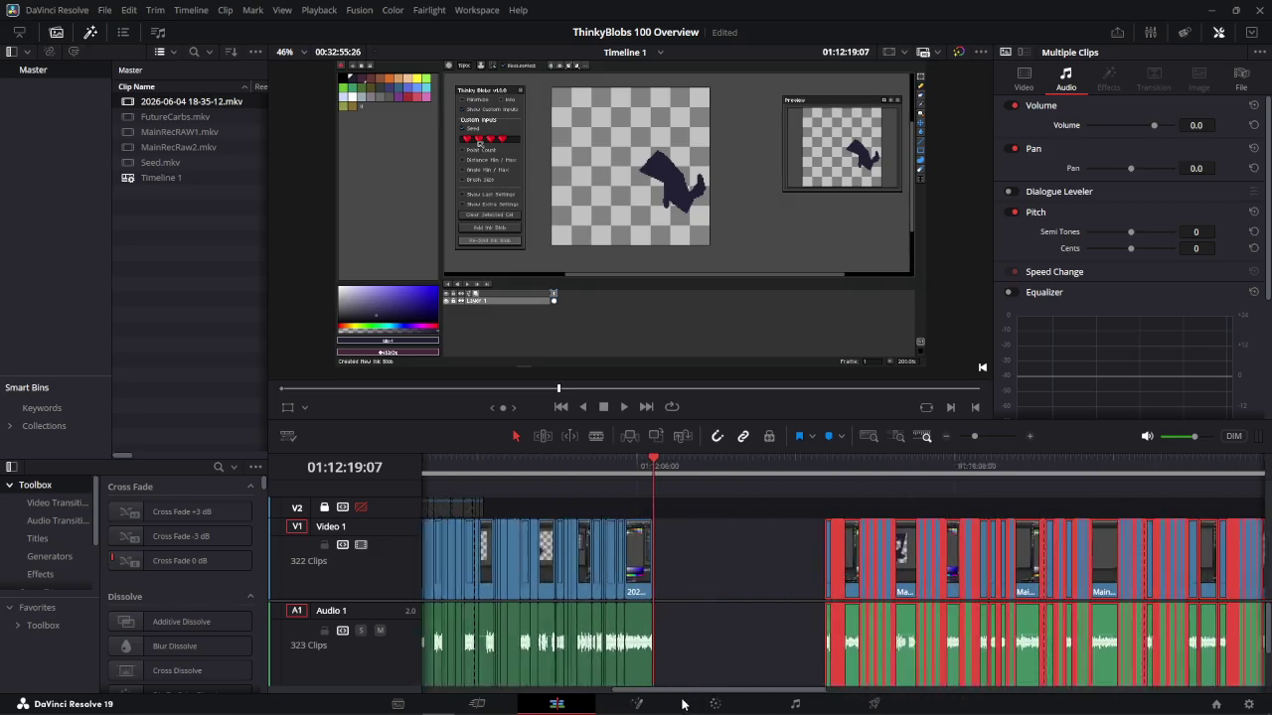
left_click_drag(921, 570, 751, 593)
left_click(735, 472)
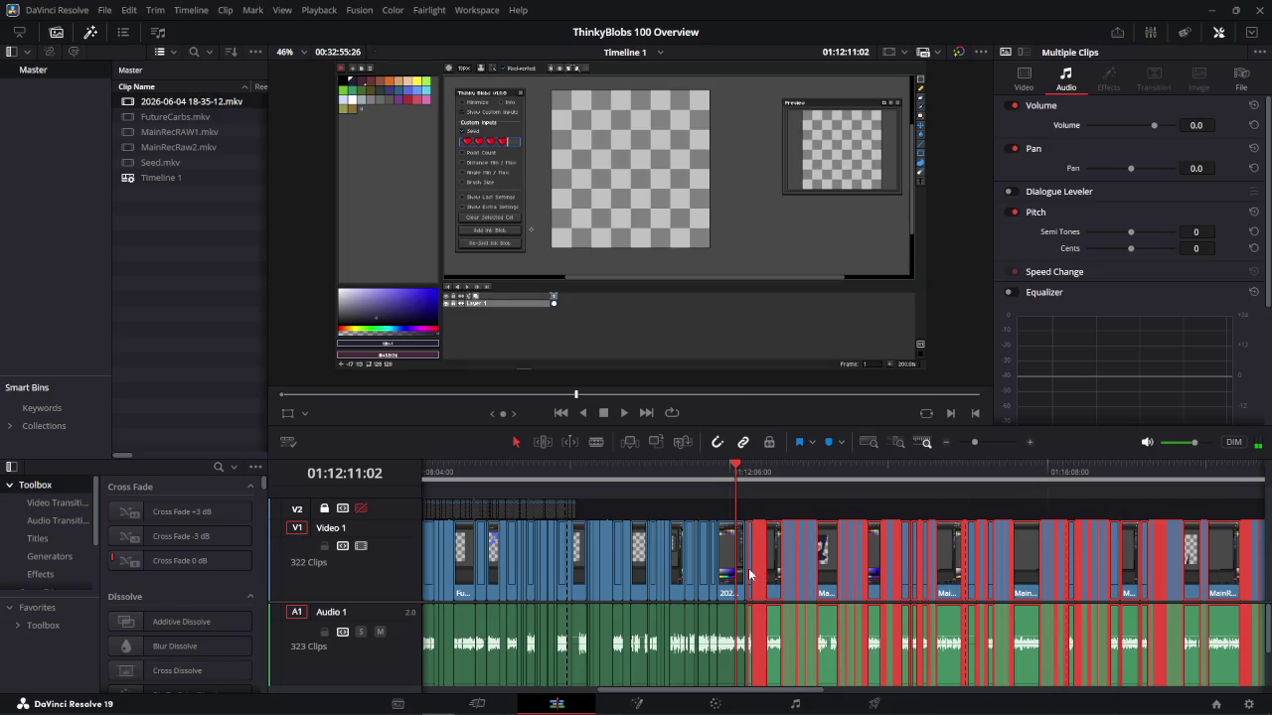
scroll(749, 574, "up", 3)
scroll(922, 613, "up", 3)
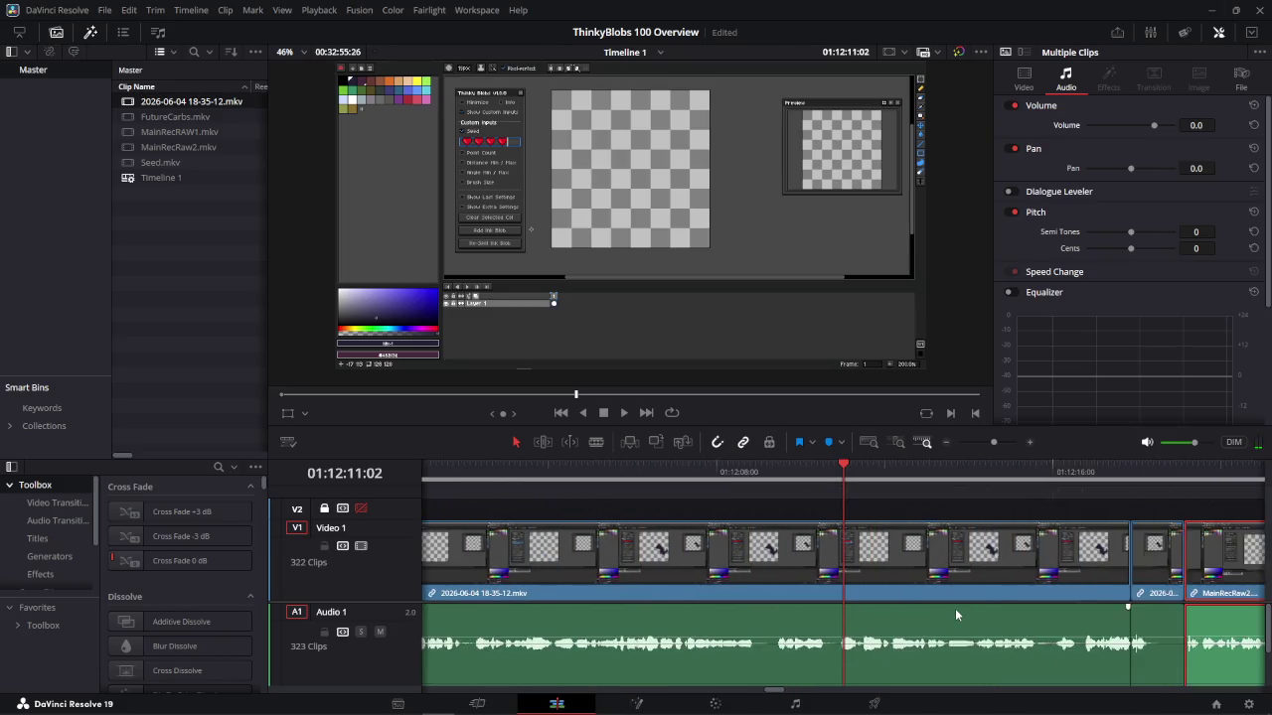
scroll(955, 610, "down", 1)
left_click(889, 473)
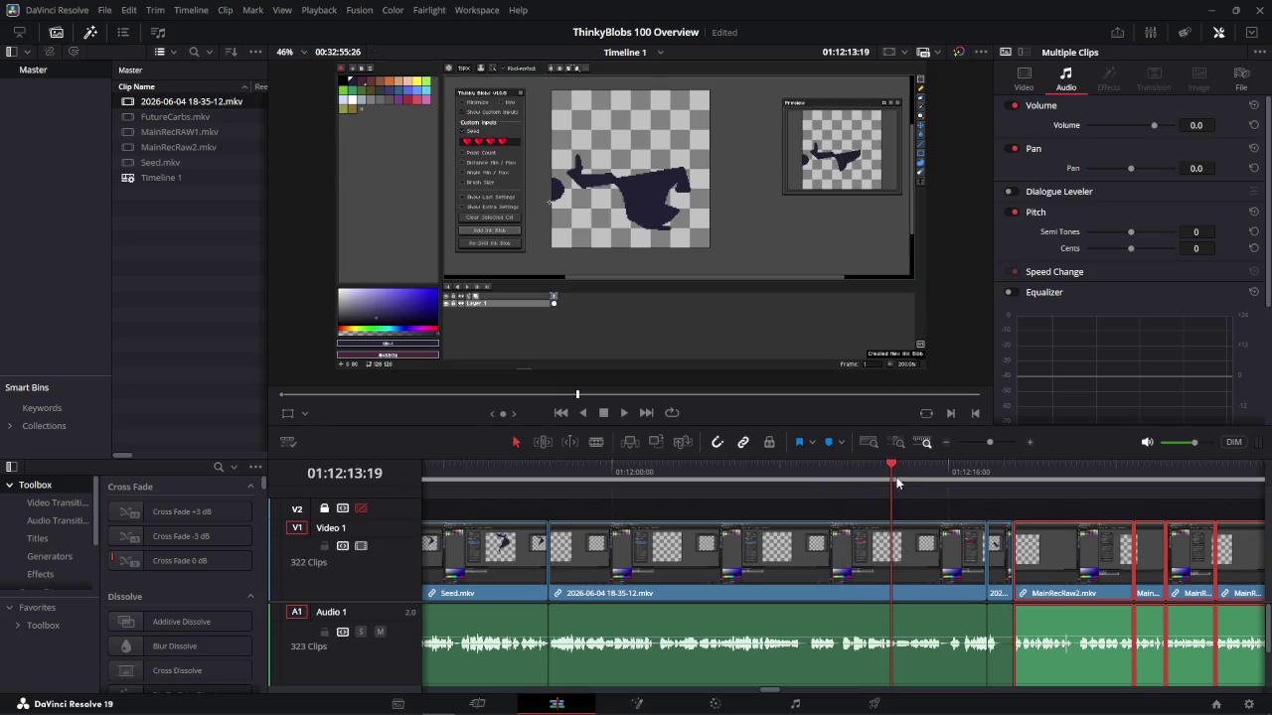
key("space")
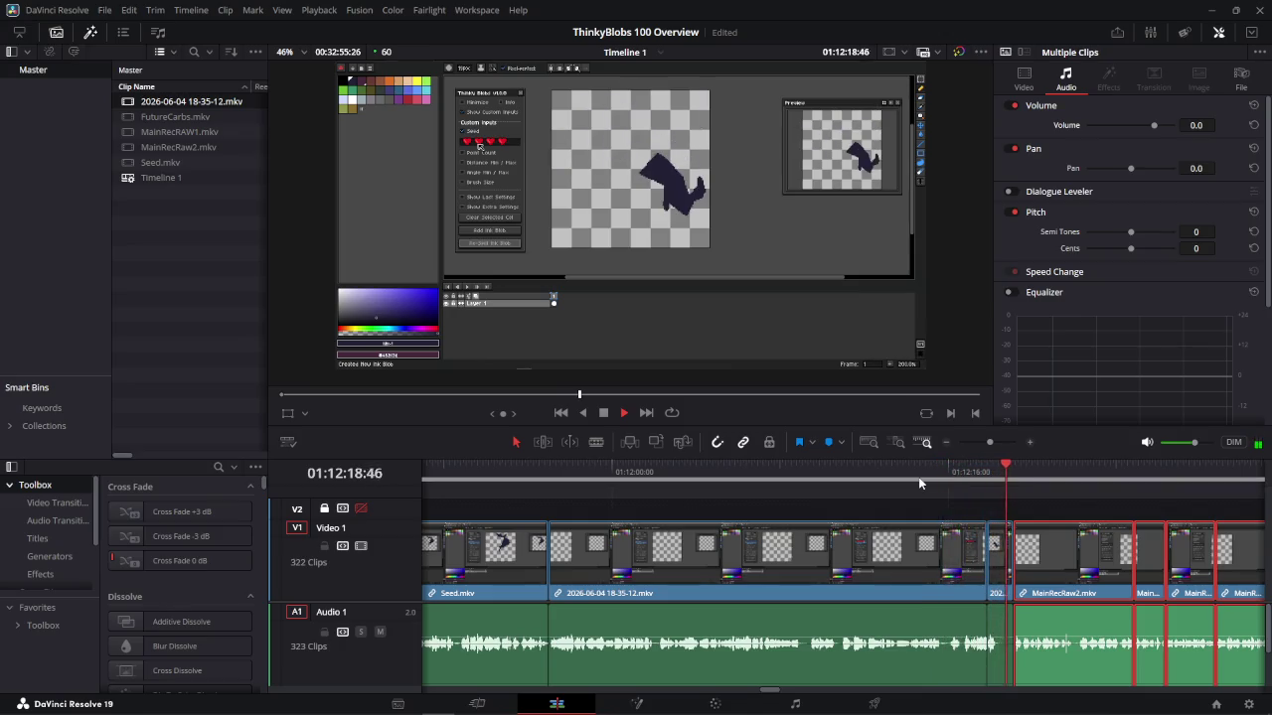
key("space")
left_click(465, 473)
key("space")
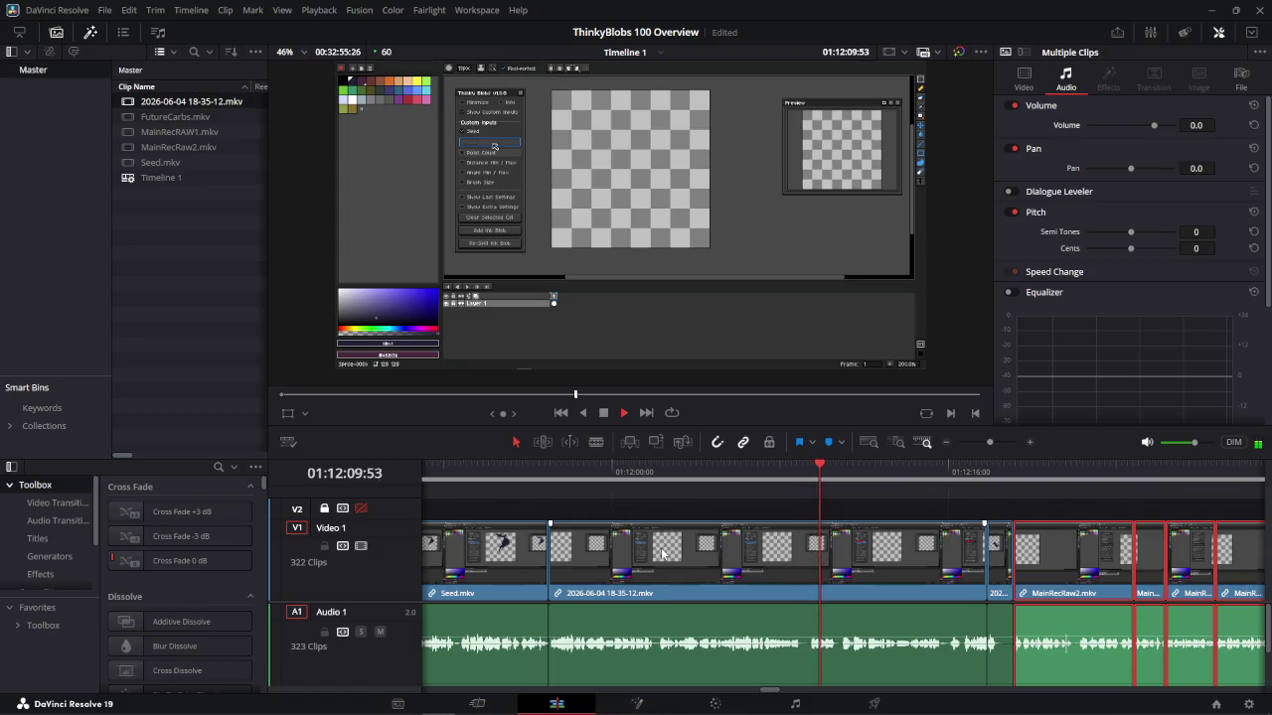
Review the recording around 01:12:00 and delete the selected later clips
key("space")
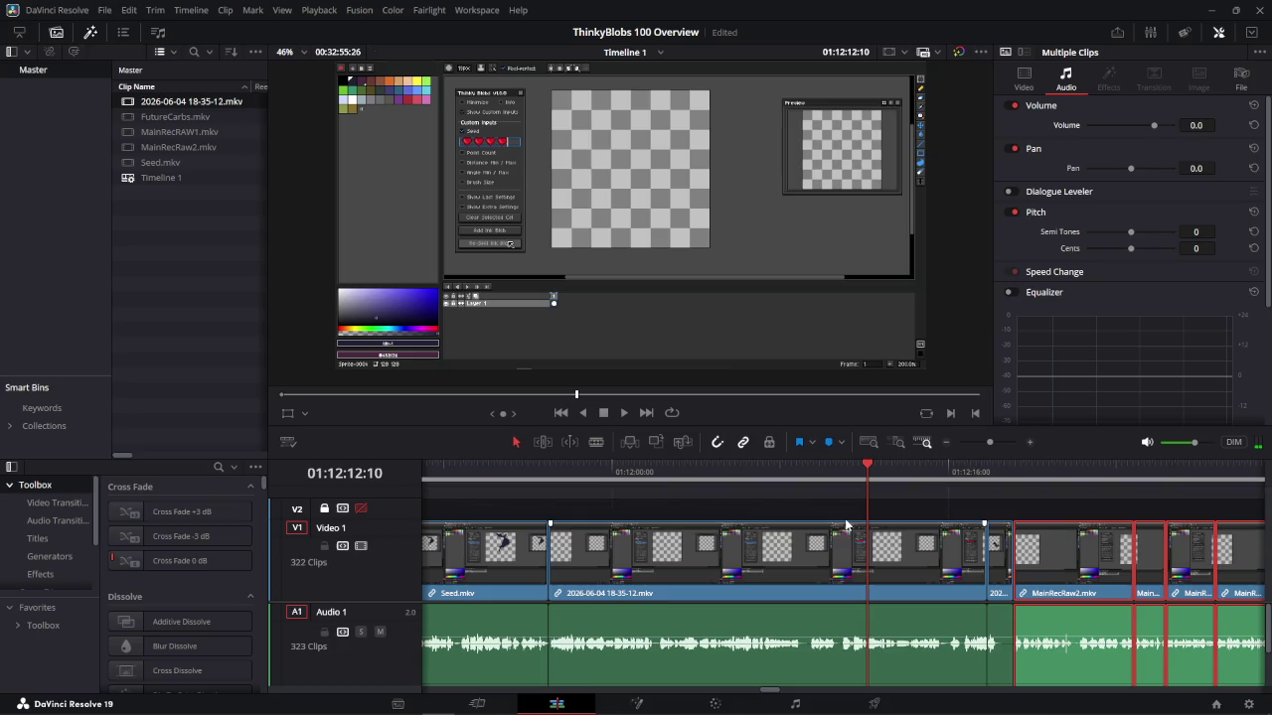
mouse_move(867, 467)
left_mouse_down()
mouse_move(793, 509)
mouse_move(600, 477)
left_mouse_up()
key("space")
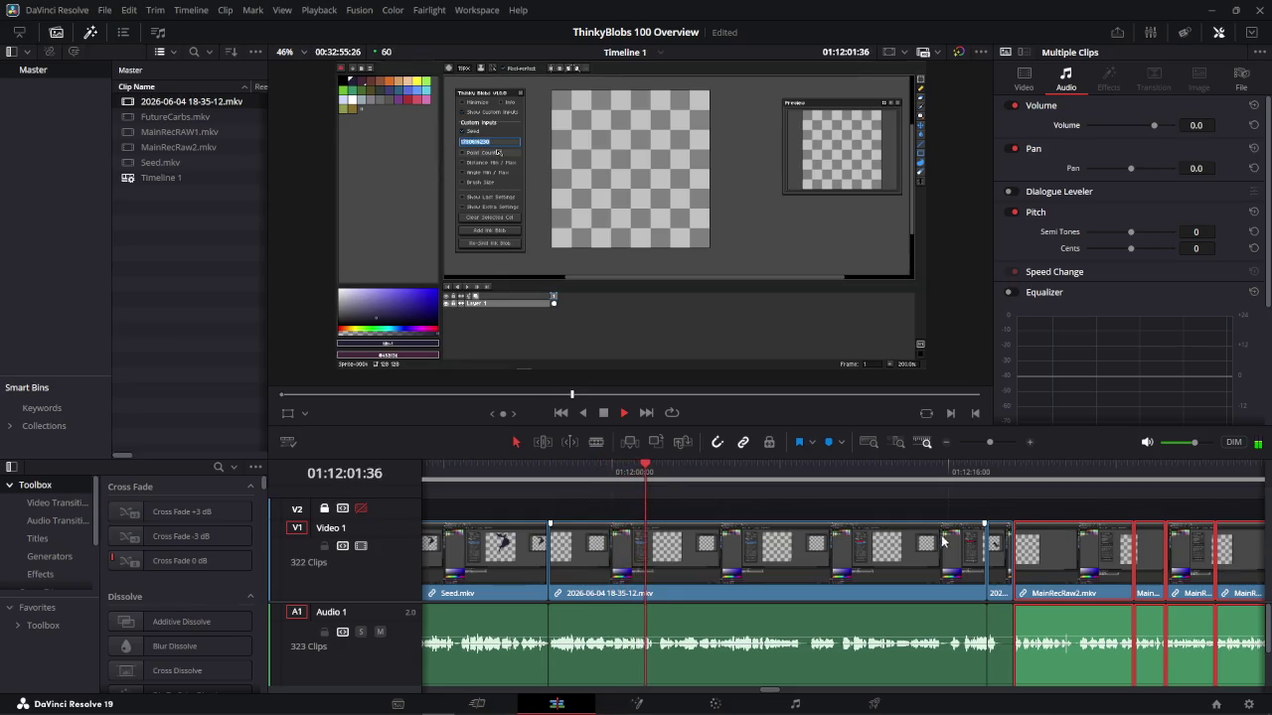
key("space")
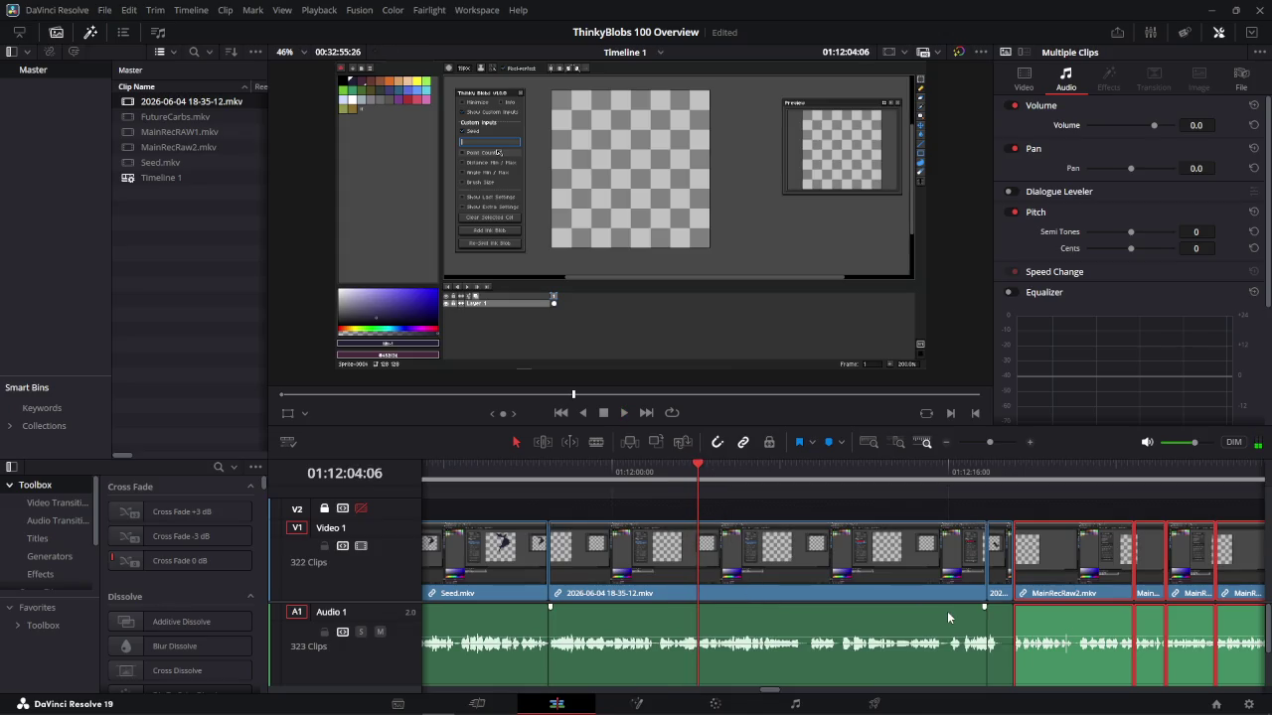
key("Delete")
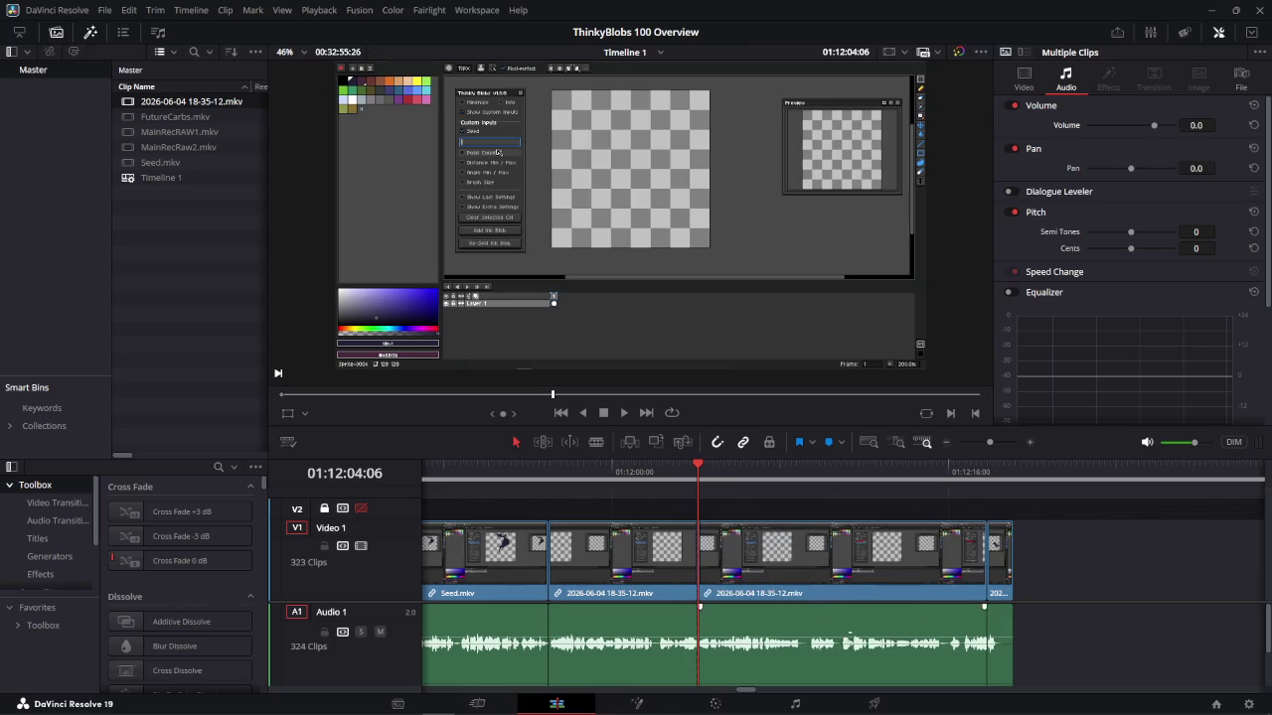
Push the clips after the playhead right to open a gap at 01:12:04:06, then switch to Aseprite
mouse_move(1054, 571)
left_mouse_down()
mouse_move(725, 556)
mouse_move(956, 556)
left_mouse_up()
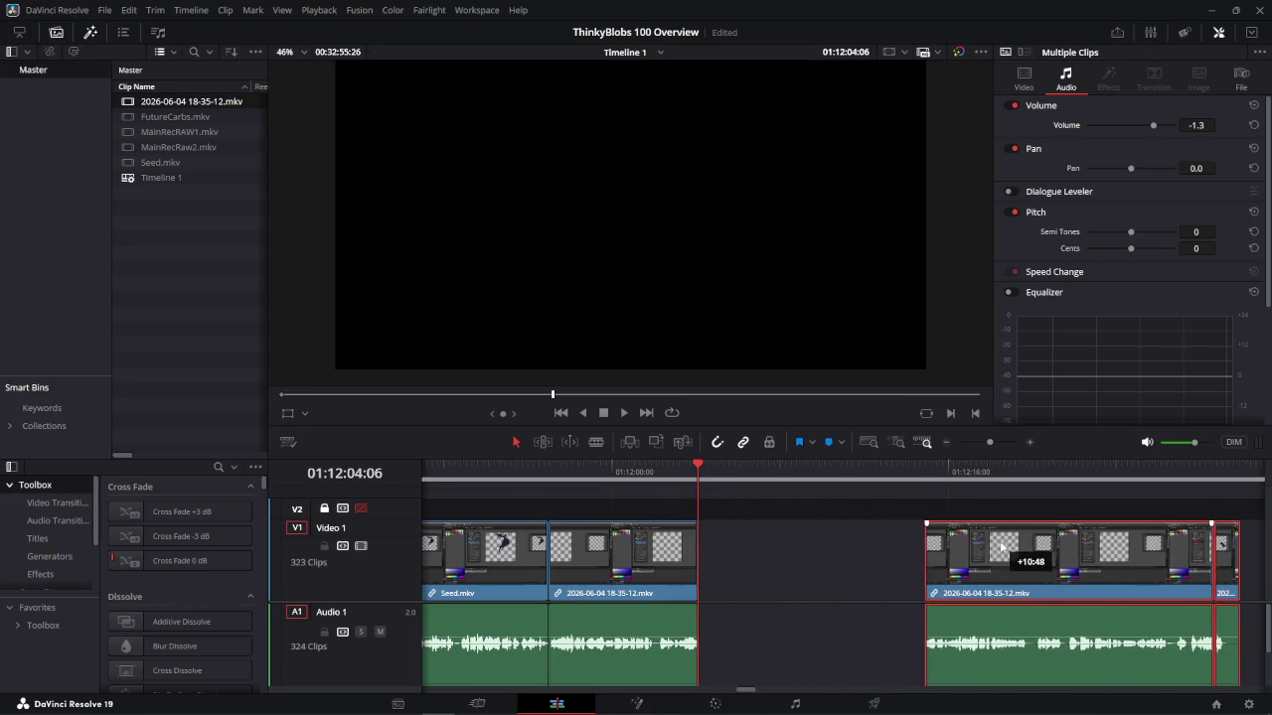
left_click_drag(696, 460, 698, 461)
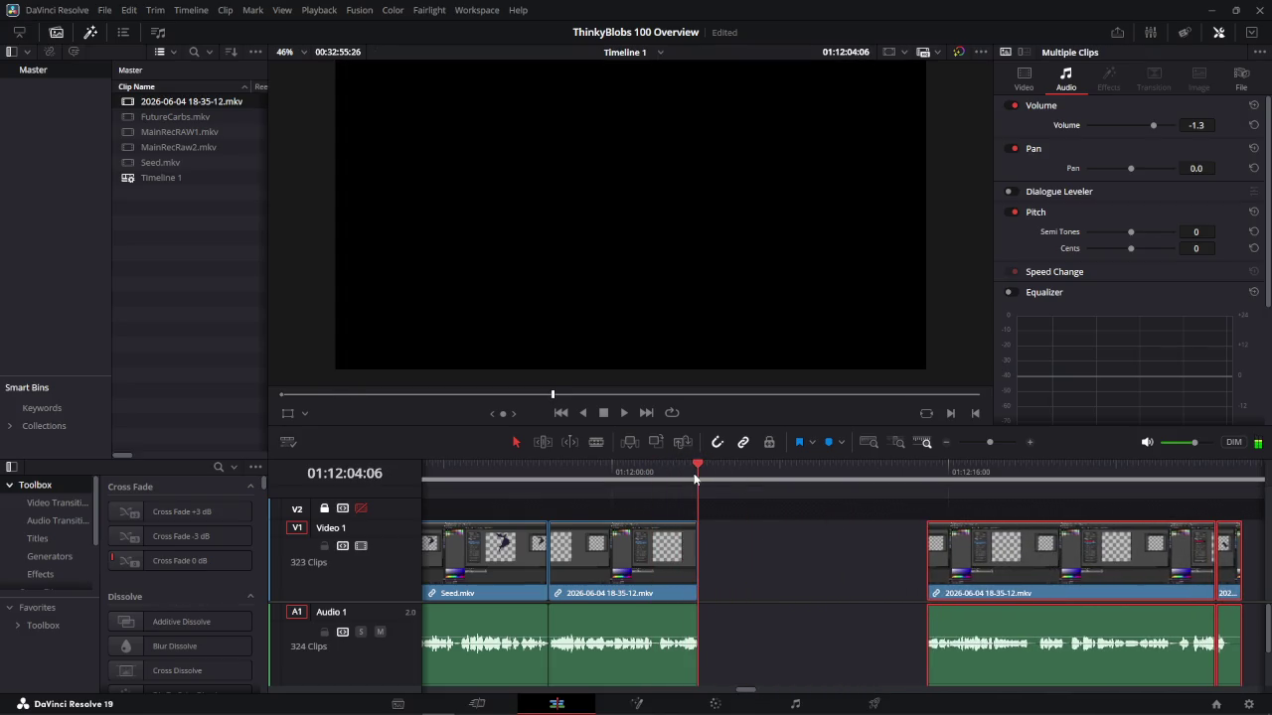
key("alt+Tab")
key("Escape")
key("alt+Tab")
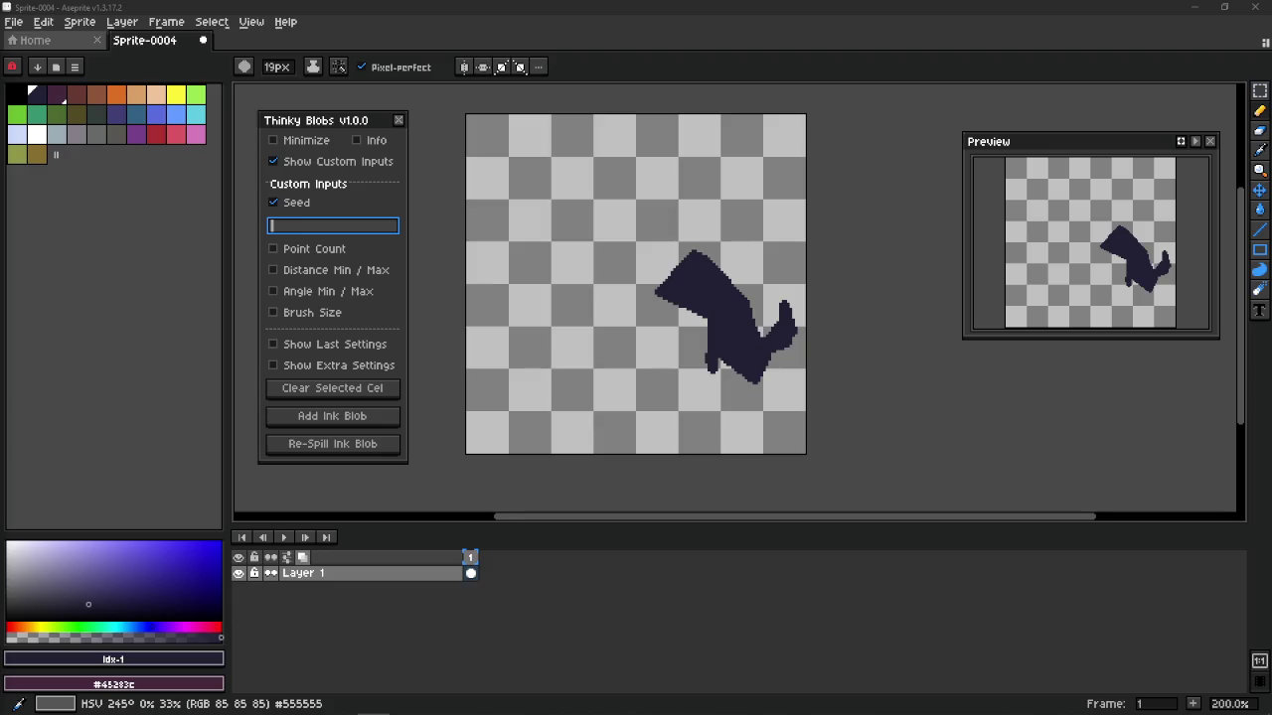
Leave Aseprite and bring the DaVinci Resolve project window back to the front
key("alt+Tab")
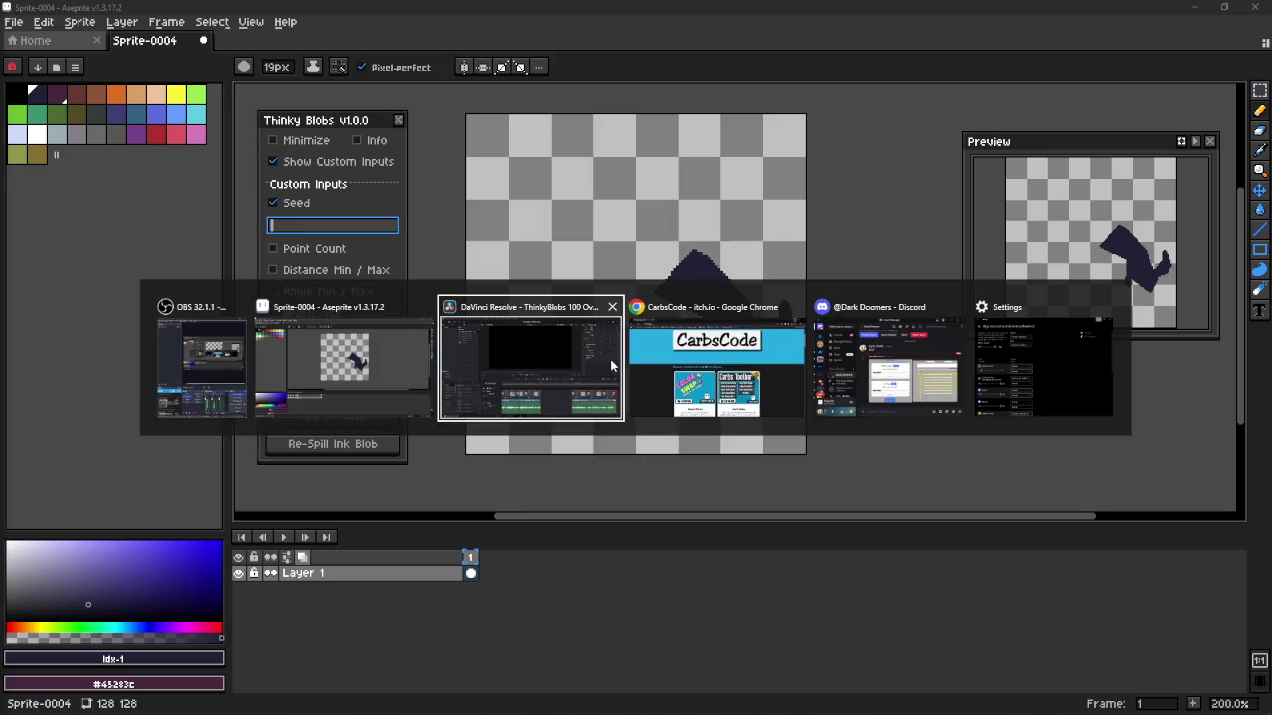
left_click(571, 365)
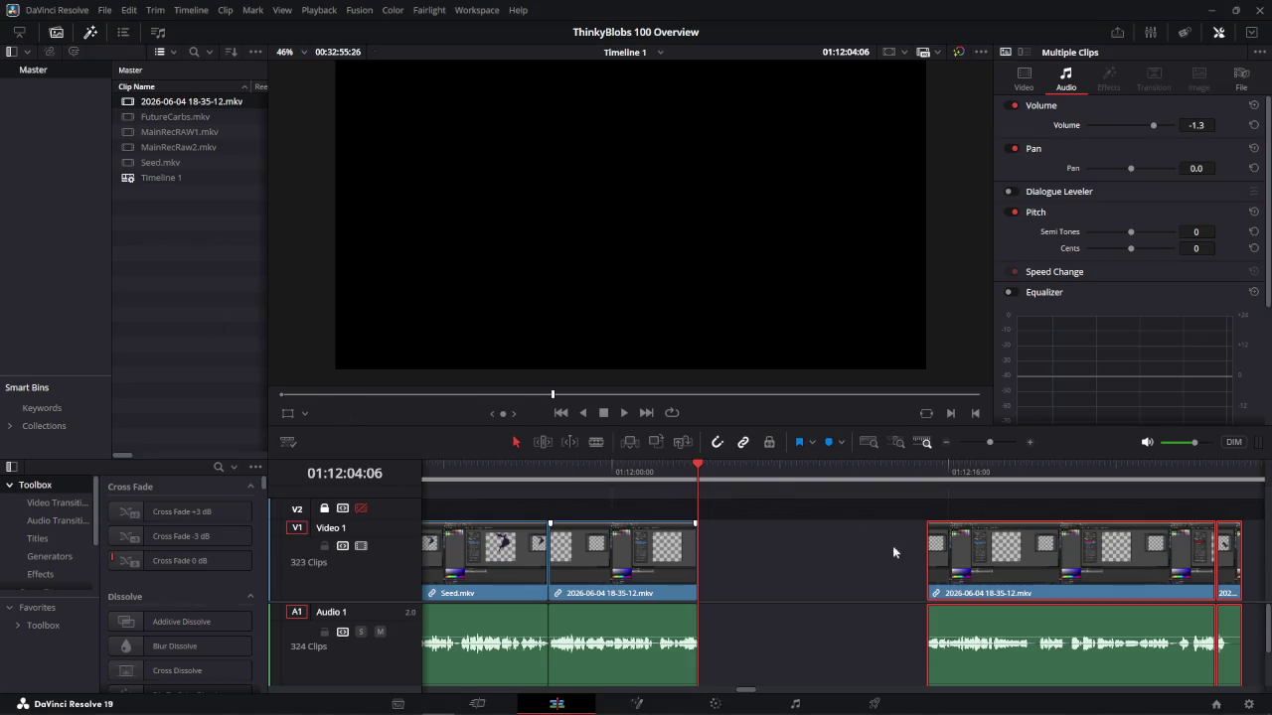
Shift the right-hand timeline clip further right to widen the gap
left_click_drag(992, 558, 1103, 559)
left_click(783, 579)
left_click(220, 274)
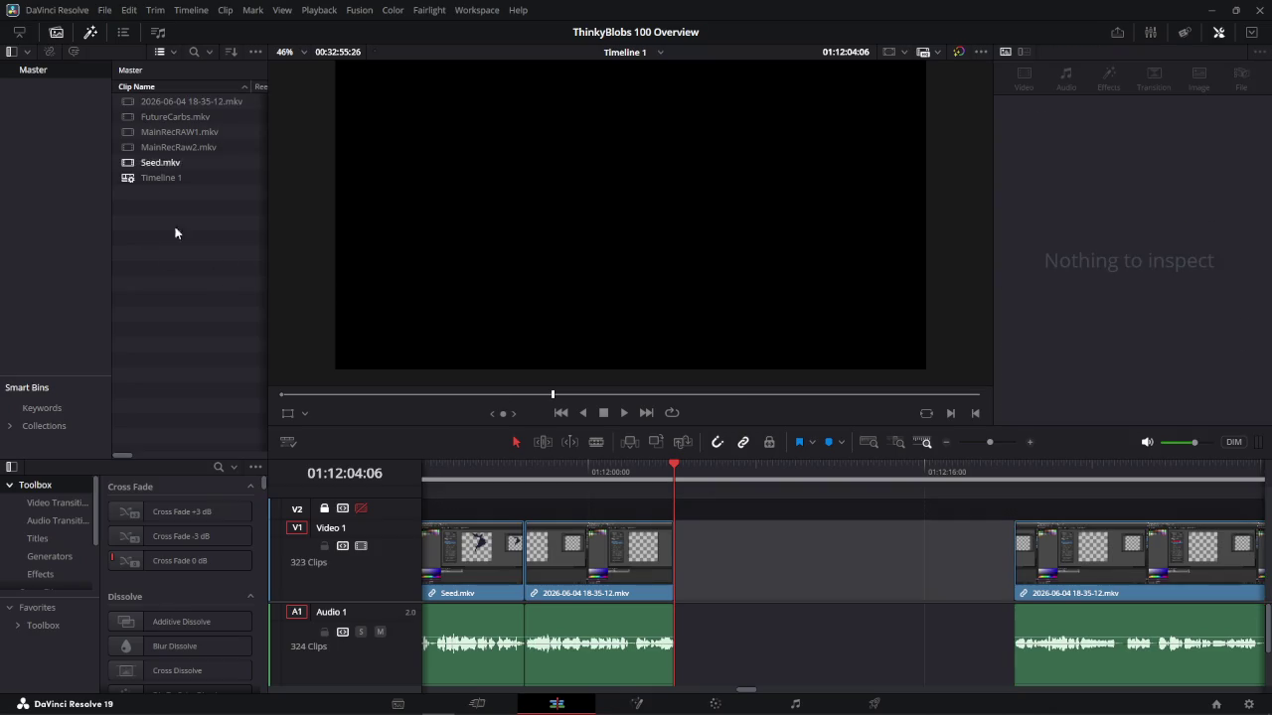
right_click(180, 256)
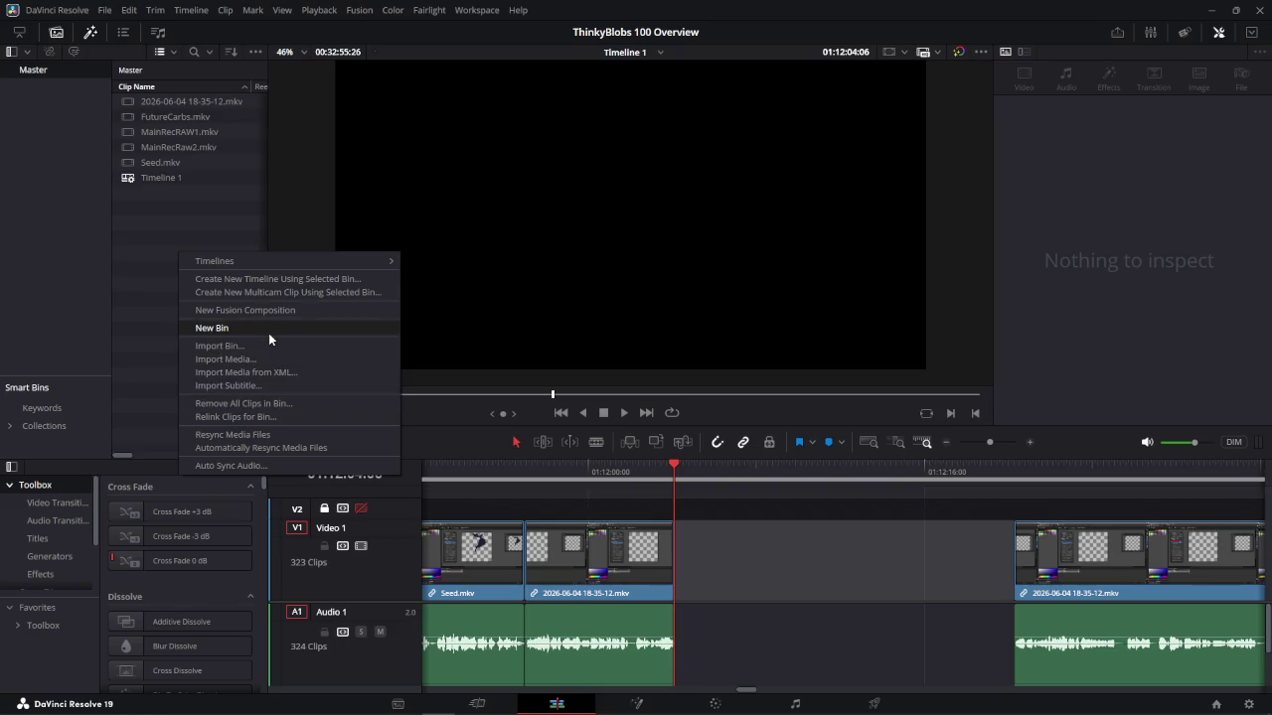
left_click(270, 358)
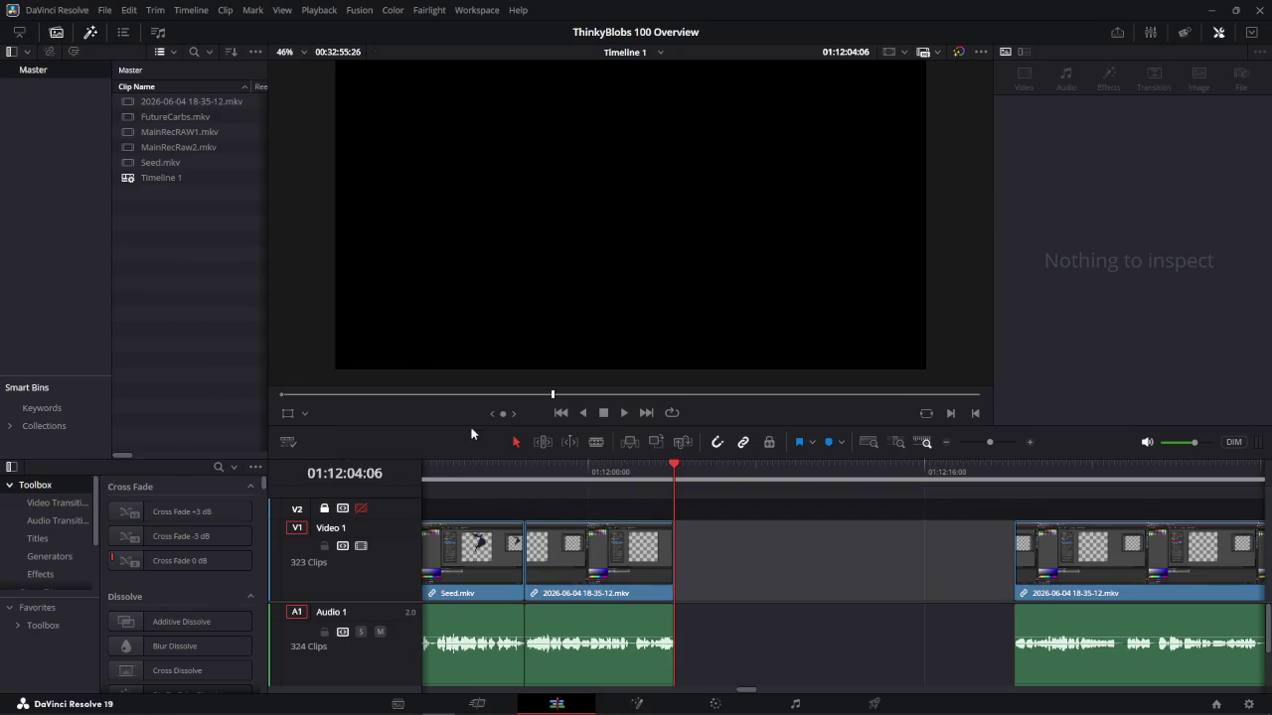
scroll(611, 386, "down", 2)
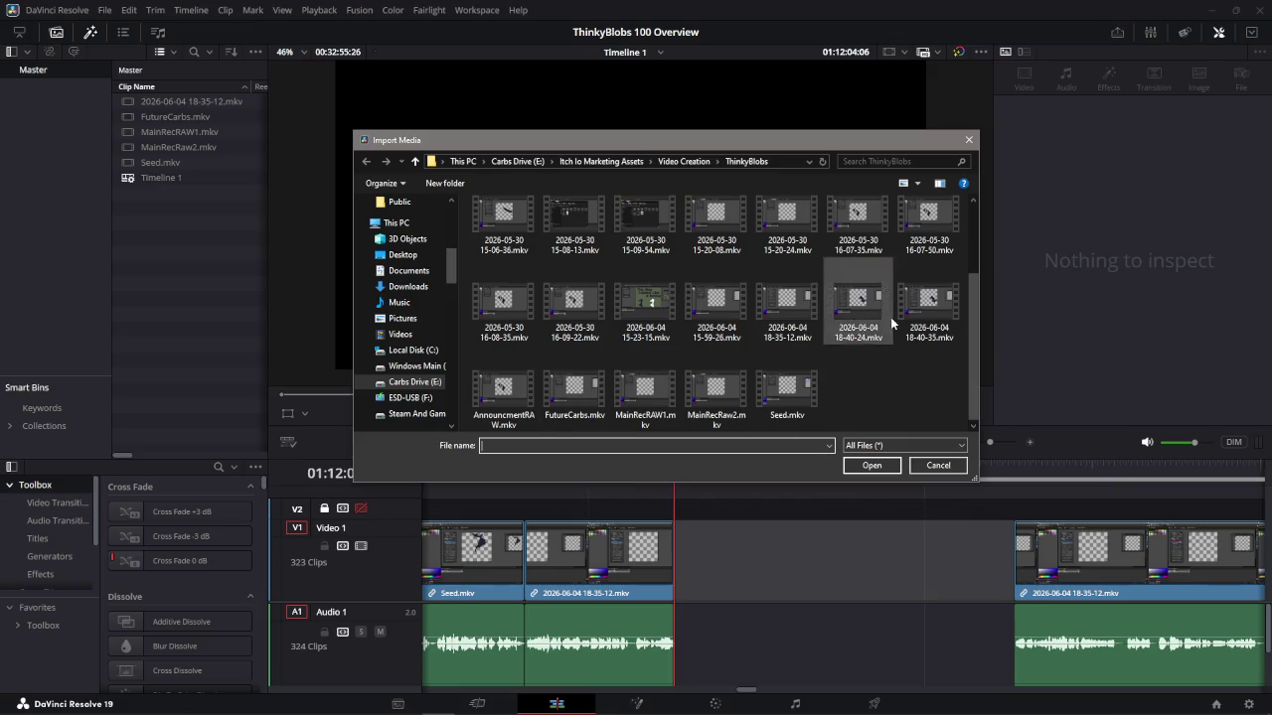
left_click(928, 298)
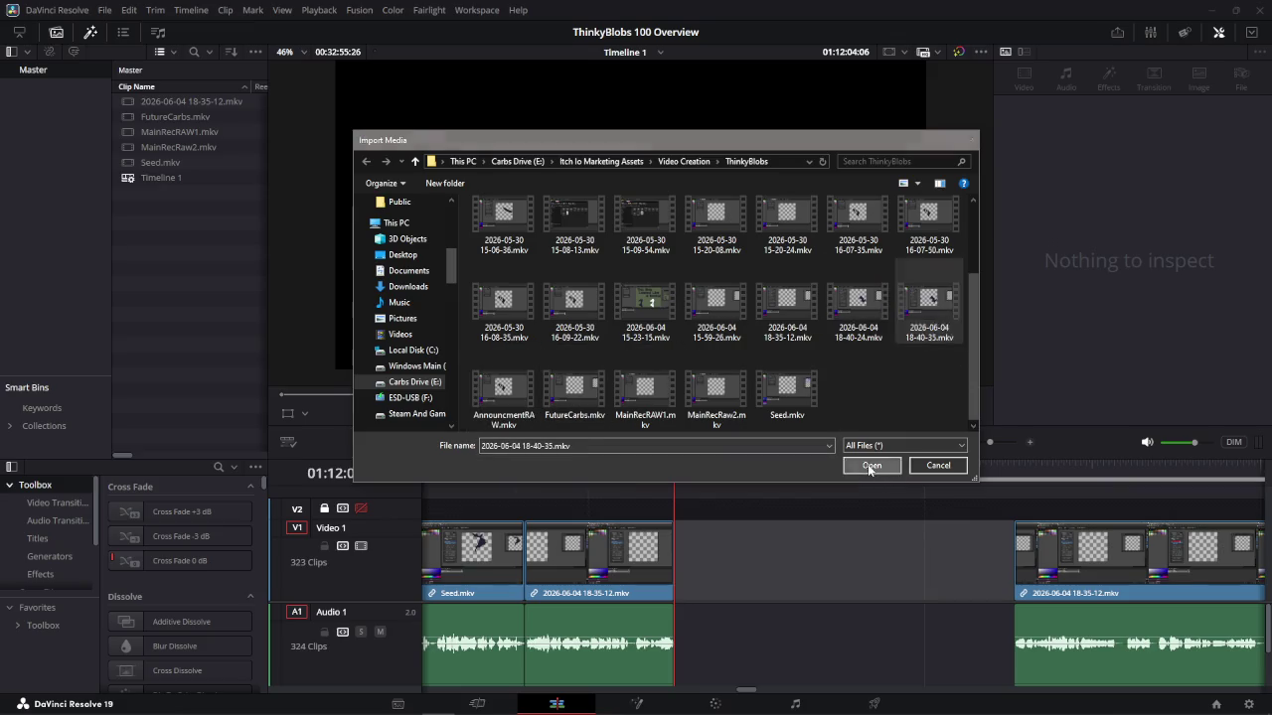
left_click(867, 464)
left_click(181, 121)
mouse_move(142, 119)
left_mouse_down()
mouse_move(681, 554)
mouse_move(164, 119)
mouse_move(771, 489)
left_mouse_up()
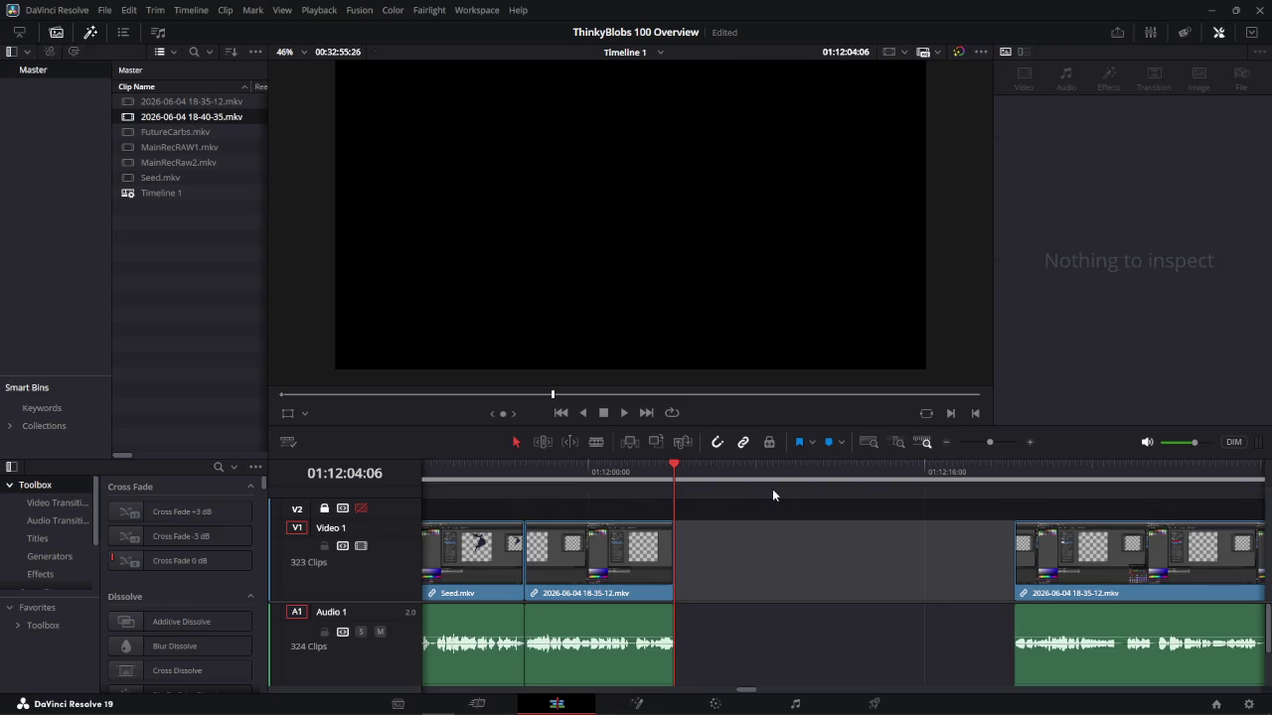
Place the 18-40-35 clip at the playhead, after the 18-35-12 clip
scroll(998, 568, "down", 5)
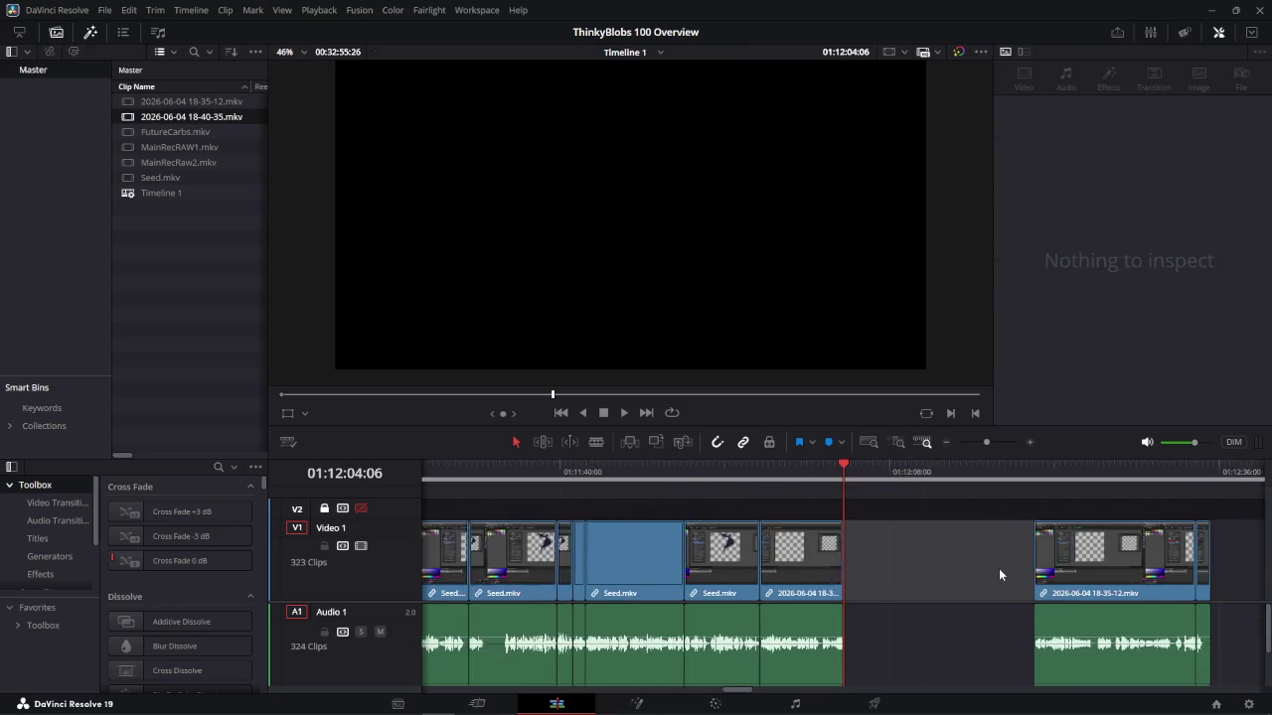
mouse_move(1180, 532)
left_mouse_down()
mouse_move(990, 589)
mouse_move(1129, 561)
left_mouse_up()
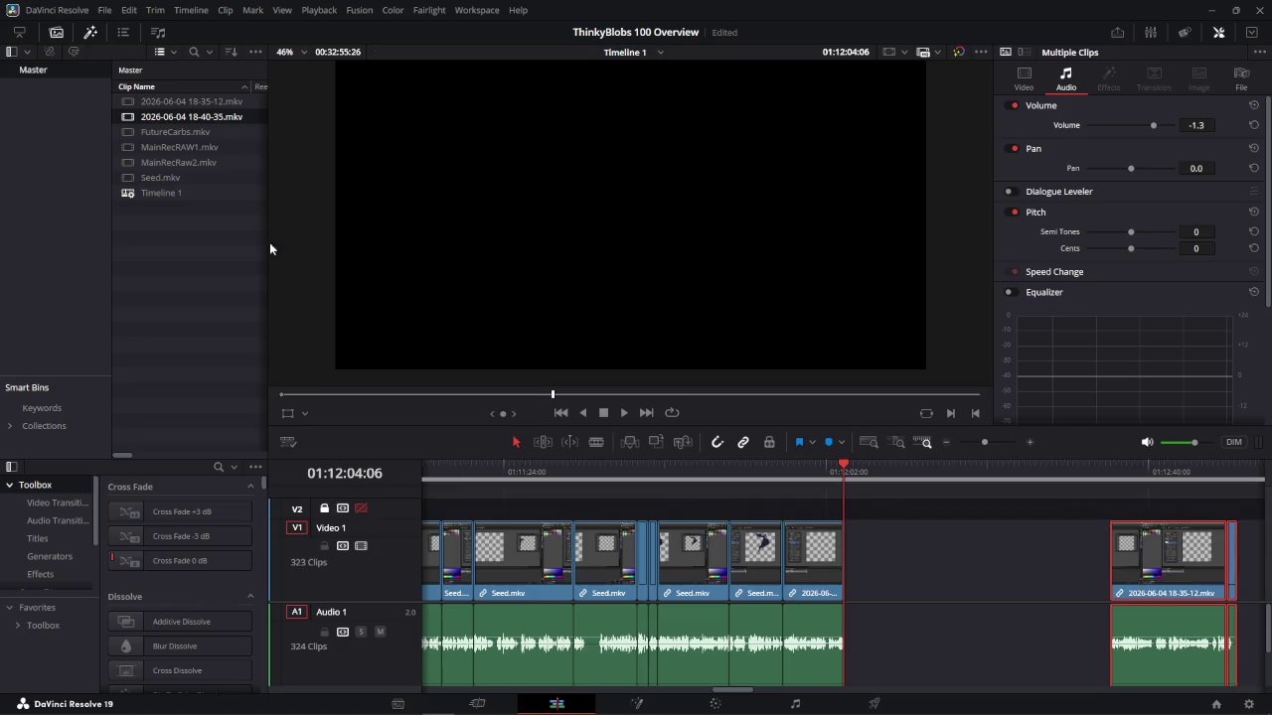
left_click_drag(184, 124, 846, 586)
Blade the new clip at 01:12:06:05 and ripple-delete its opening piece
scroll(861, 487, "up", 5)
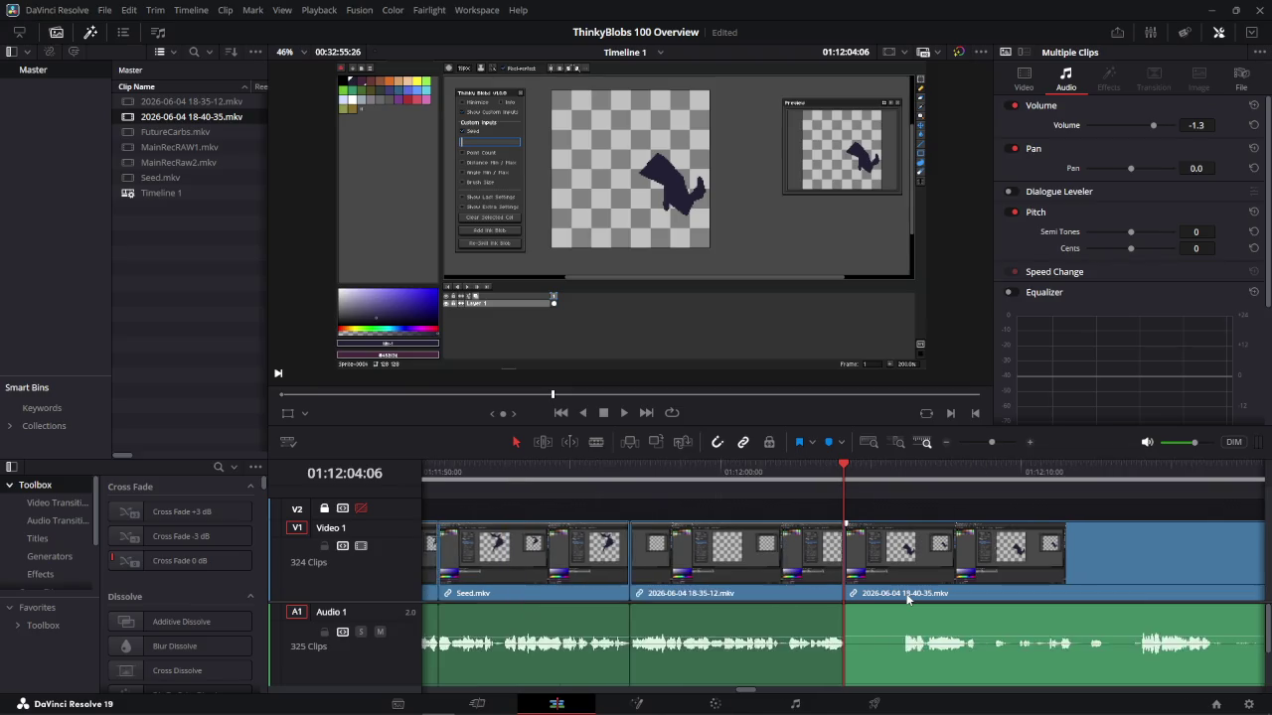
left_click_drag(843, 472, 1018, 504)
key("ctrl+b")
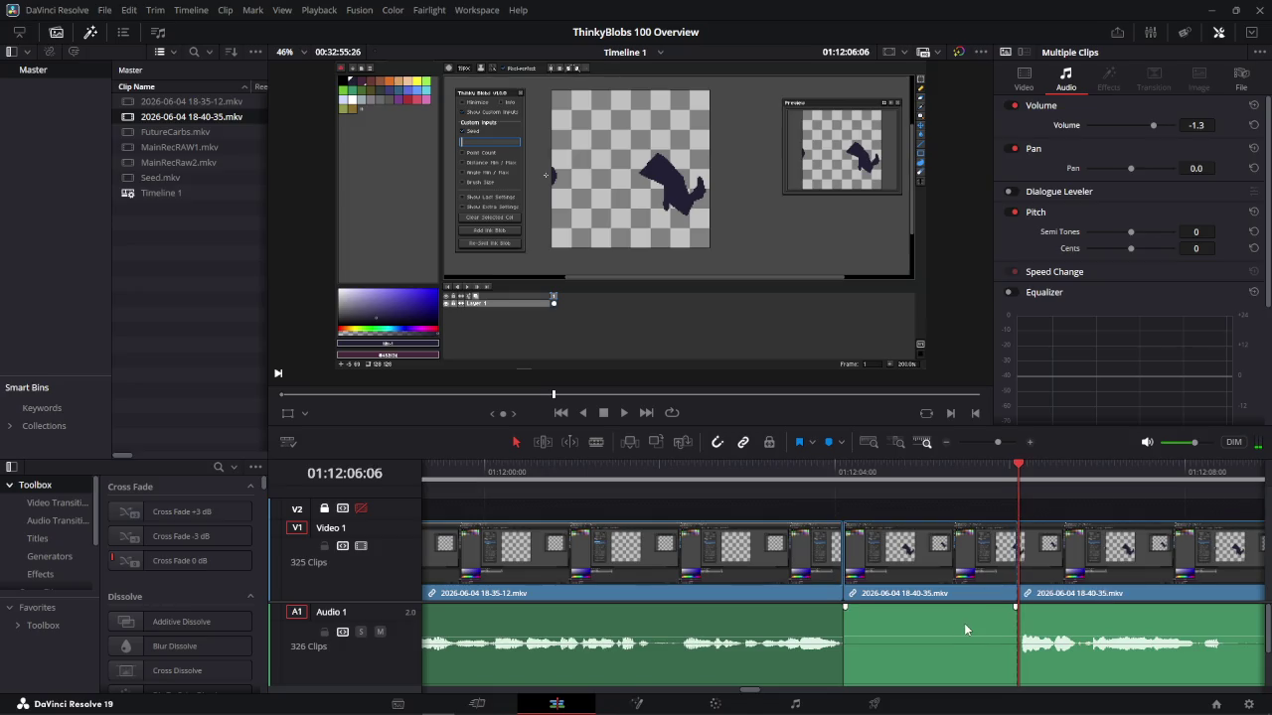
left_click(987, 655)
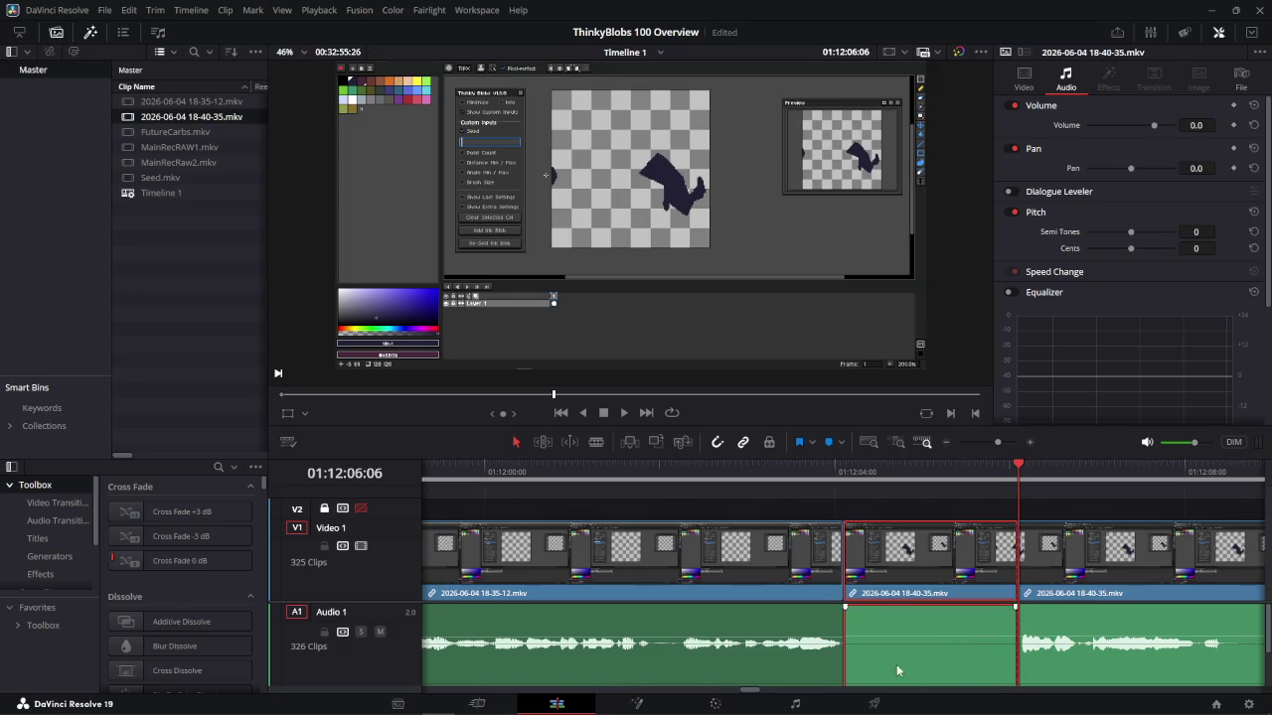
left_click(924, 479)
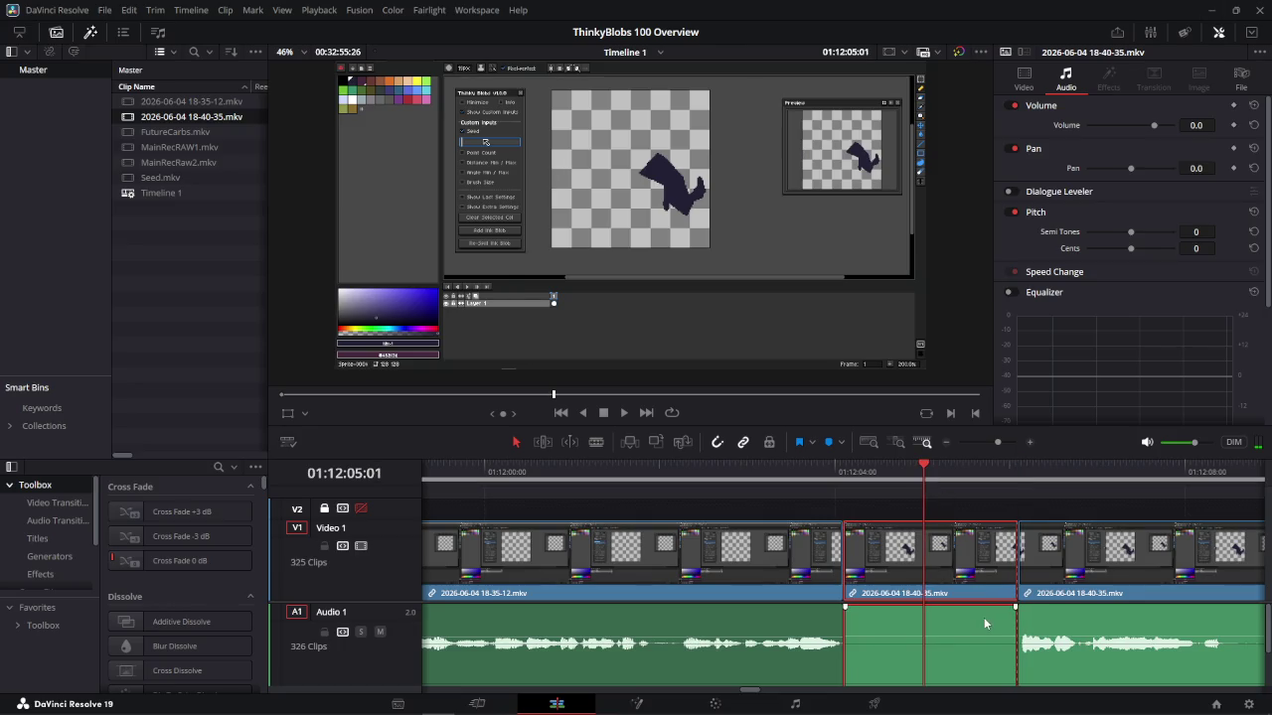
key("ctrl+minus")
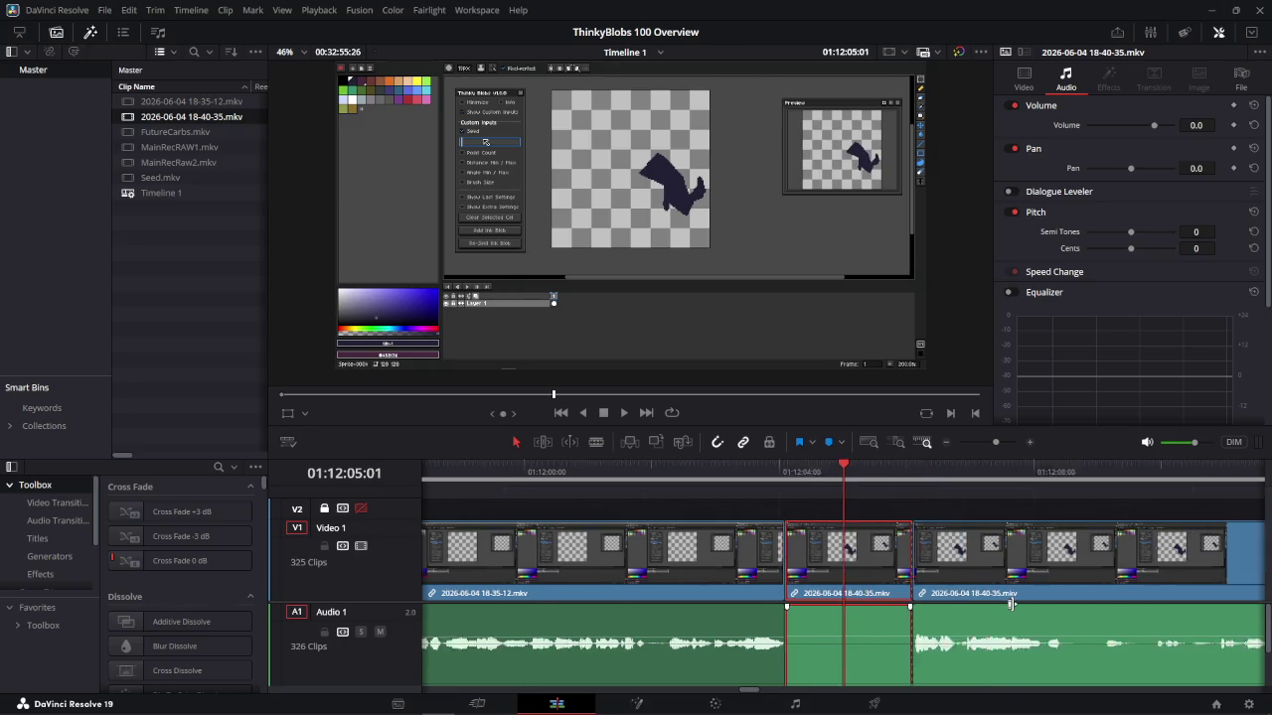
key("ctrl+minus")
key("ctrl+equal")
key("ctrl+equal")
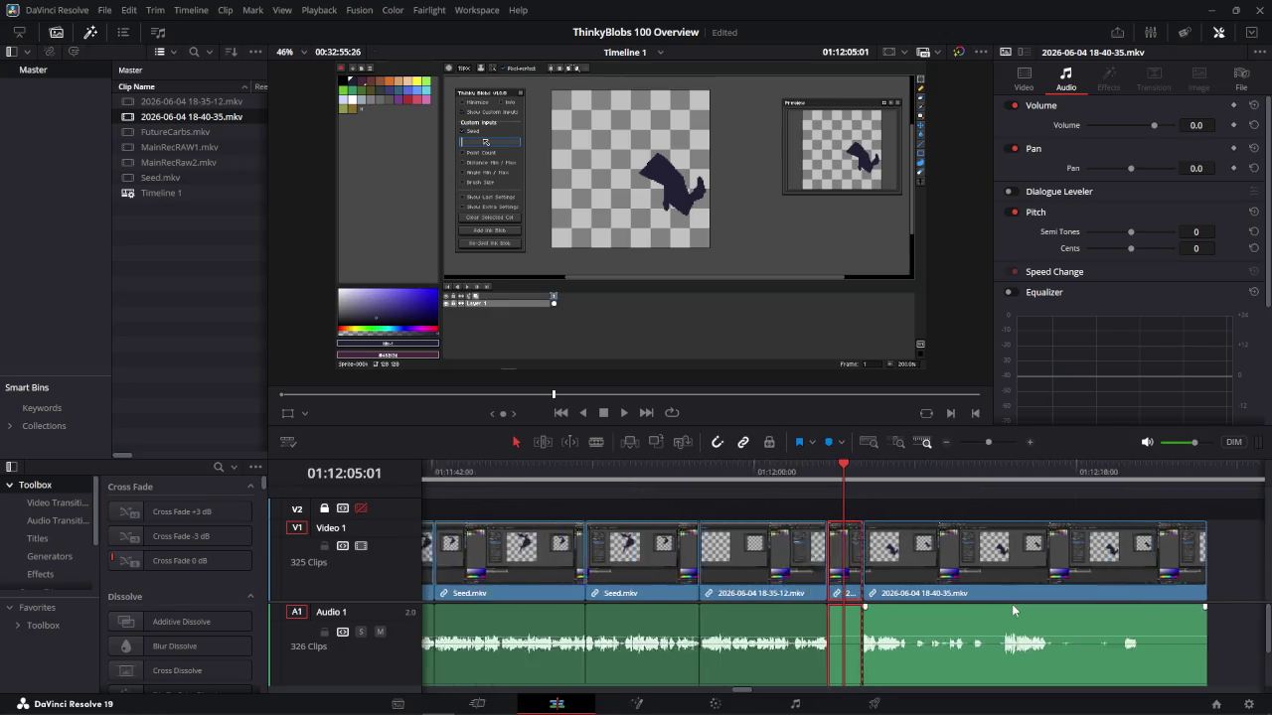
key("ctrl+equal")
key("ctrl+equal")
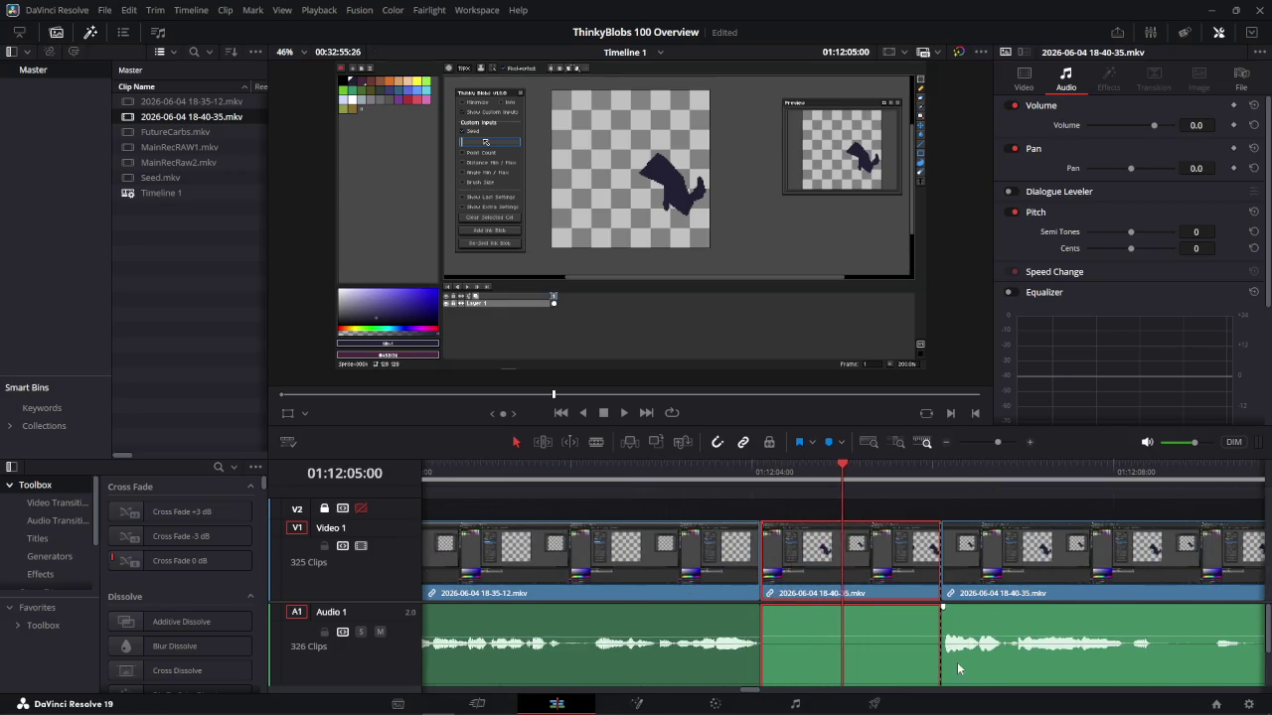
key("Delete")
left_click_drag(759, 473, 689, 471)
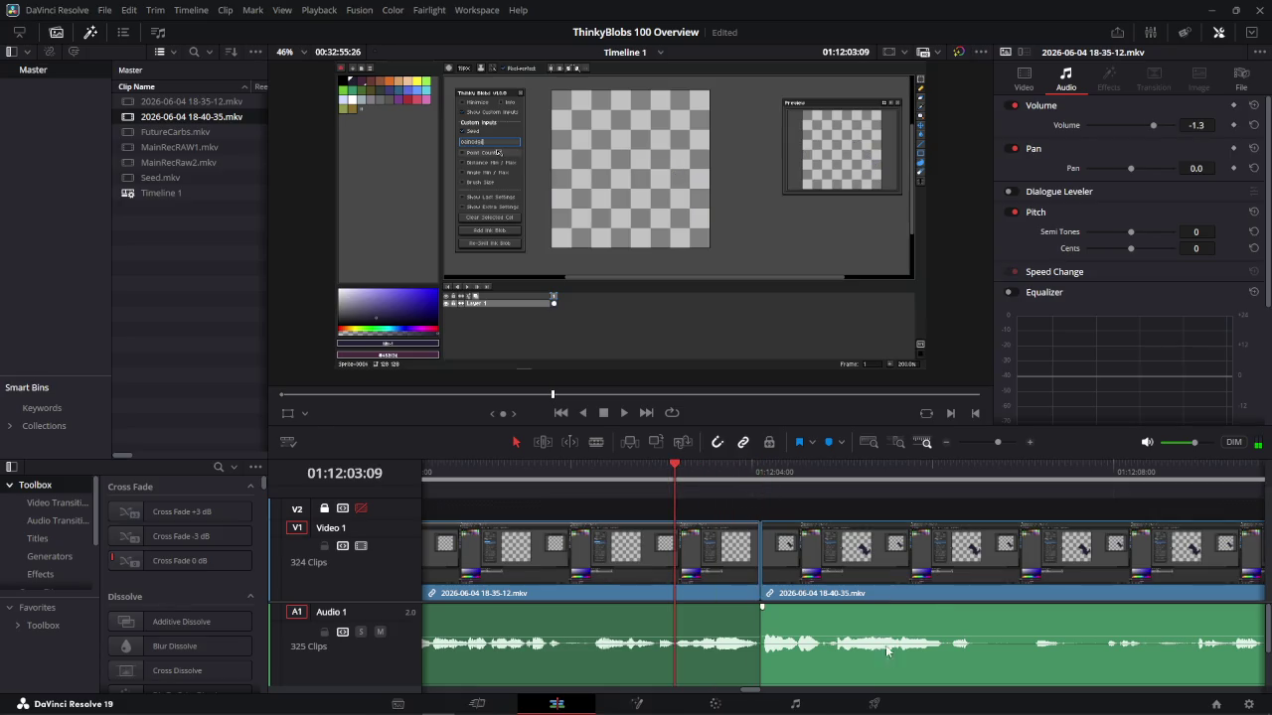
Lower the new clip's volume to about -1.2 dB and play back the join
left_click_drag(825, 632, 827, 632)
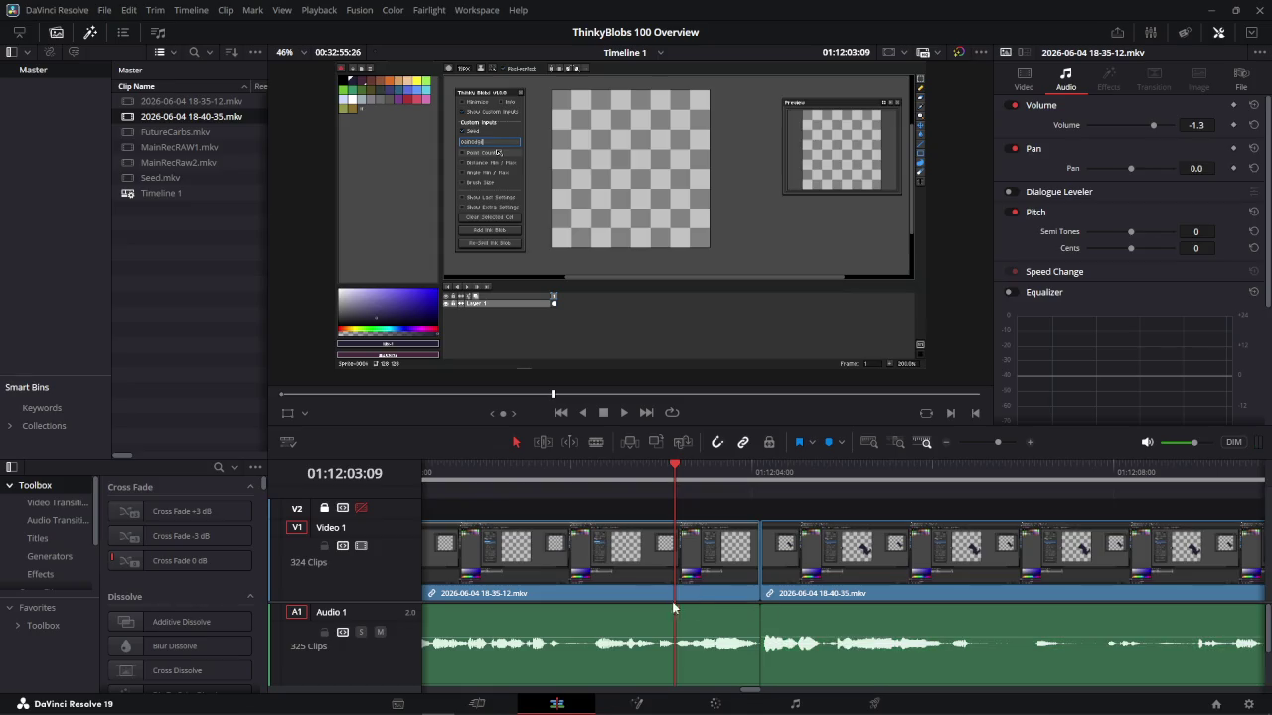
left_click_drag(808, 641, 807, 646)
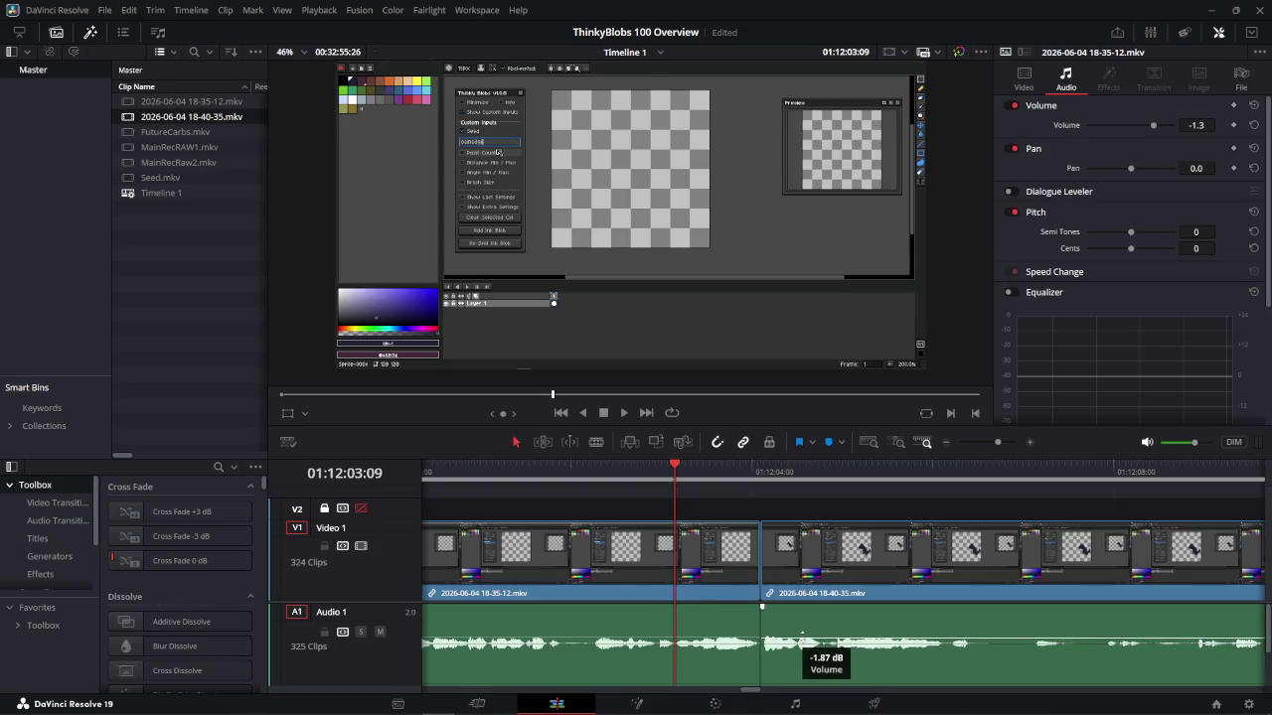
left_click(575, 465)
key("space")
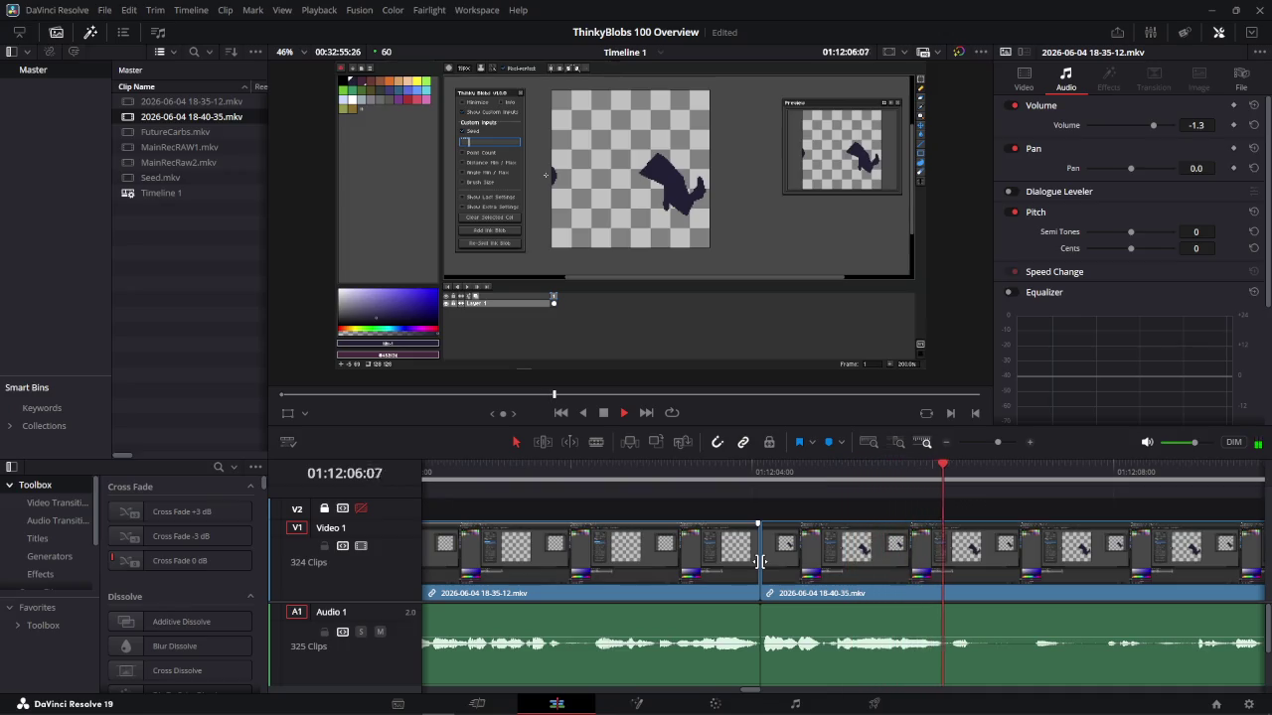
key("space")
key("space")
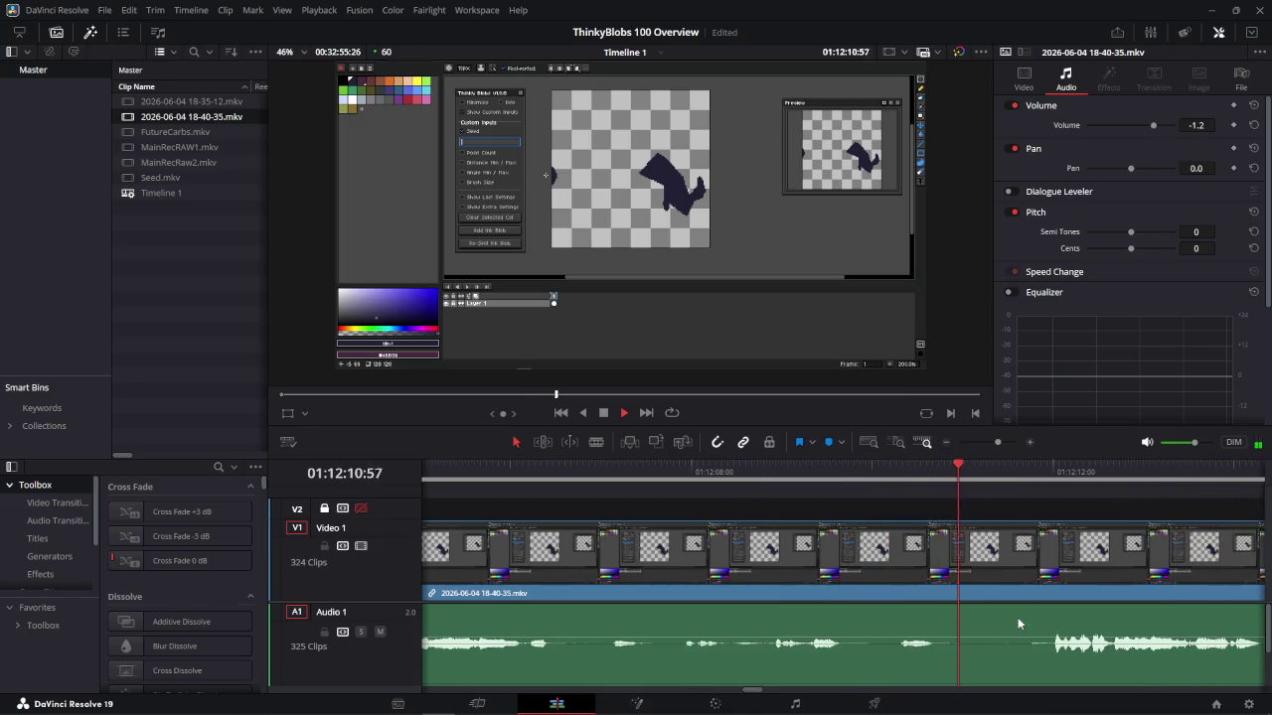
key("space")
Cut the clip at 01:12:12:00, delete the piece before the cut, and review
left_click_drag(1046, 470, 1054, 473)
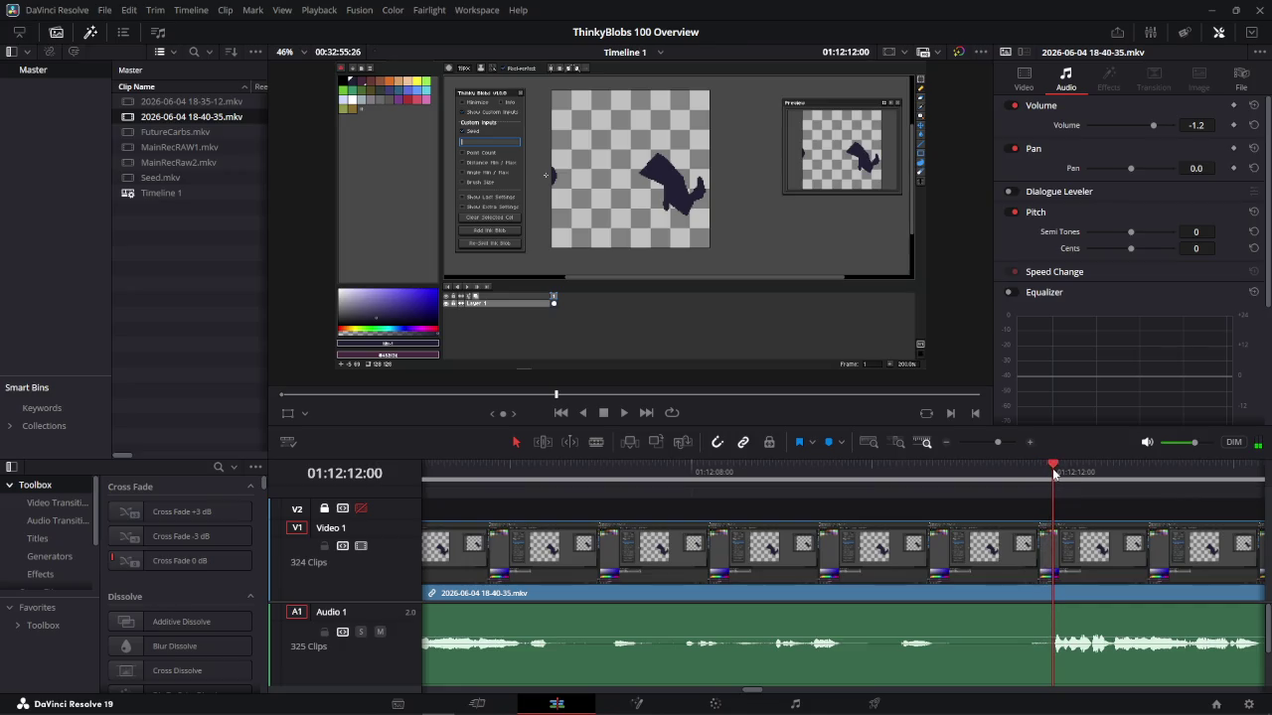
key("ctrl+b")
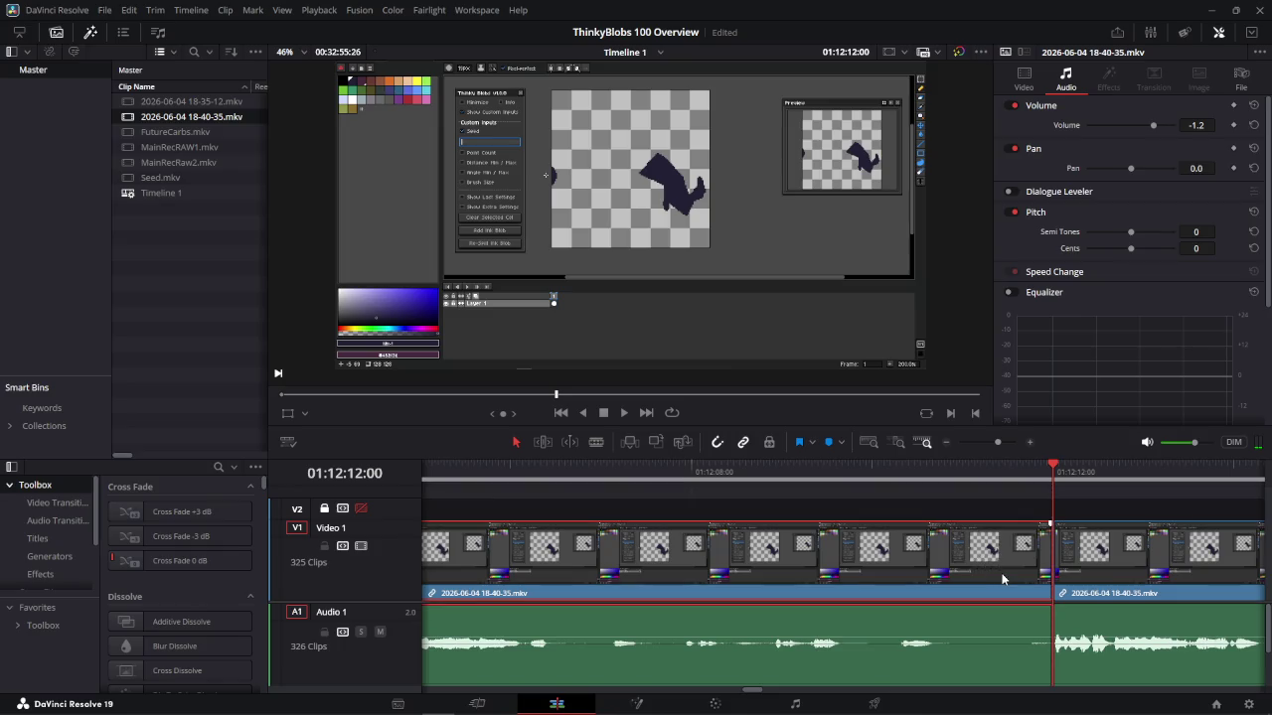
left_click(781, 474)
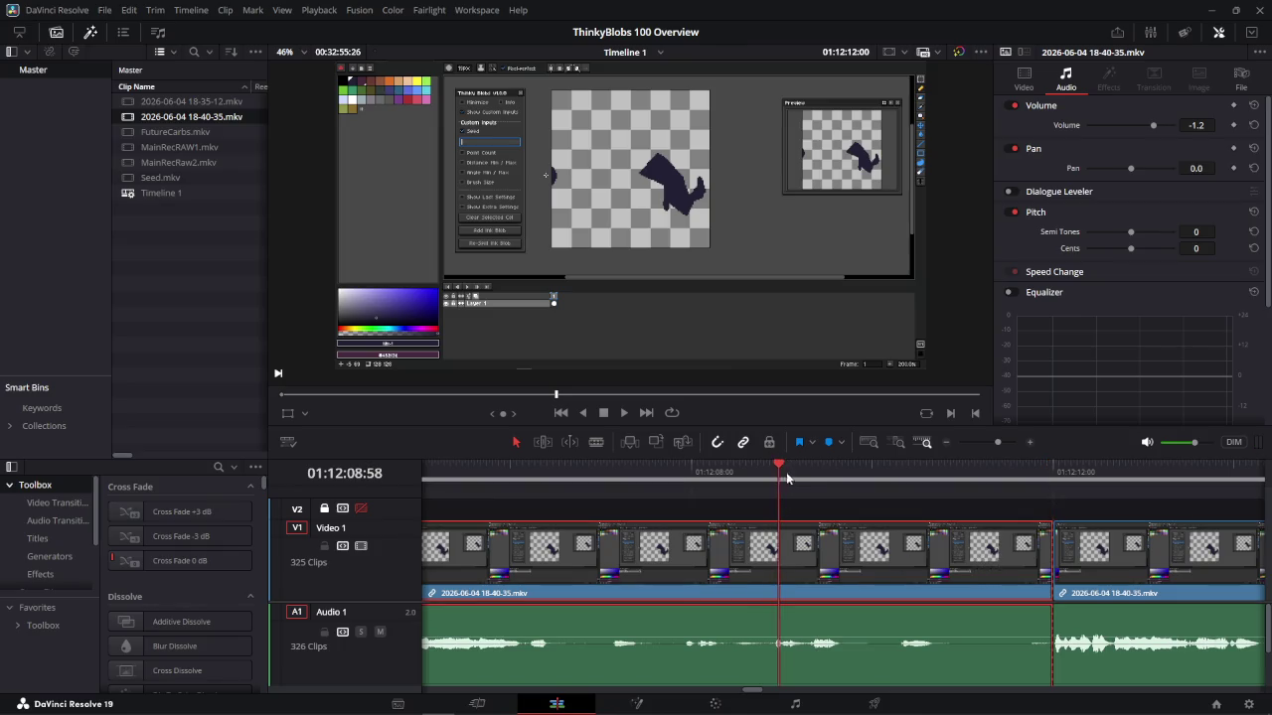
key("Delete")
left_click(667, 472)
key("space")
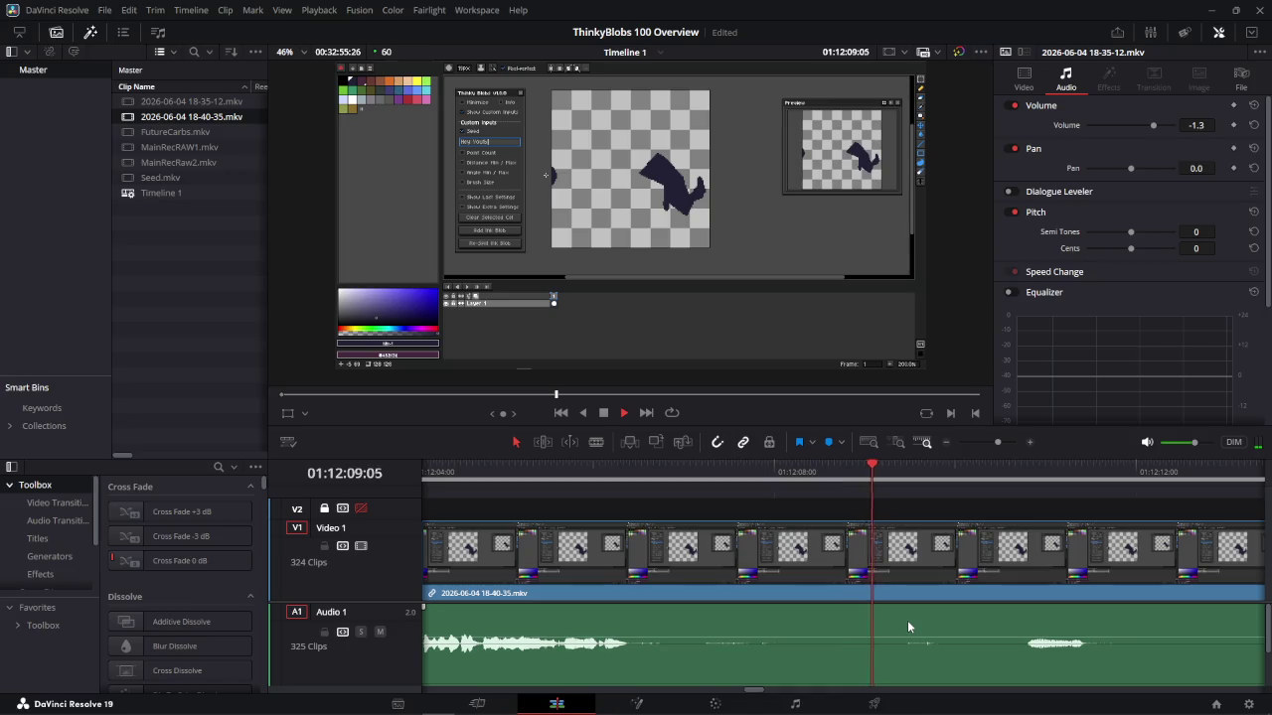
key("space")
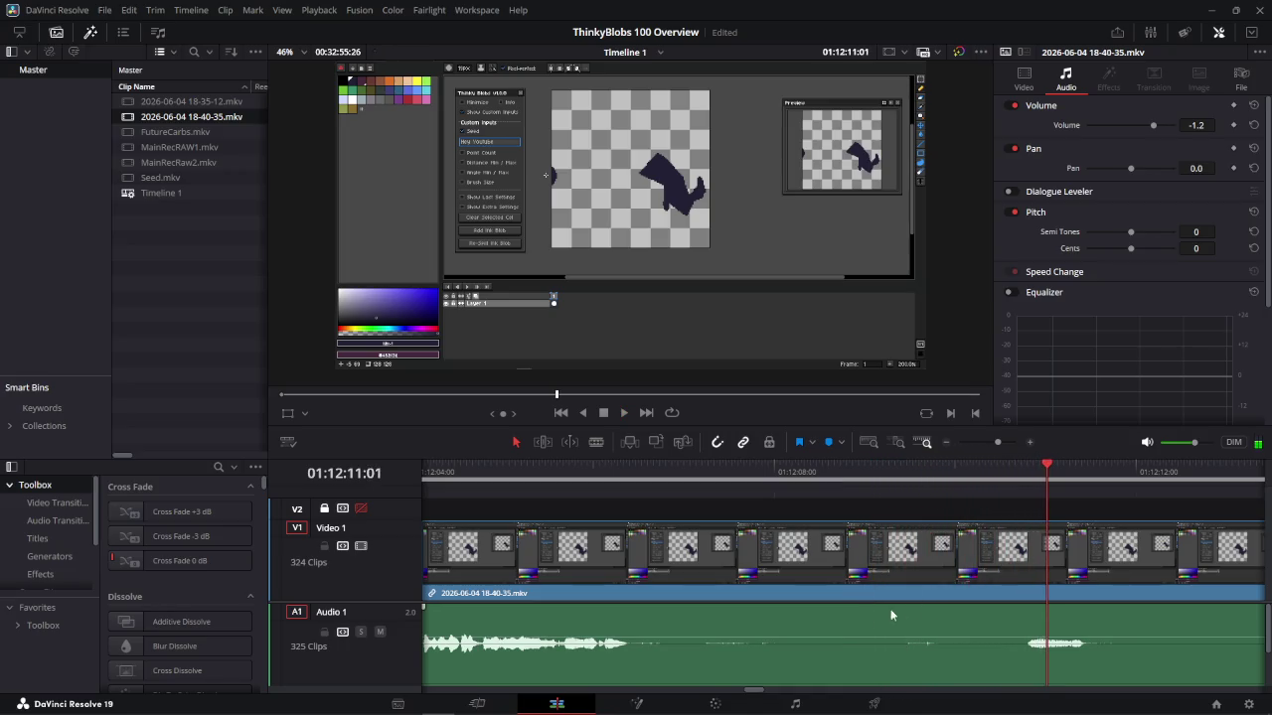
Split the 18-40-35 clip slightly earlier and delete its unwanted tail
left_click_drag(1046, 475, 1023, 475)
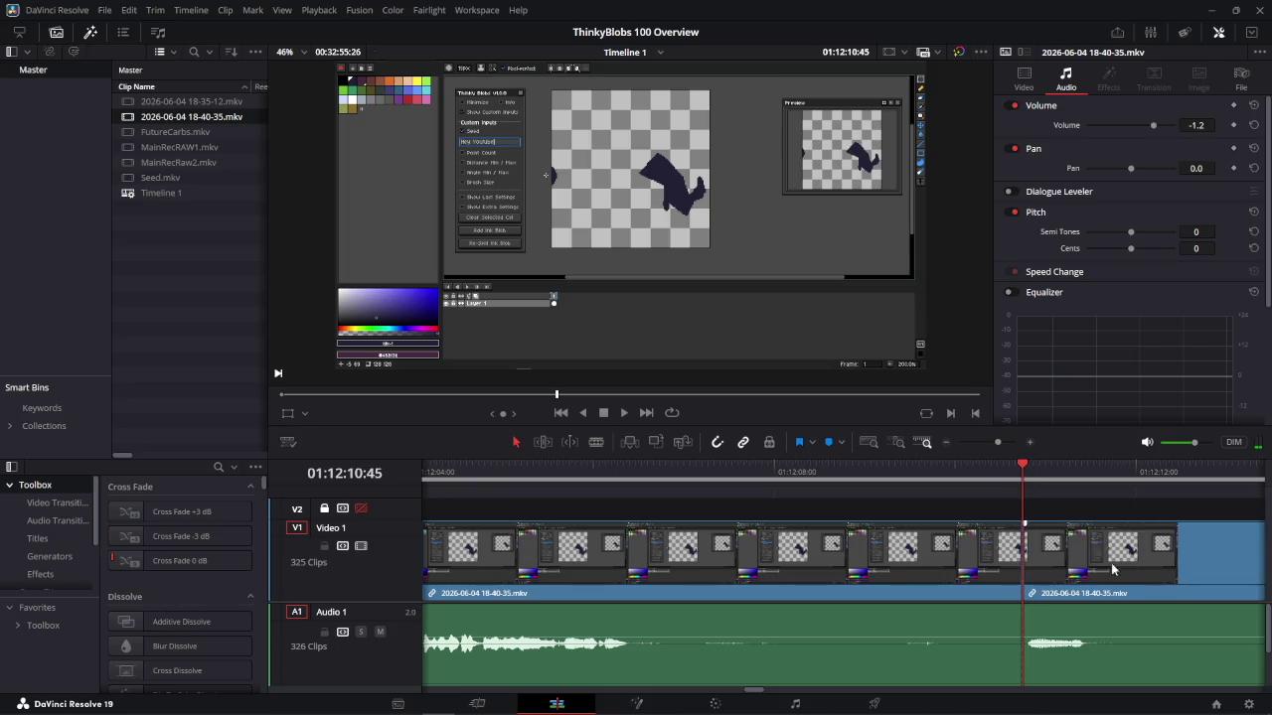
key("ctrl+b")
scroll(651, 594, "right", 5)
scroll(651, 594, "right", 1)
left_click(614, 544)
key("Delete")
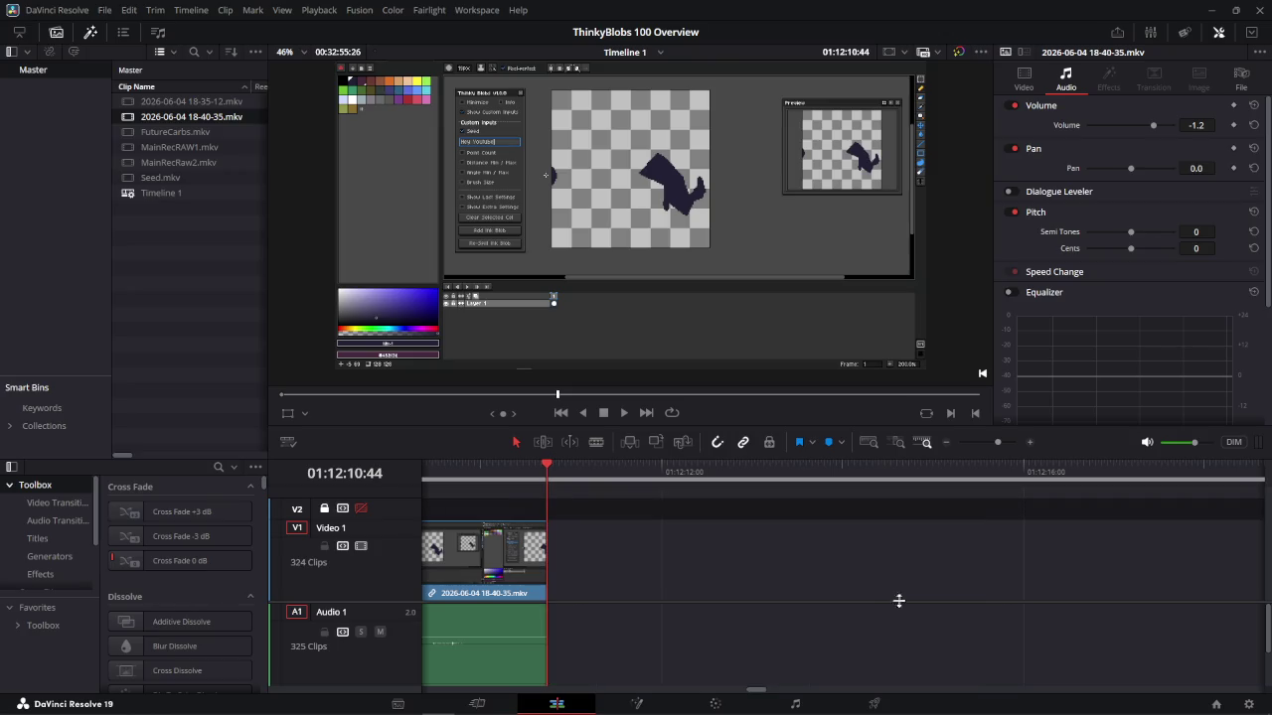
Slide the 18-35-12 clip left to close the gap, then review from about 01:12:00
scroll(898, 584, "down", 5)
left_click(1000, 592)
left_click_drag(1000, 592, 888, 592)
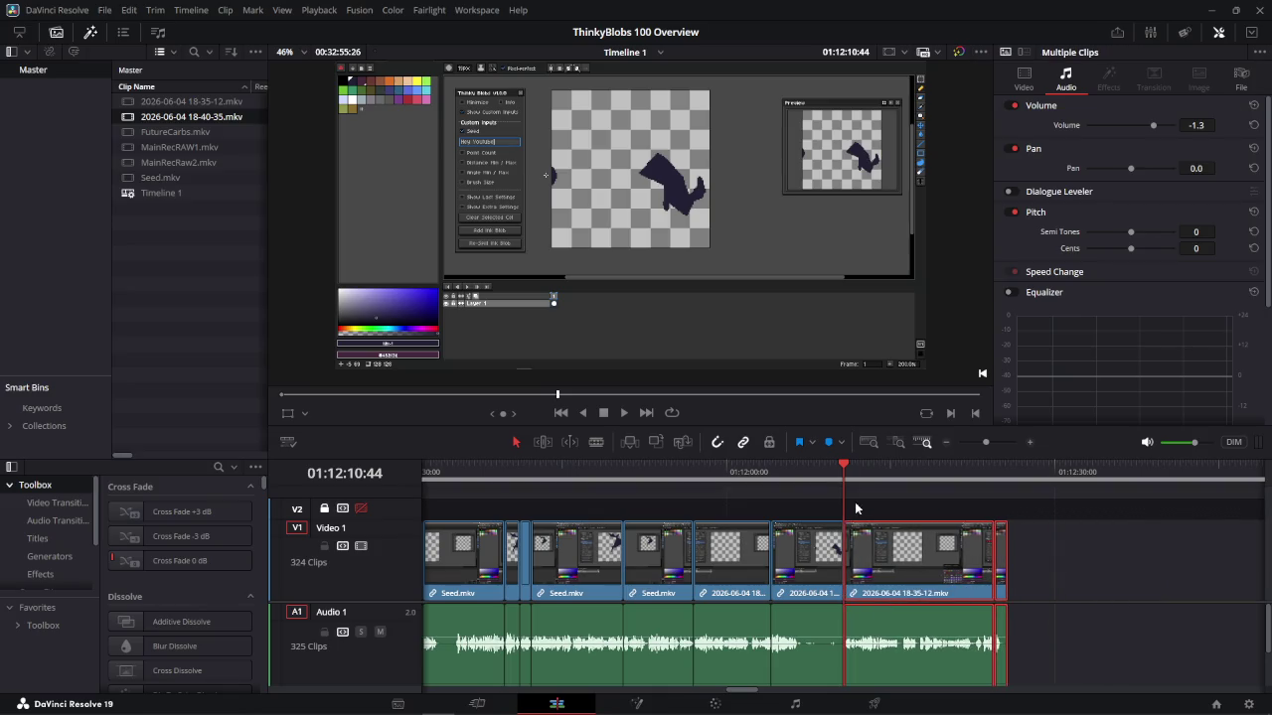
left_click_drag(844, 469, 734, 471)
key("space")
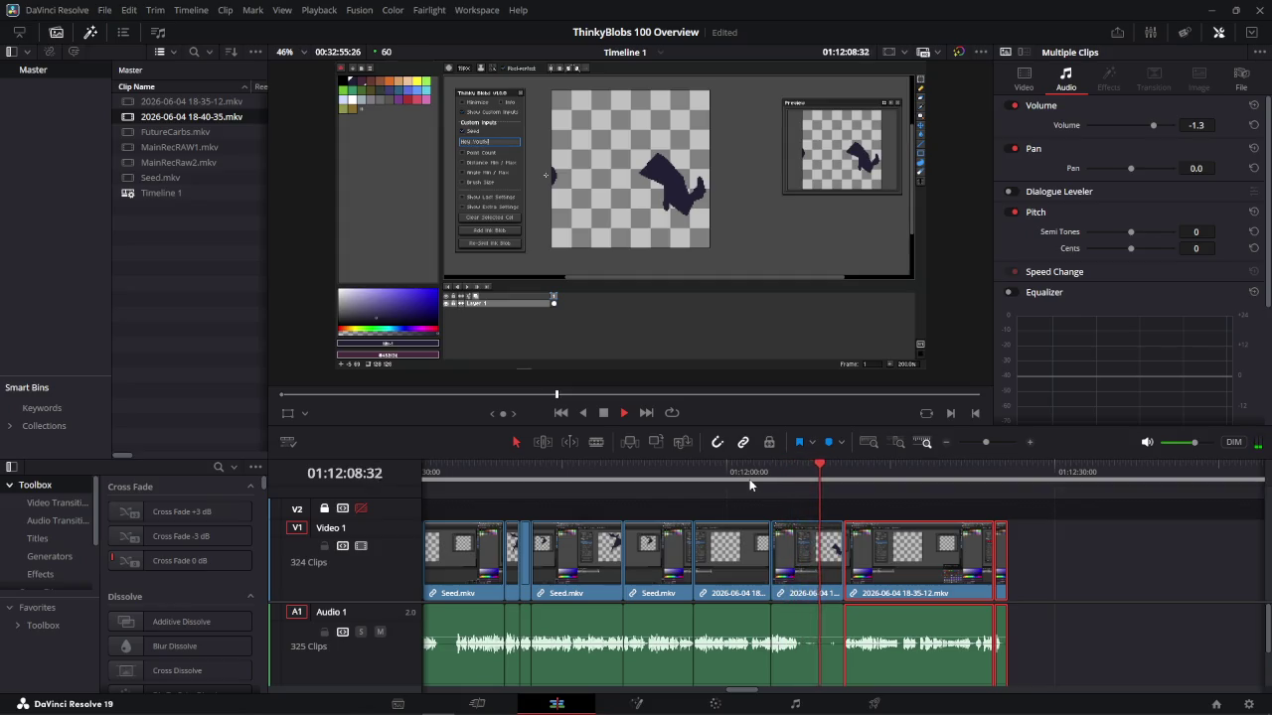
key("space")
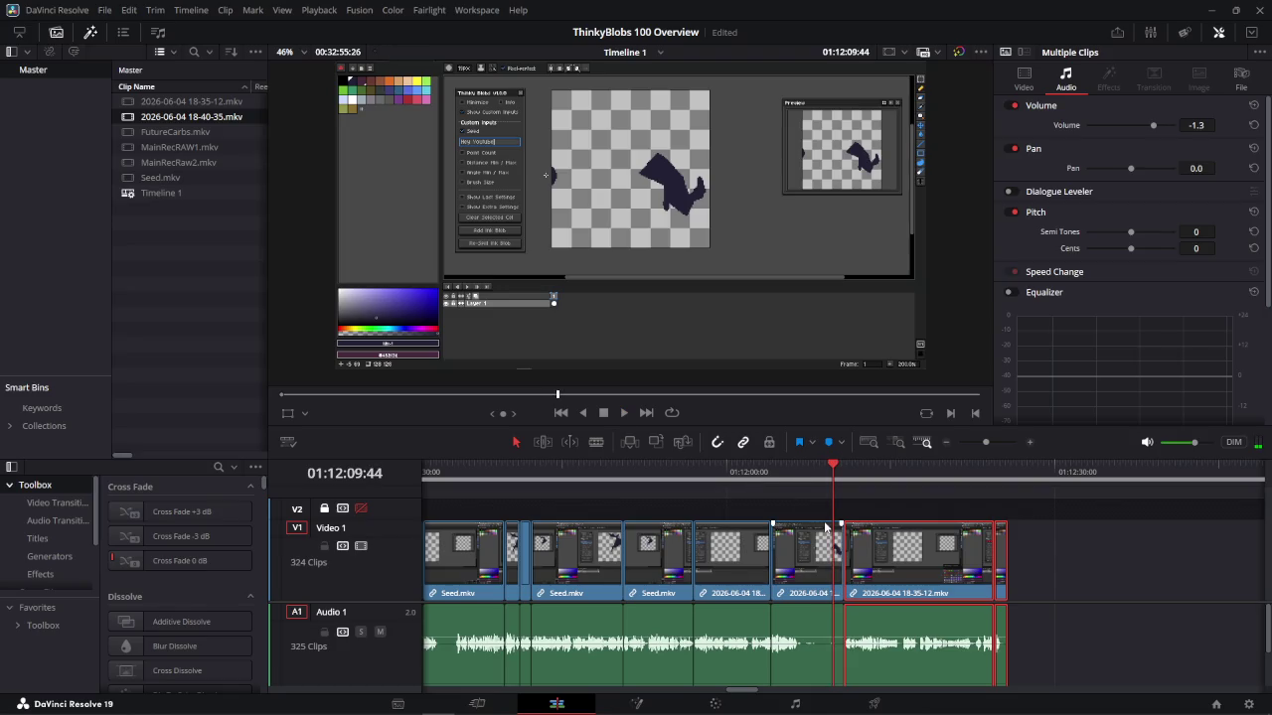
Blade at 01:12:06 and 01:12:10:15 and ripple-delete the 18-40-35 piece between
scroll(824, 532, "up", 1)
scroll(840, 561, "up", 1)
scroll(850, 586, "up", 1)
left_click_drag(835, 474, 722, 481)
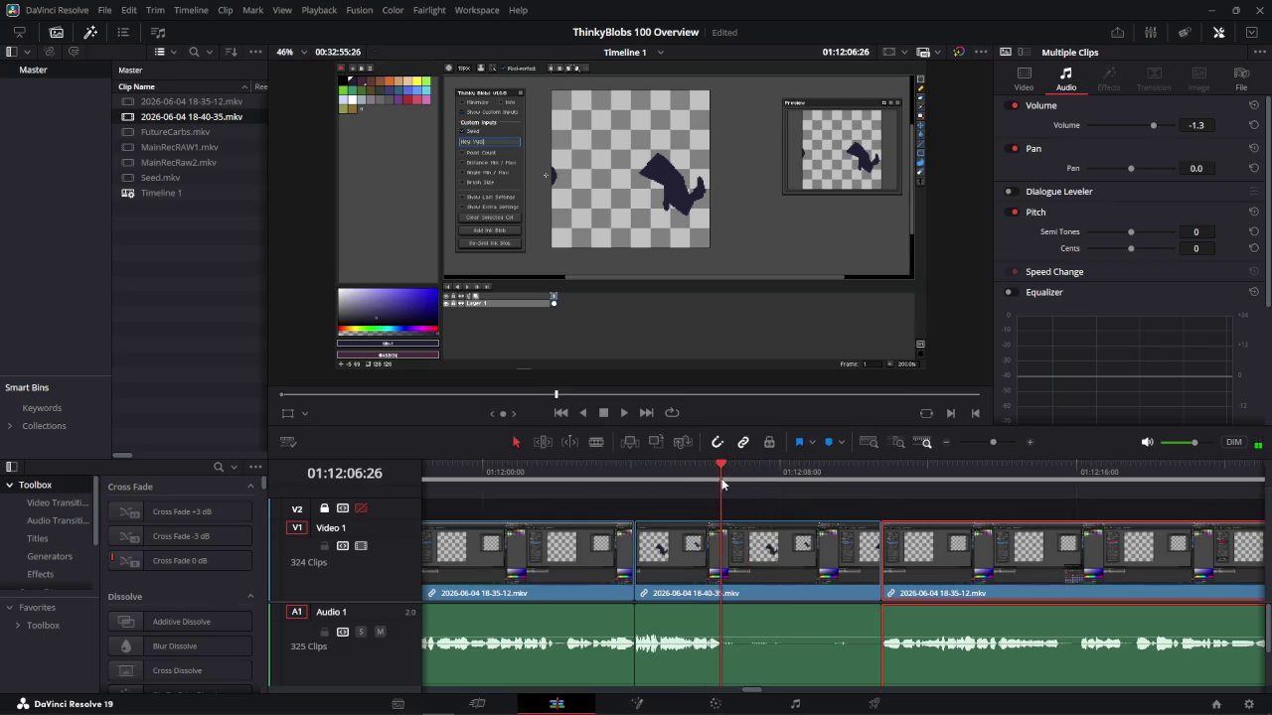
left_click(597, 442)
left_click(730, 543)
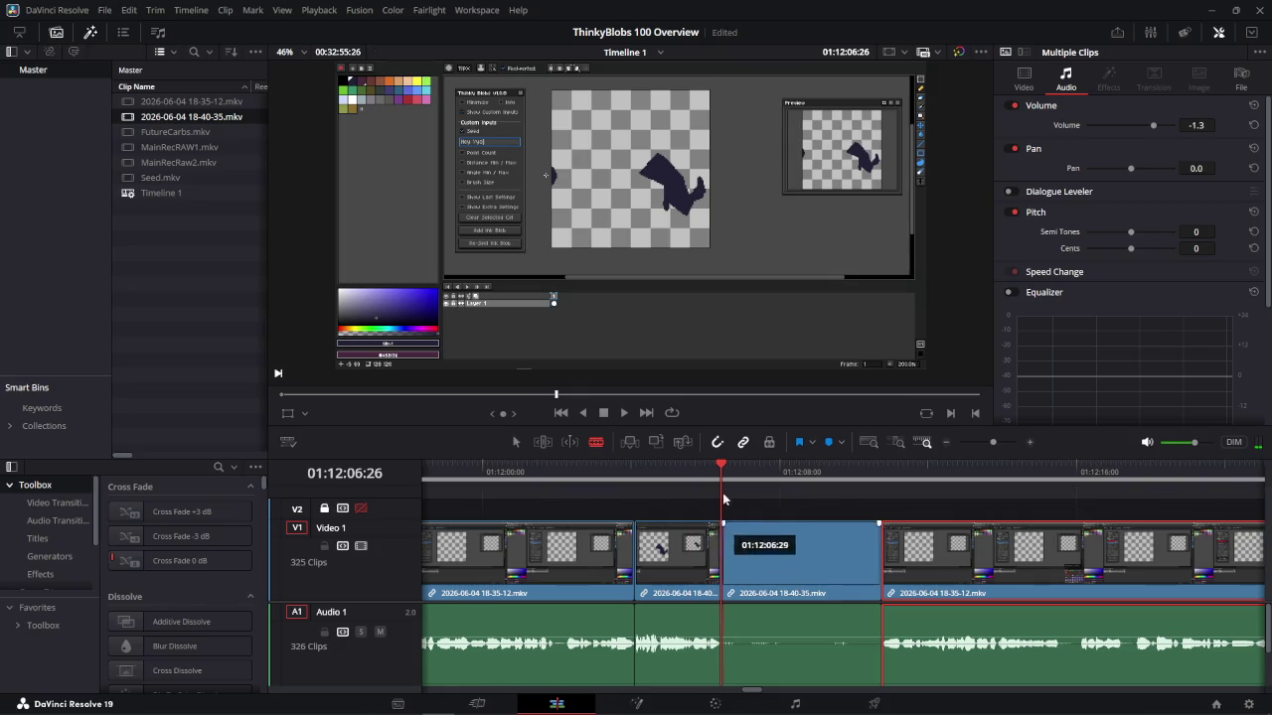
left_click_drag(751, 469, 867, 498)
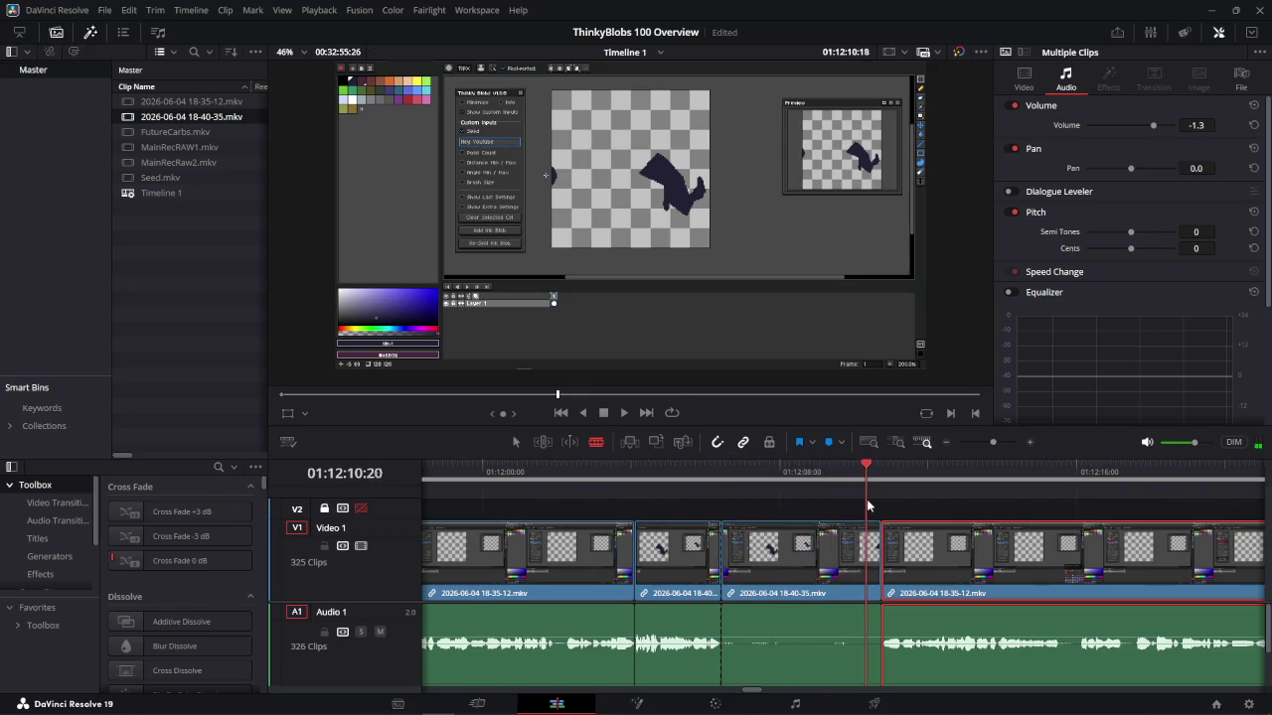
left_click(863, 536)
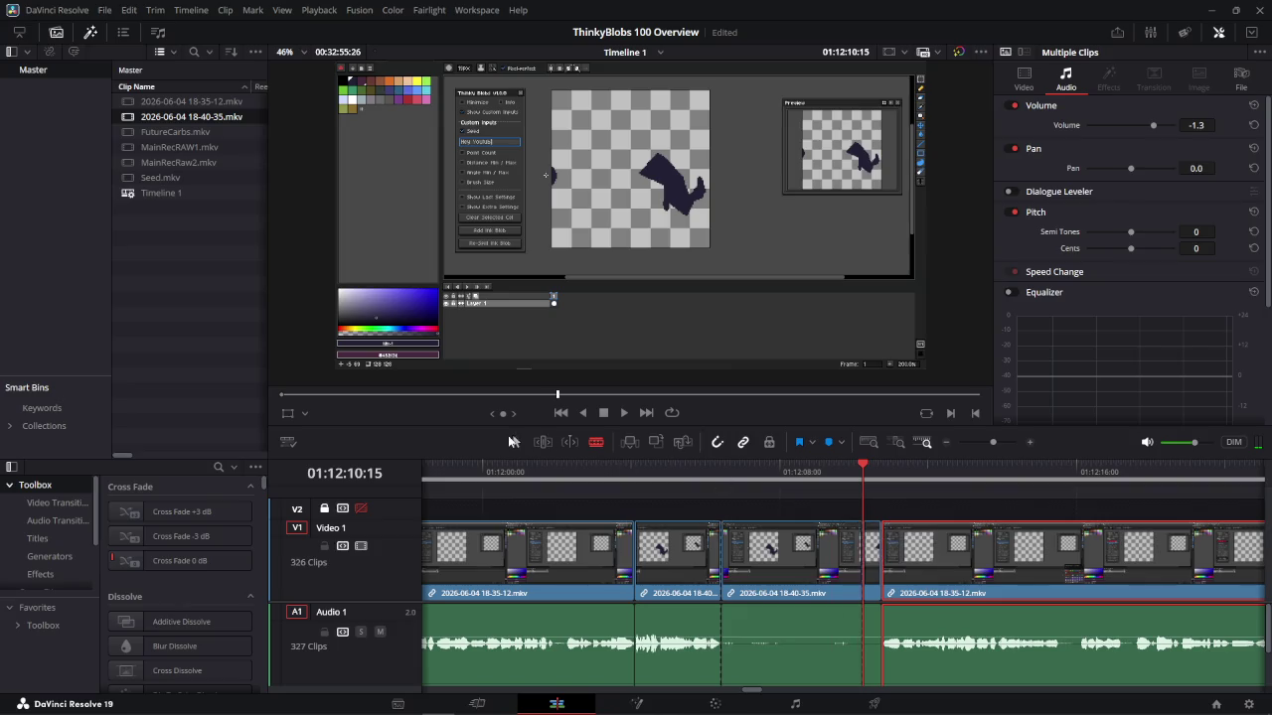
left_click(839, 591)
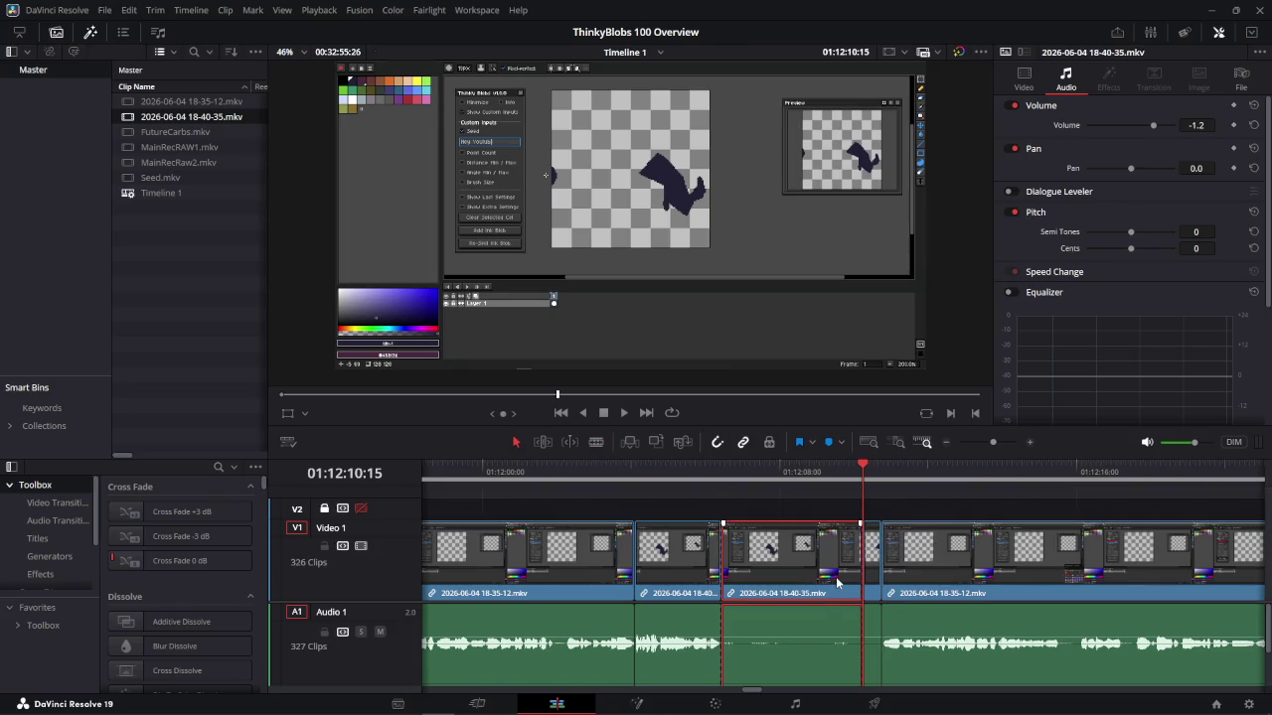
key("Delete")
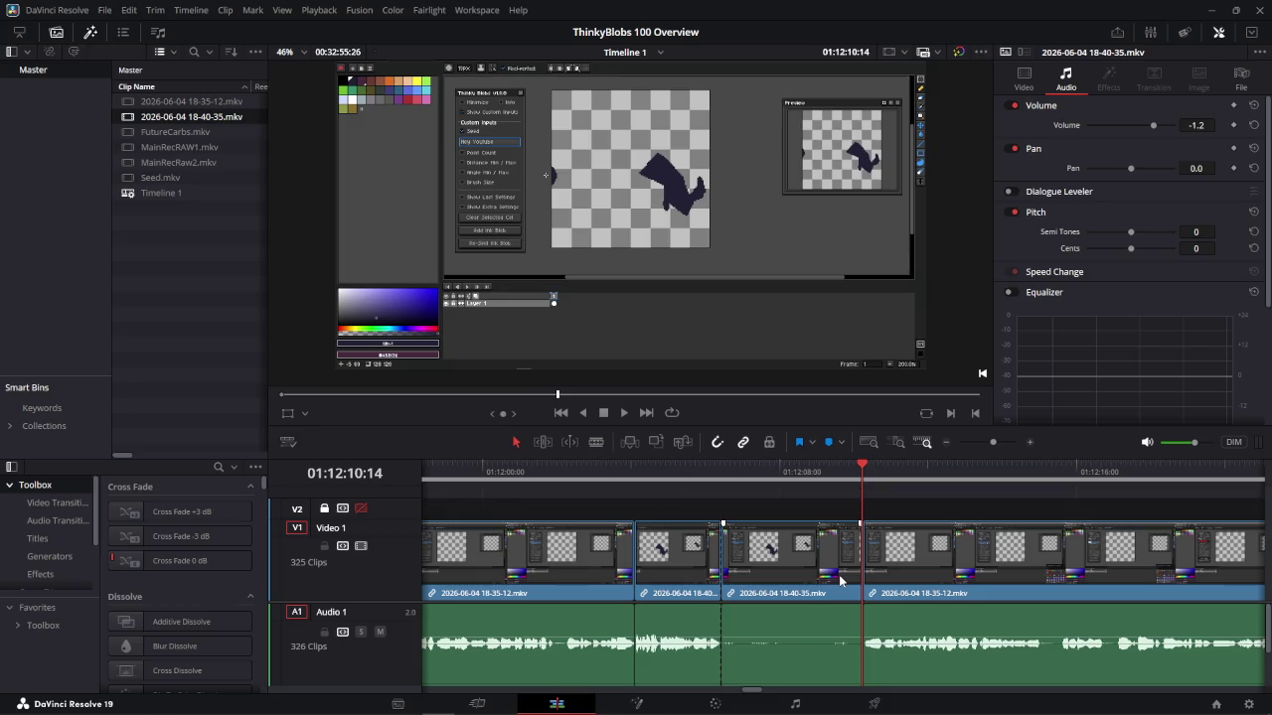
key("ctrl+z")
left_click(797, 473)
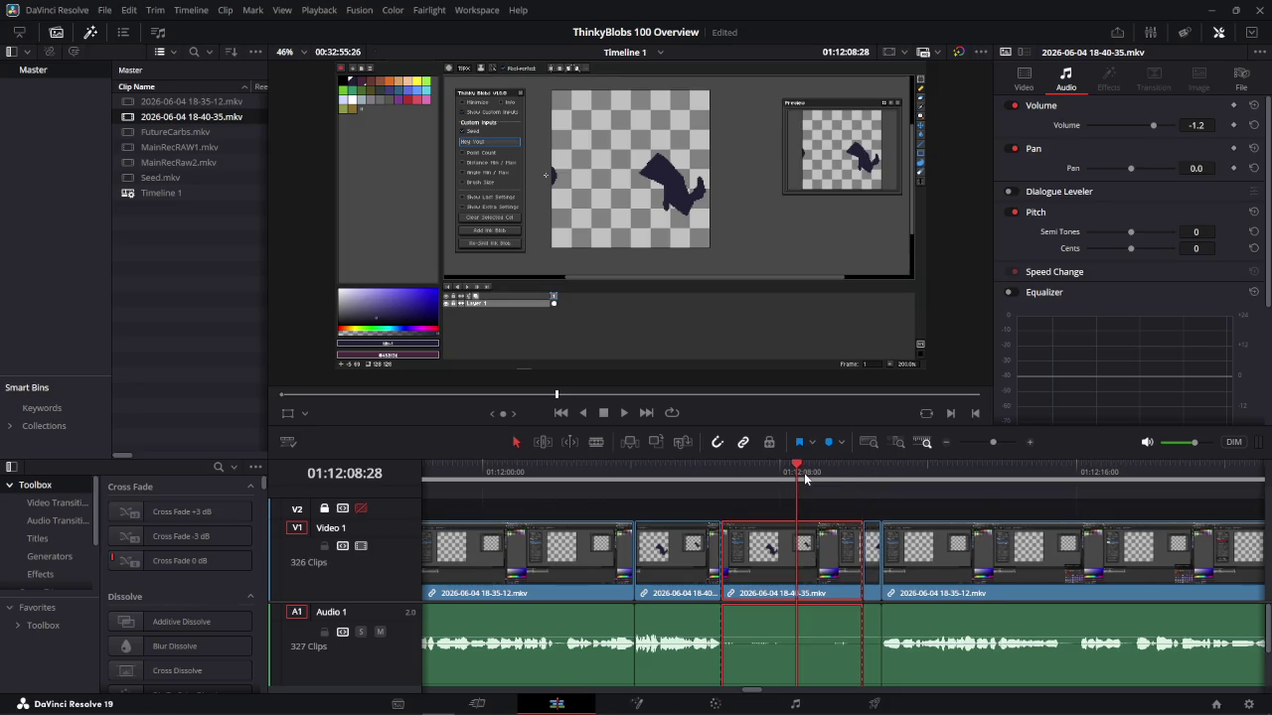
key("Delete")
Play back the edit between about 01:12:02 and 01:12:17
left_click(568, 473)
key("space")
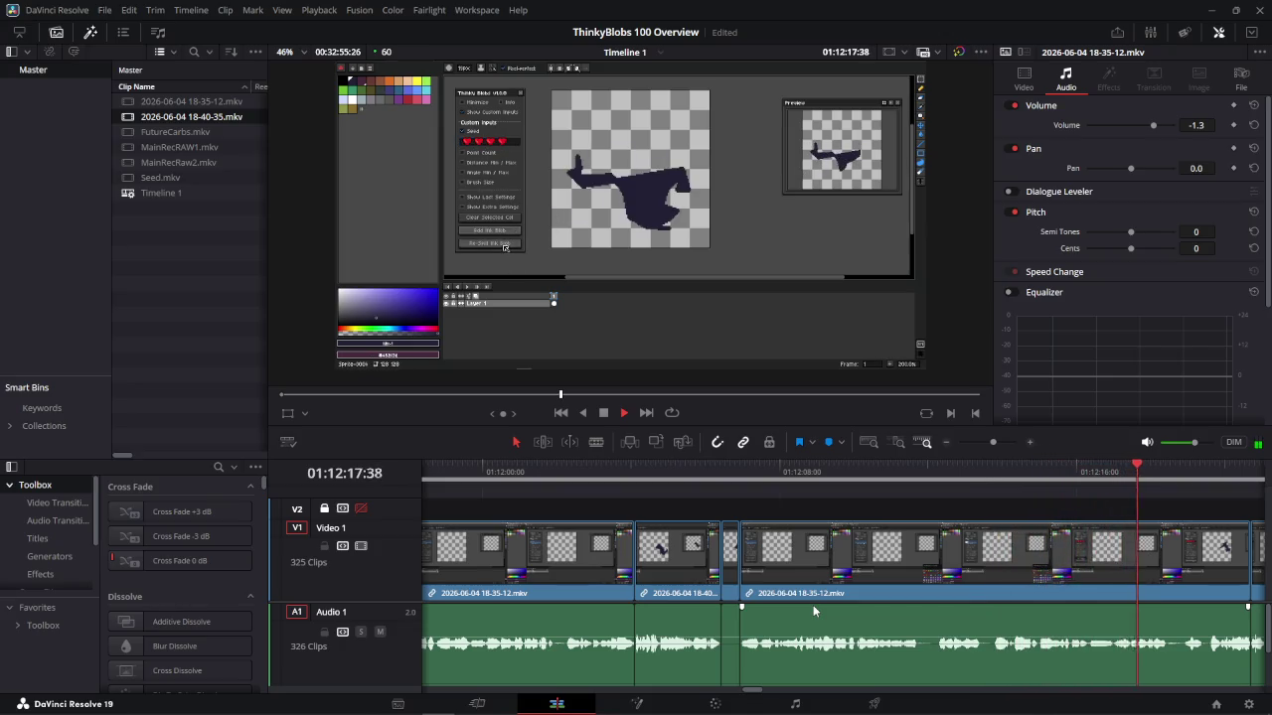
key("space")
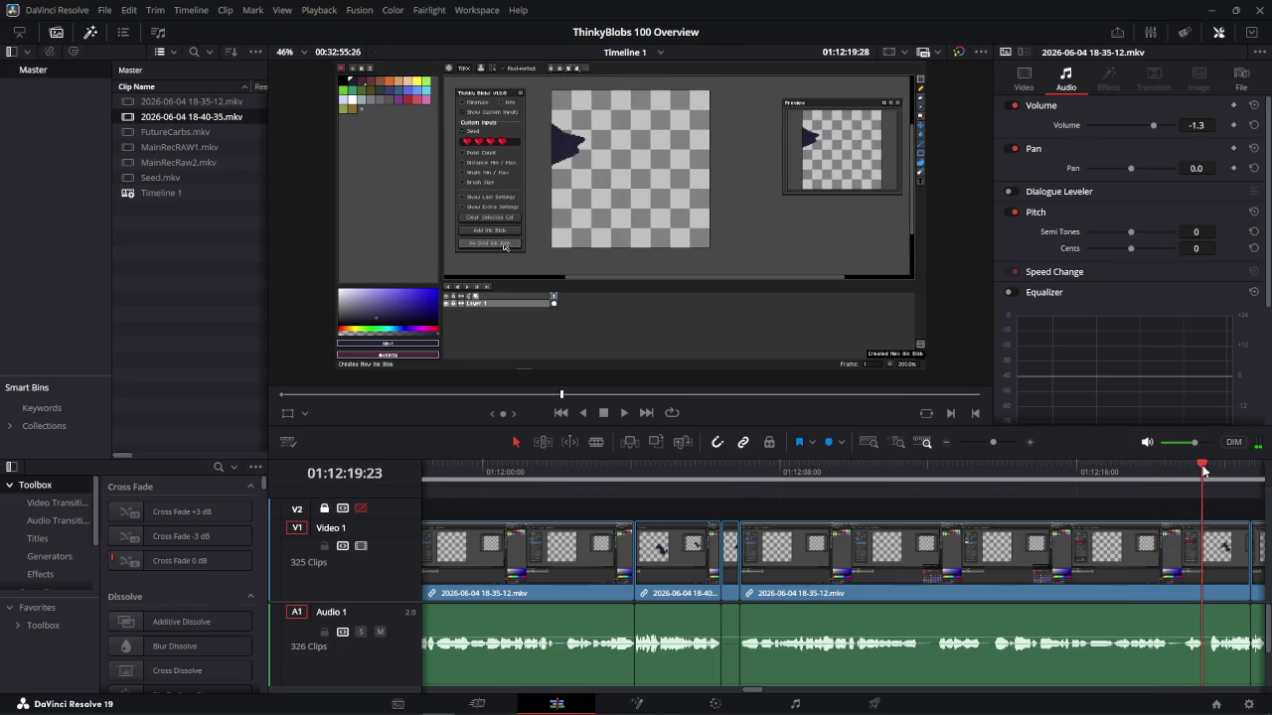
left_click_drag(1204, 471, 1113, 471)
key("space")
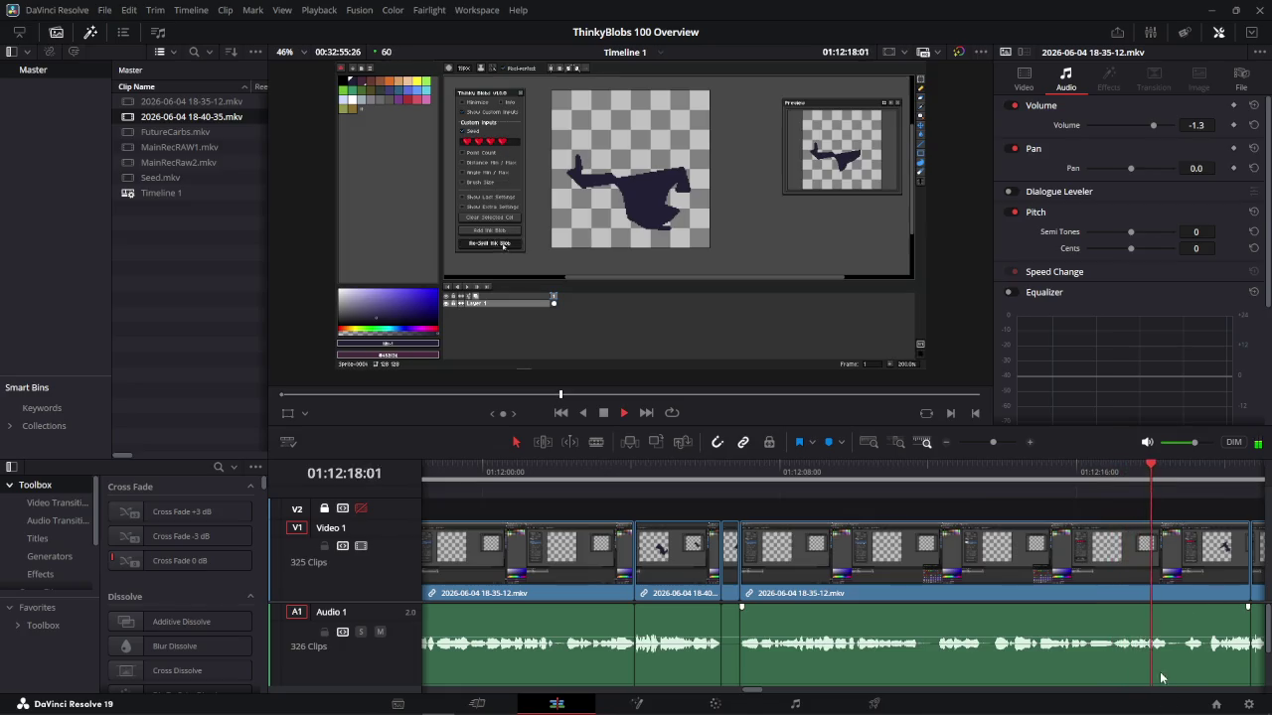
key("space")
left_click(991, 470)
key("slash")
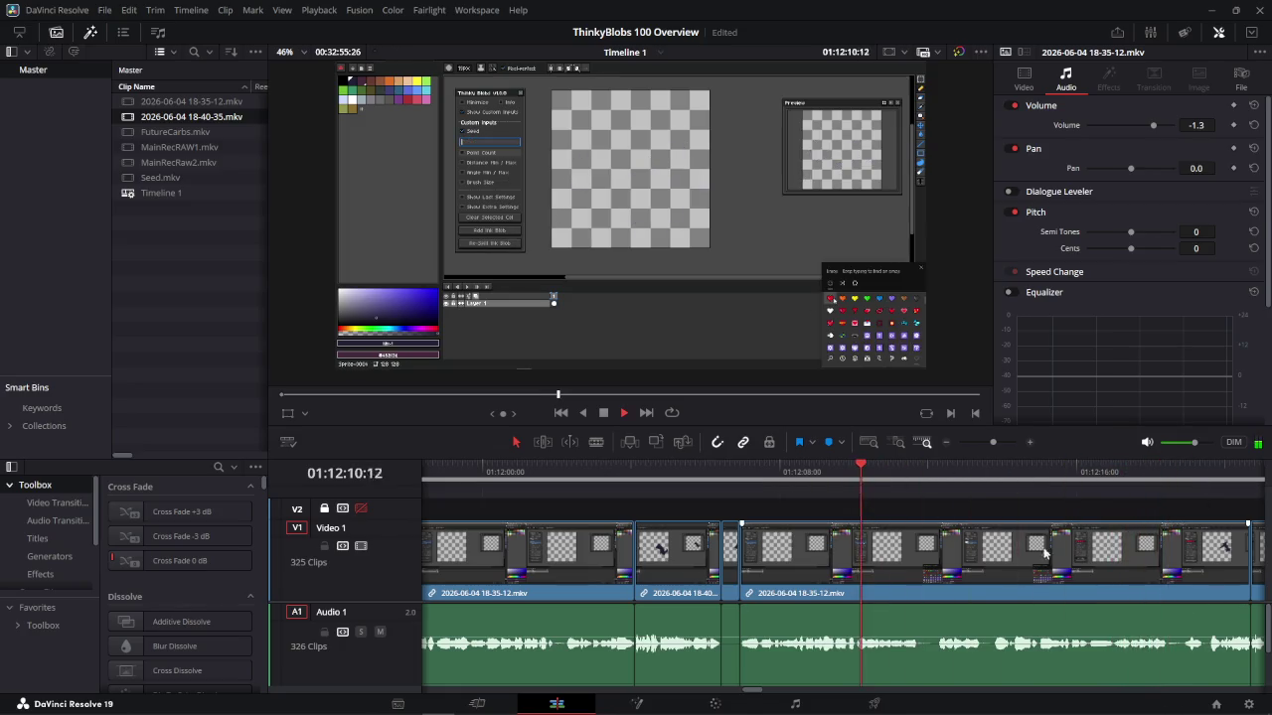
key("space")
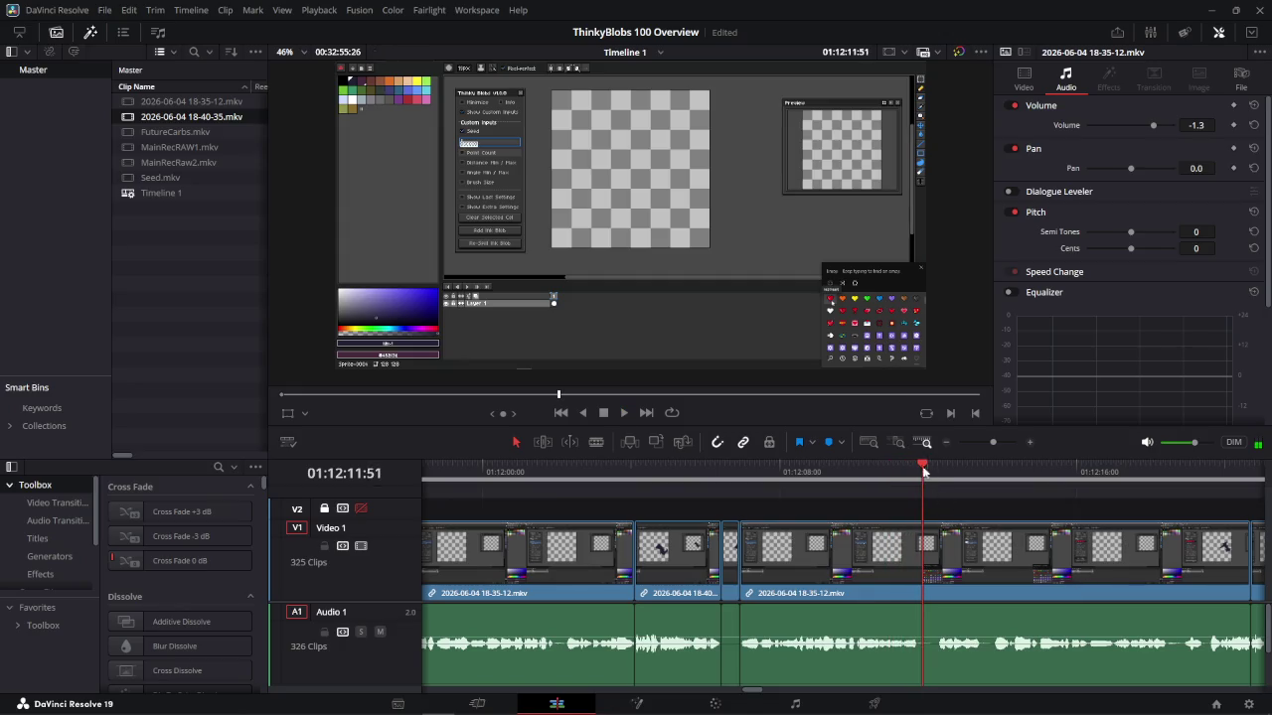
Scrub and replay around 01:12:10 to find the exact frame for the next cut
left_click(887, 476)
key("space")
key("space")
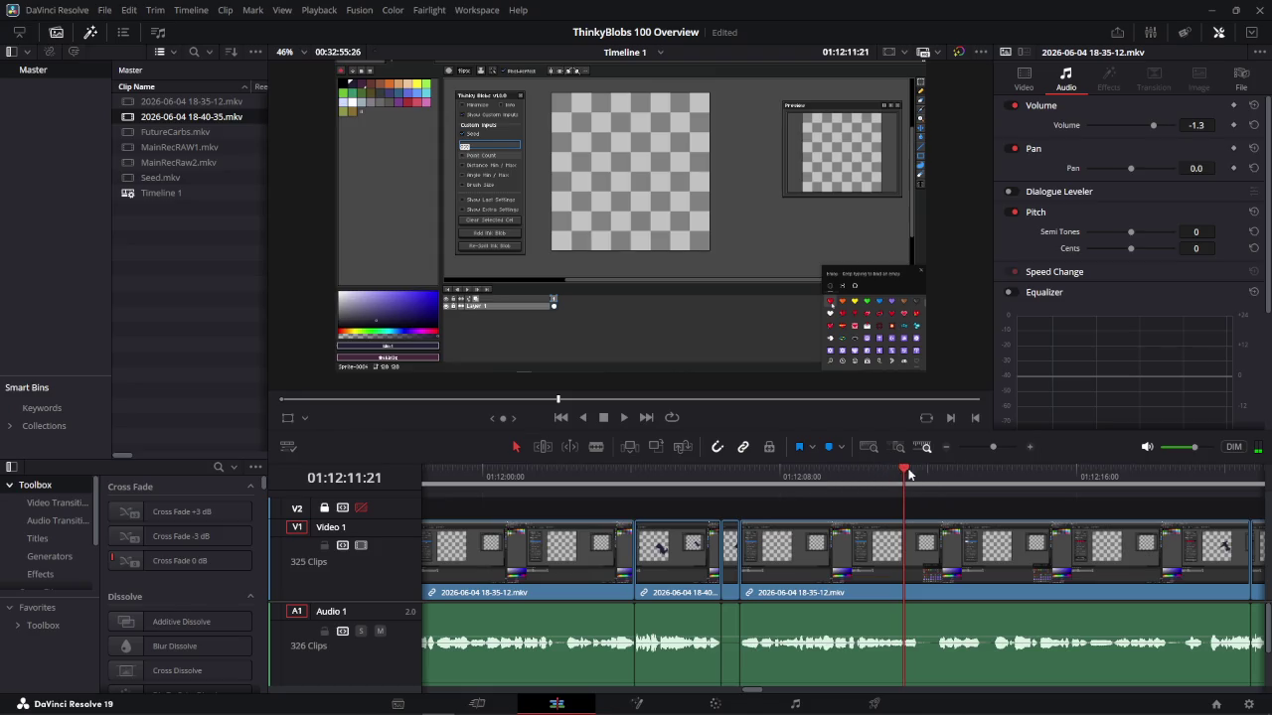
left_click_drag(907, 473, 834, 474)
key("space")
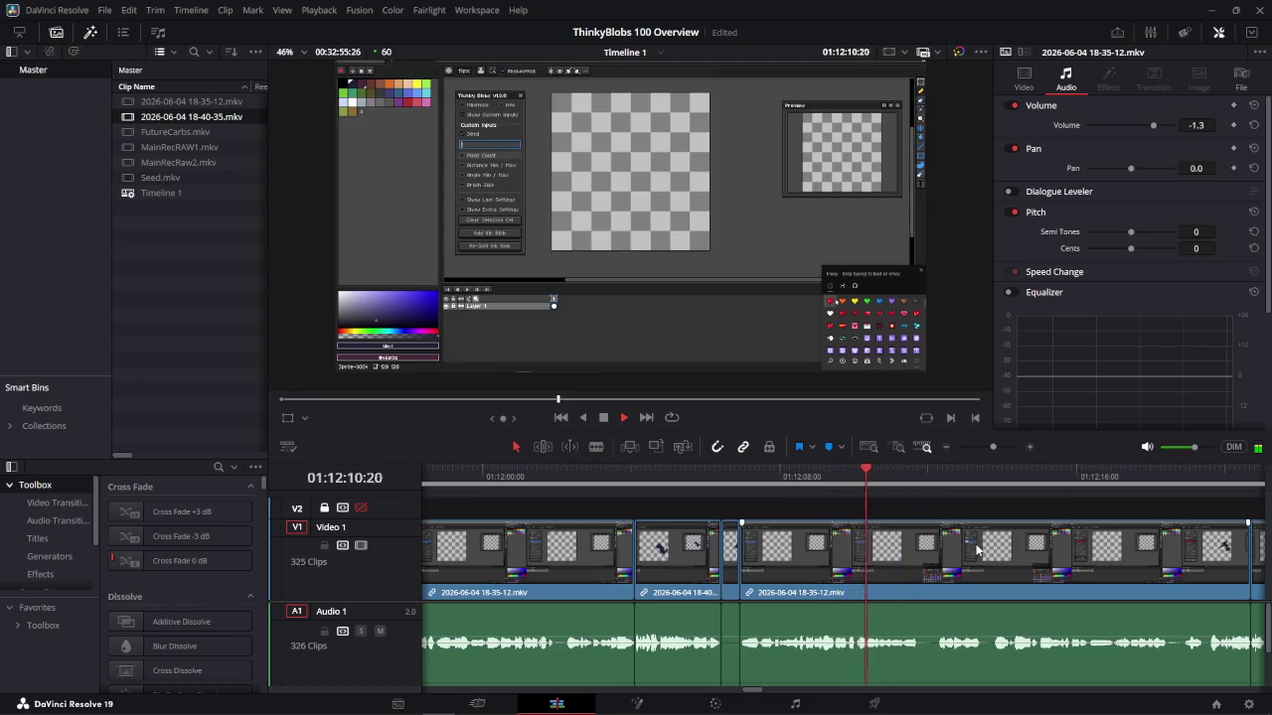
key("space")
left_click(898, 472)
left_click_drag(897, 472, 910, 484)
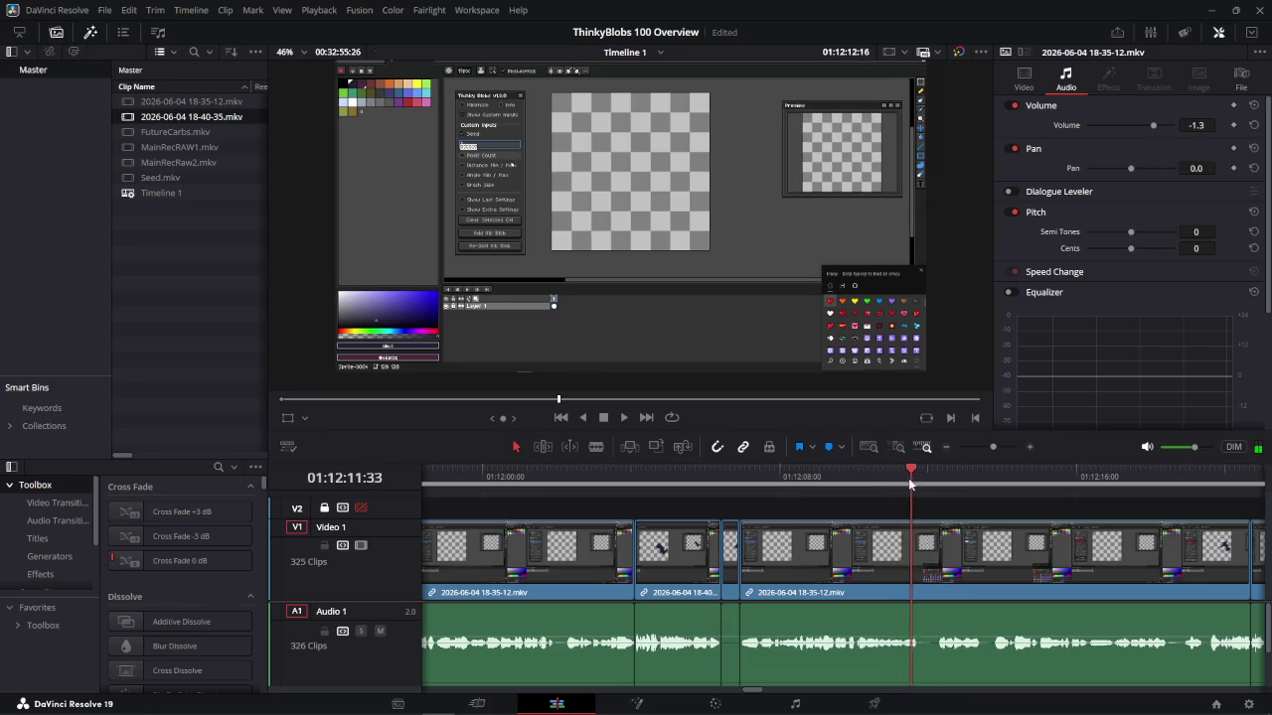
mouse_move(910, 484)
left_mouse_down()
mouse_move(878, 487)
mouse_move(899, 482)
left_mouse_up()
key("space")
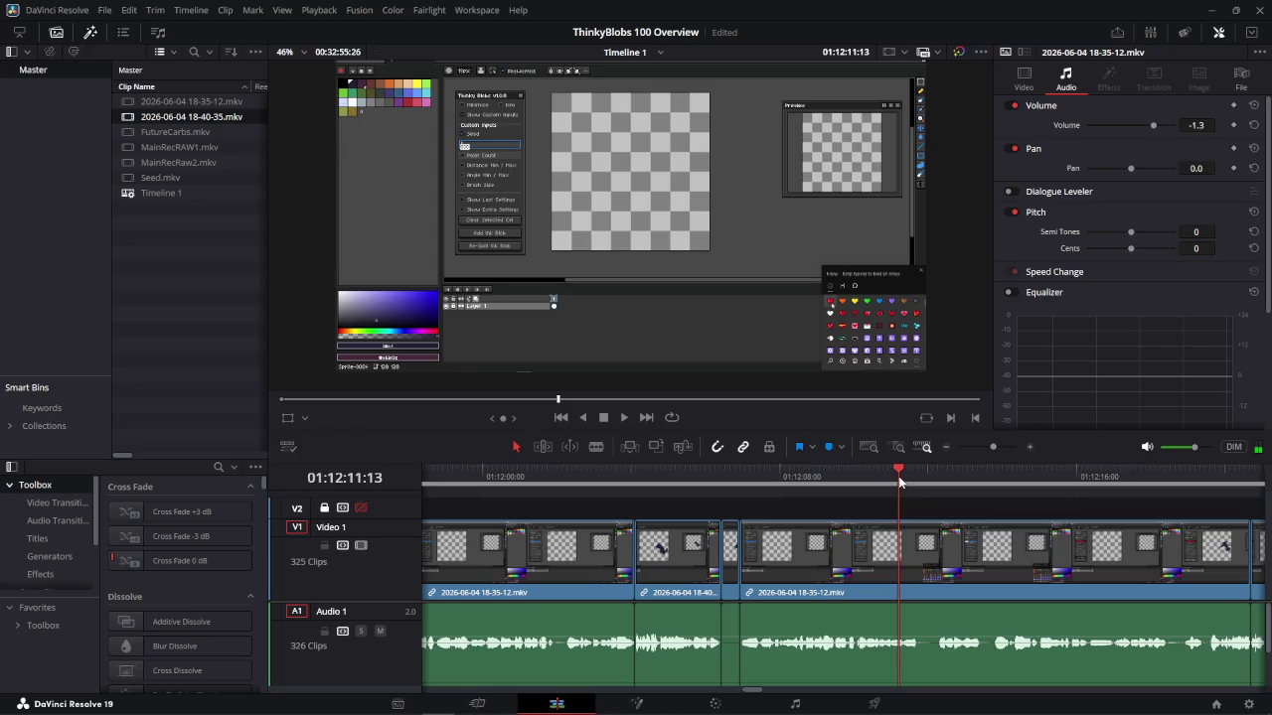
Split around 01:12:10:42, ripple-delete the short unwanted piece, and review from 01:12:08
key("ctrl+b")
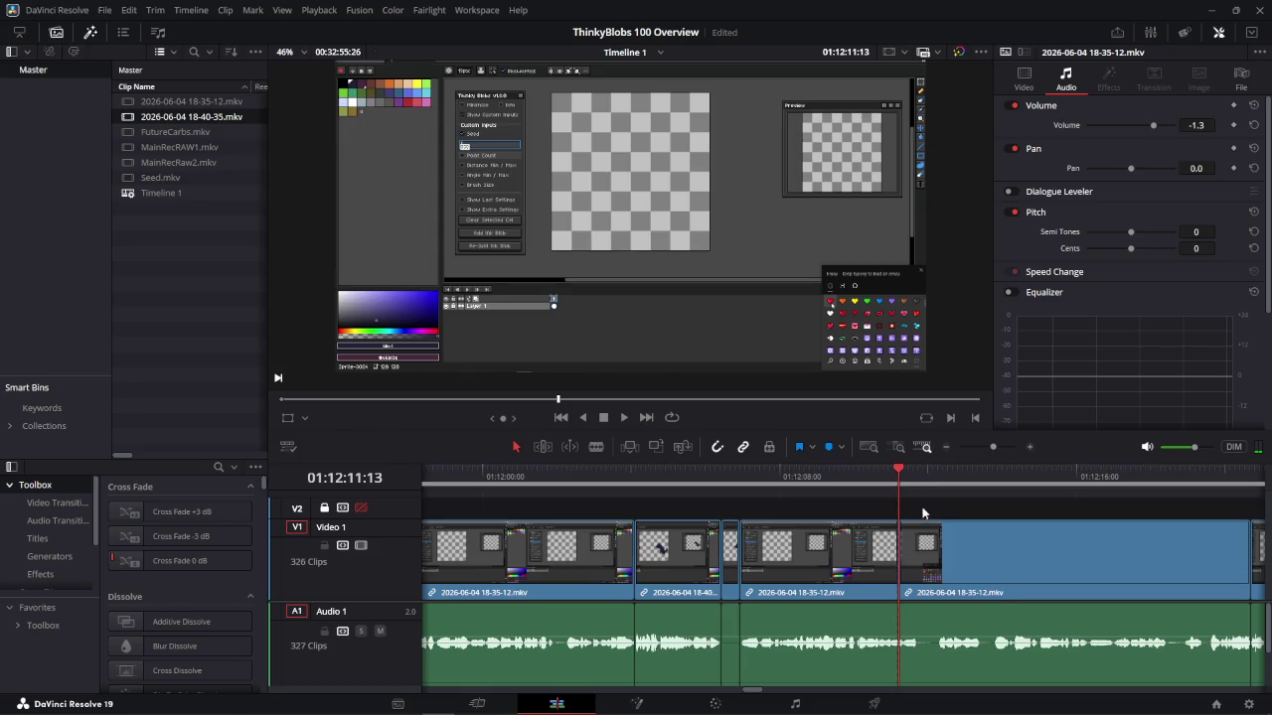
left_click_drag(898, 469, 935, 481)
key("ctrl+b")
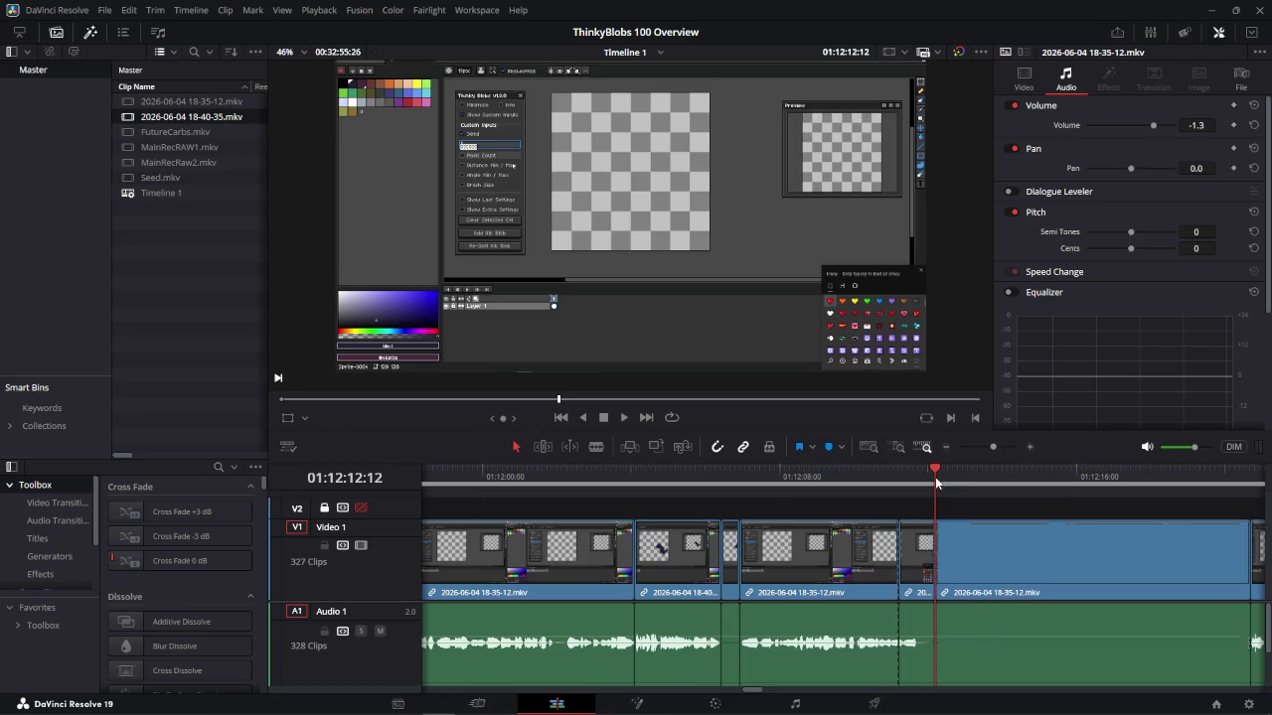
left_click(915, 562)
left_click(909, 478)
key("Delete")
left_click(792, 480)
key("space")
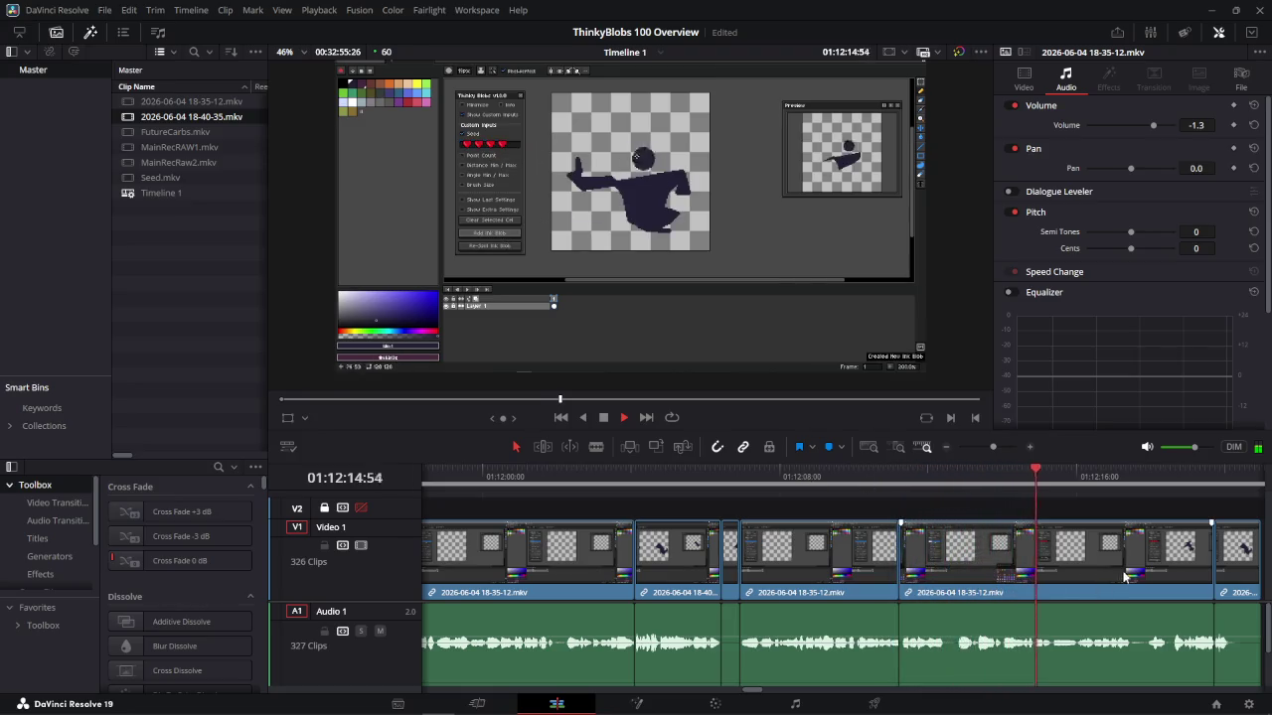
Select the last clip and replay the end of the timeline
scroll(847, 562, "down", 2)
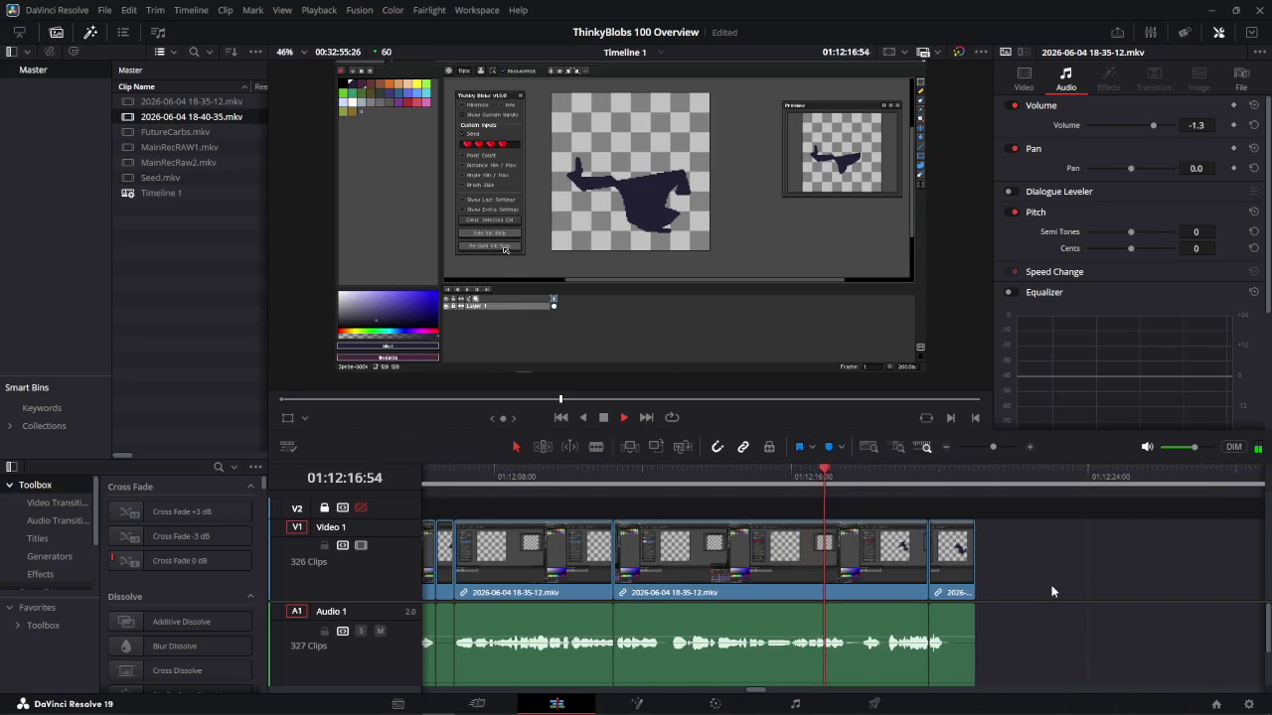
scroll(1055, 593, "down", 1)
scroll(1053, 593, "down", 1)
scroll(1053, 592, "up", 1)
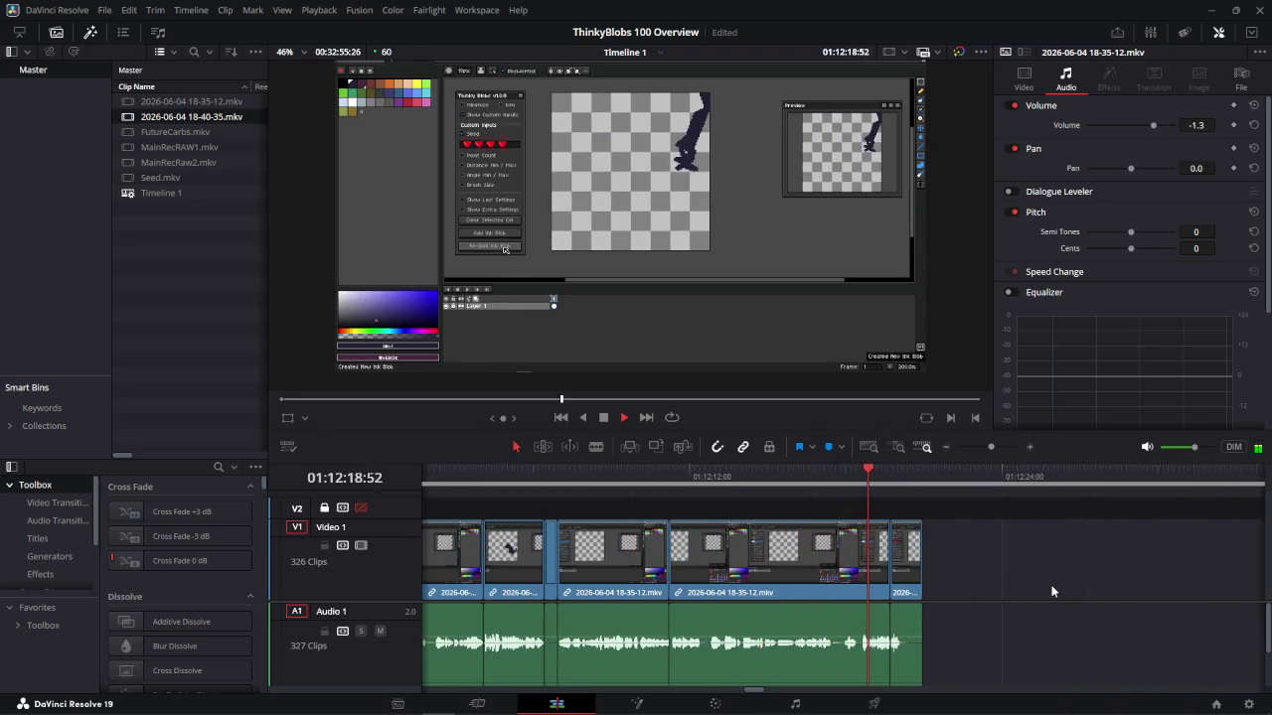
scroll(1052, 593, "up", 1)
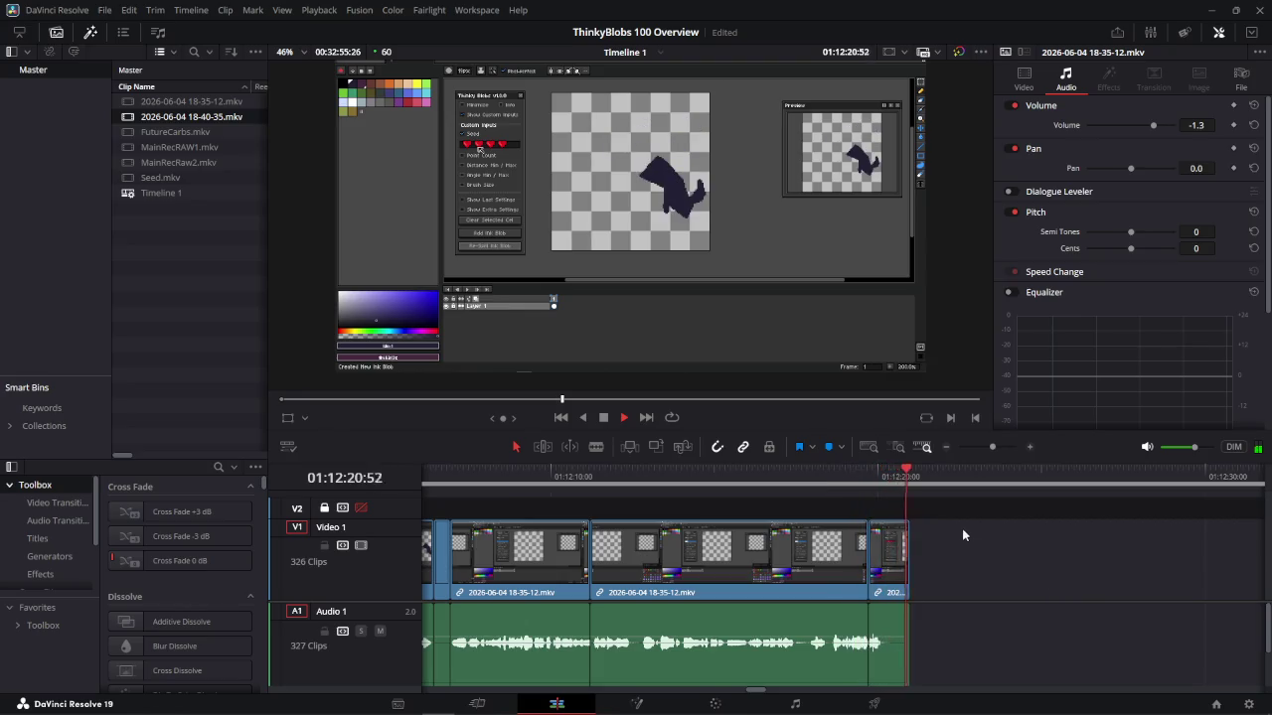
left_click(897, 572)
left_click_drag(790, 475, 698, 475)
key("space")
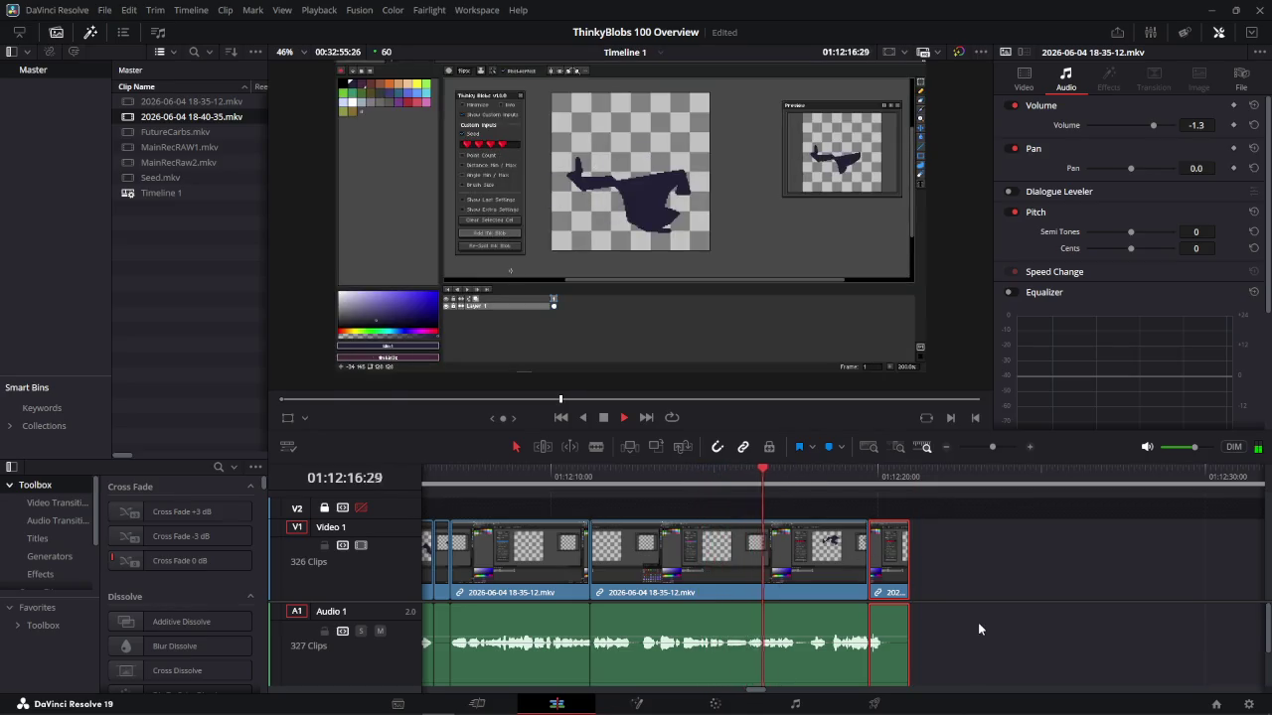
left_click_drag(803, 476, 796, 478)
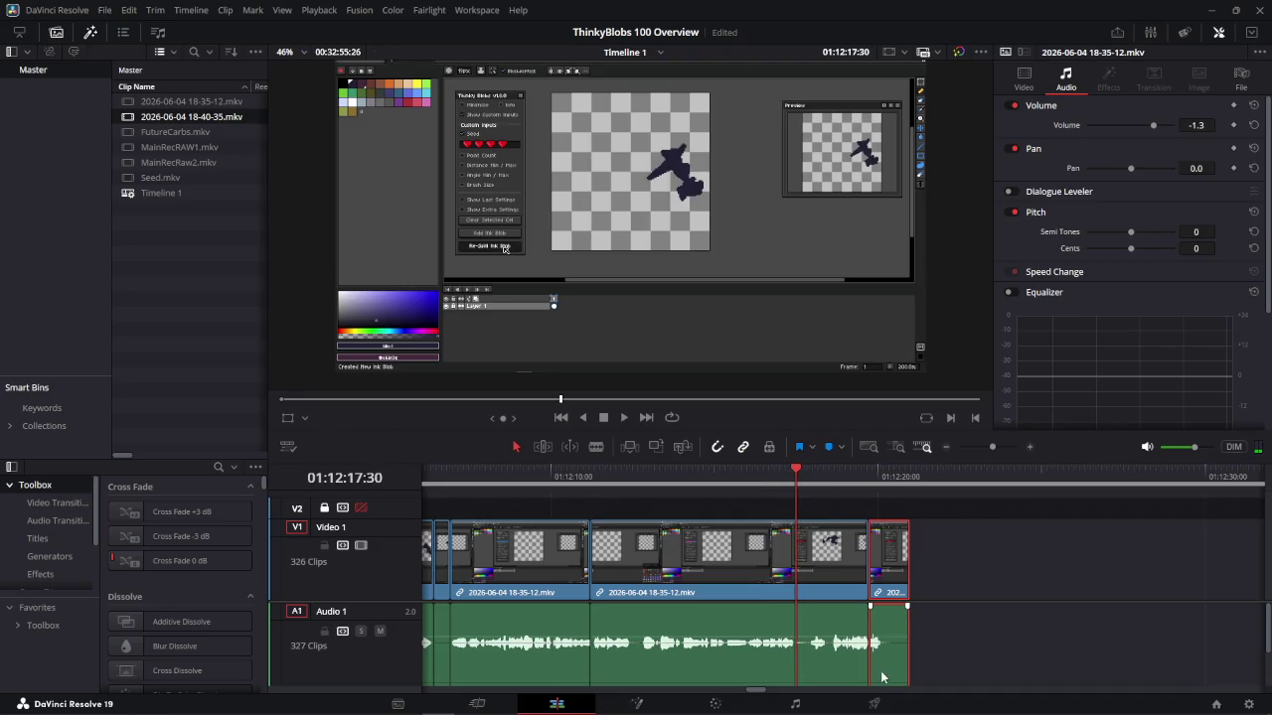
Split the 18-35-12 footage at 01:12:17:30 and delete the pieces after the cut
key("ctrl+b")
left_click(850, 564)
left_click(828, 477)
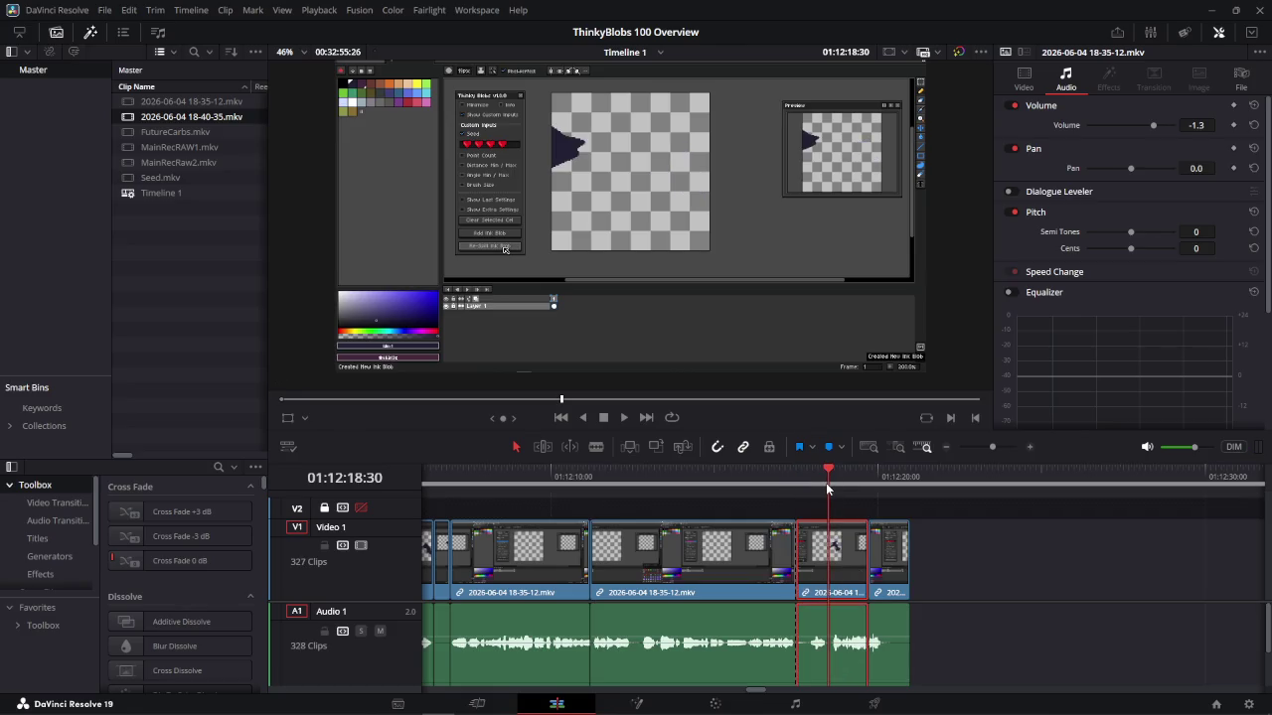
key("Delete")
left_click(817, 478)
left_click(831, 554)
key("Delete")
key("Up")
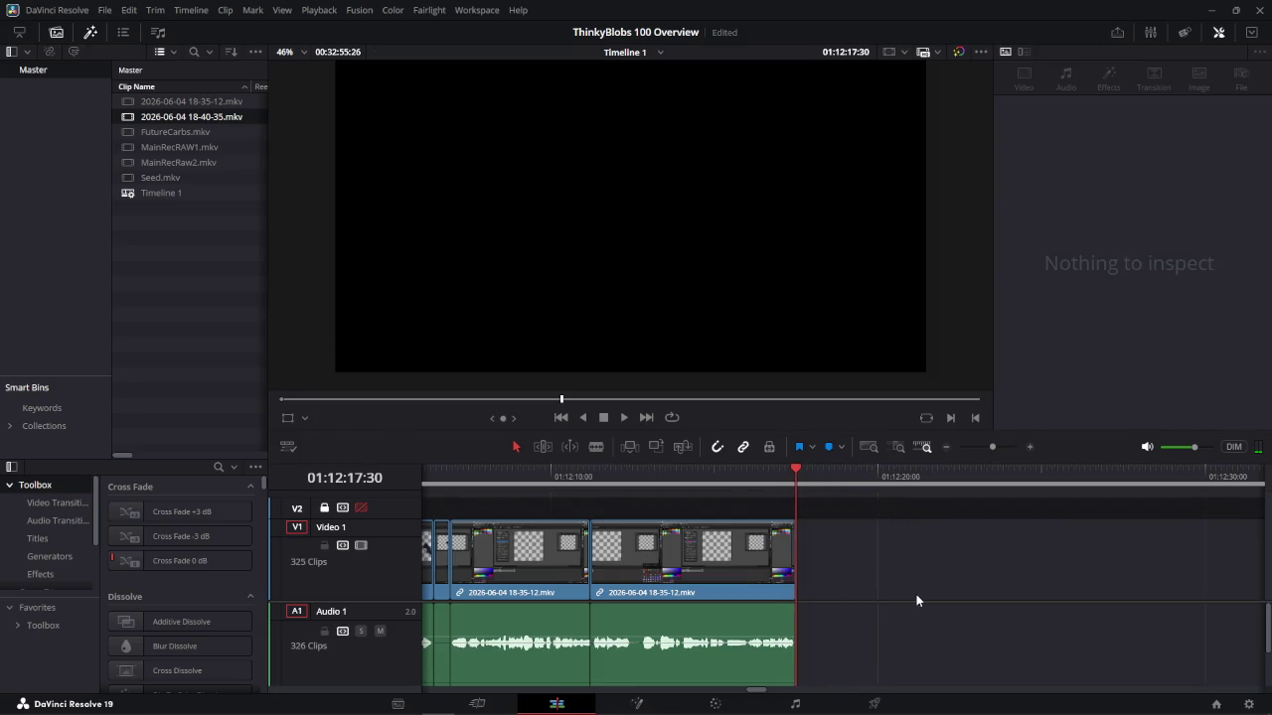
scroll(918, 596, "down", 3)
Box-select the MainRecRaw clips after the gap and slide them left against the earlier clips
scroll(921, 598, "down", 2)
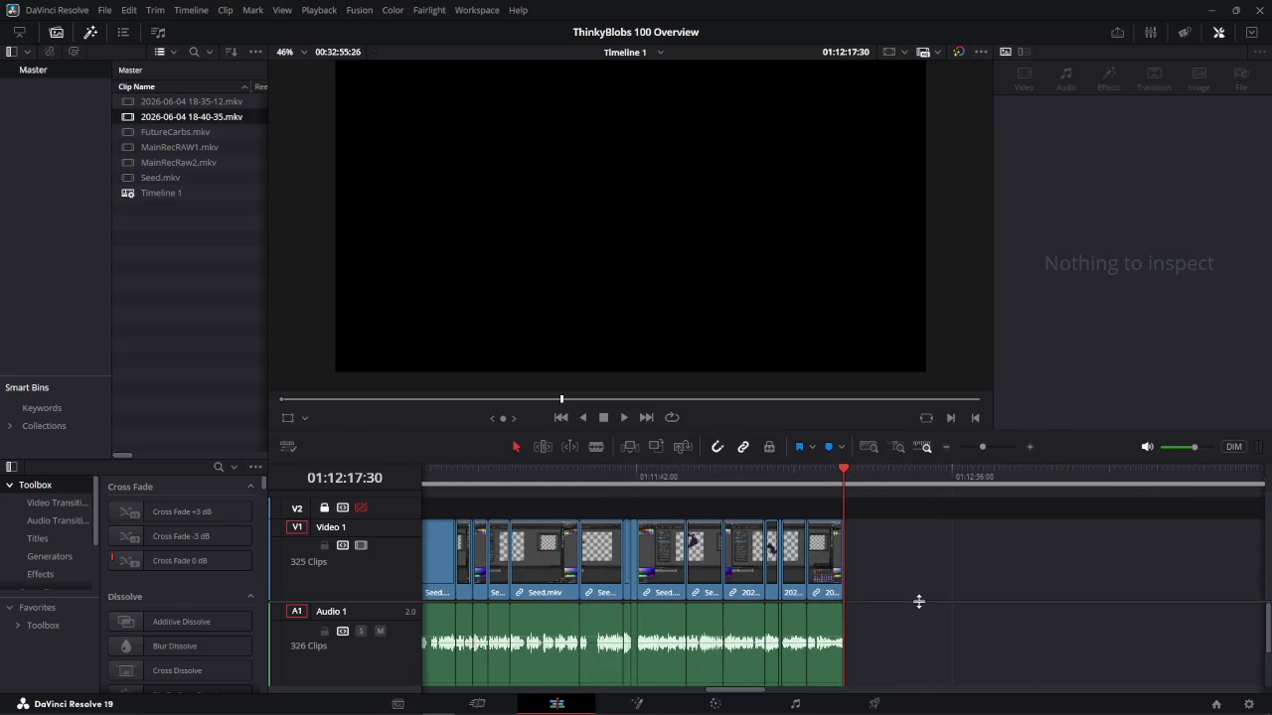
scroll(843, 593, "down", 2)
scroll(909, 606, "down", 2)
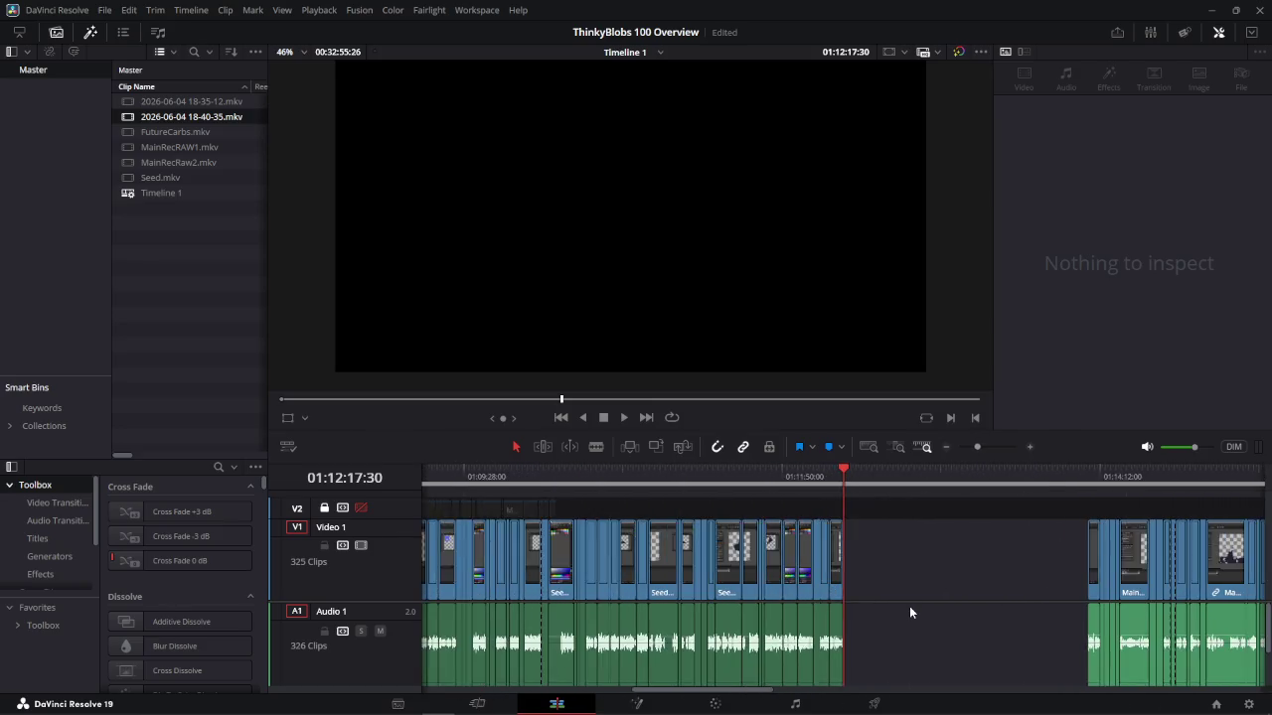
scroll(909, 606, "down", 2)
scroll(898, 589, "down", 3)
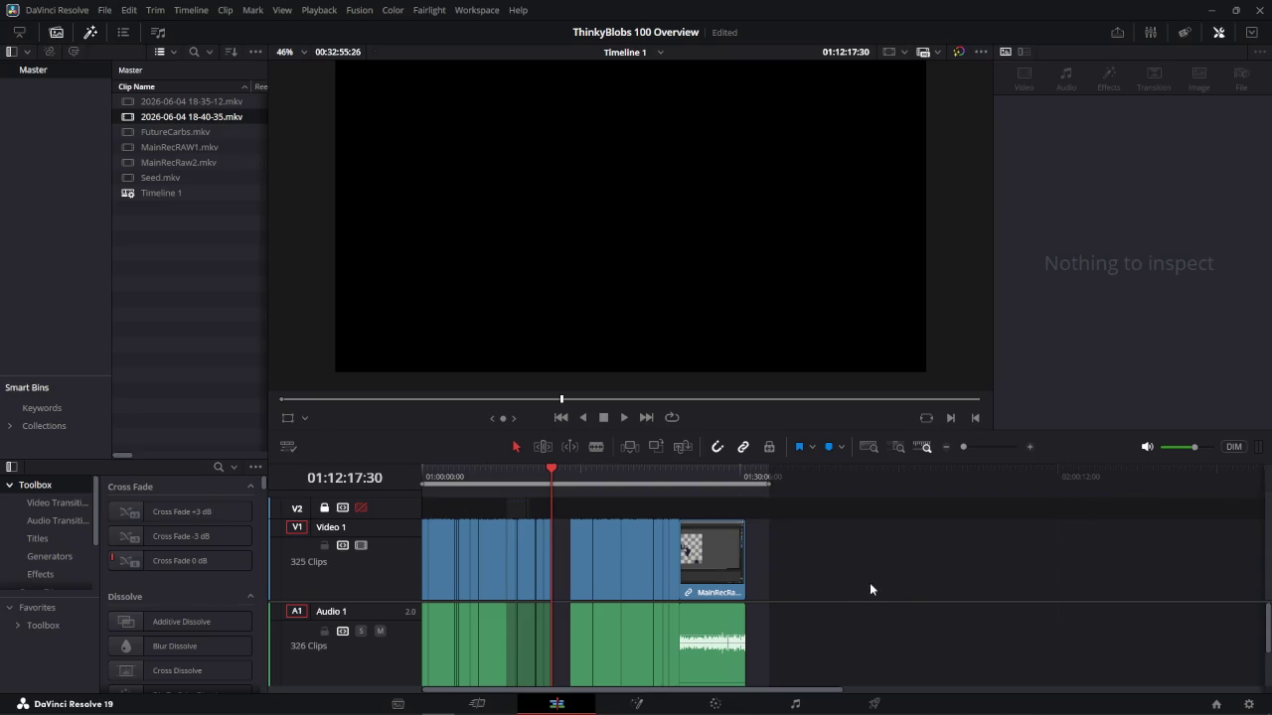
left_click_drag(840, 543, 568, 644)
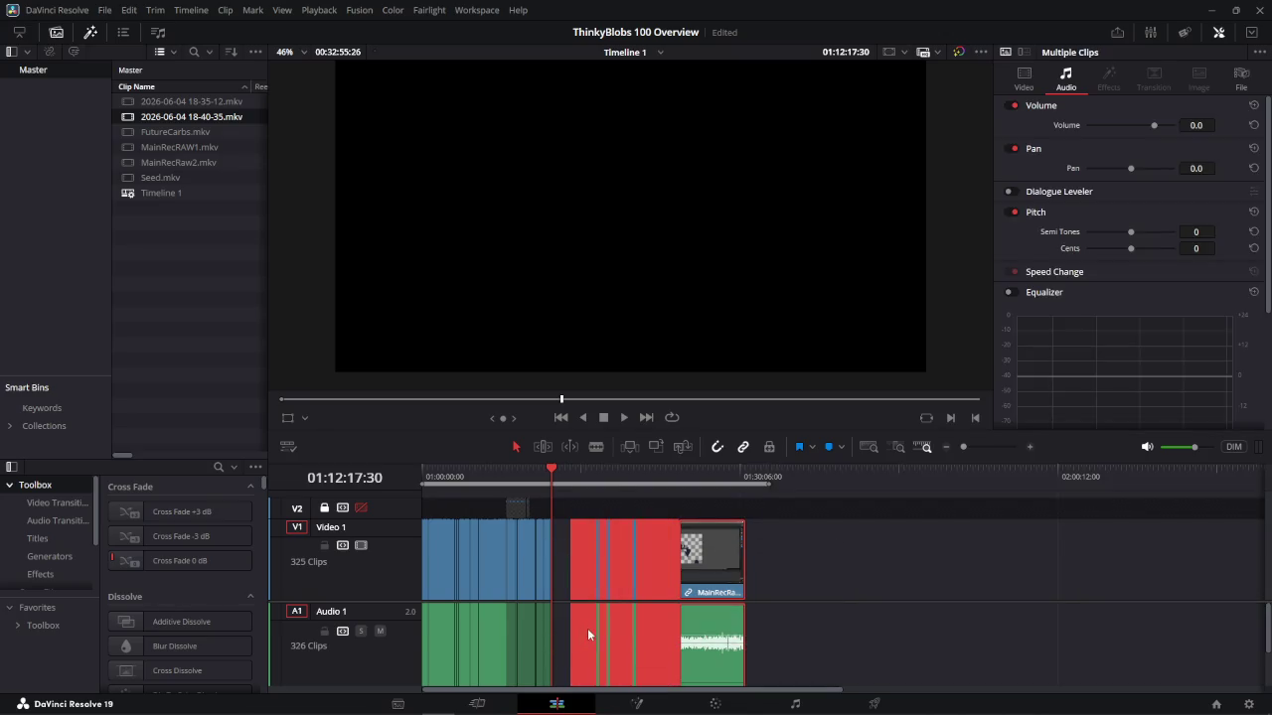
scroll(587, 628, "up", 3)
scroll(978, 617, "up", 1)
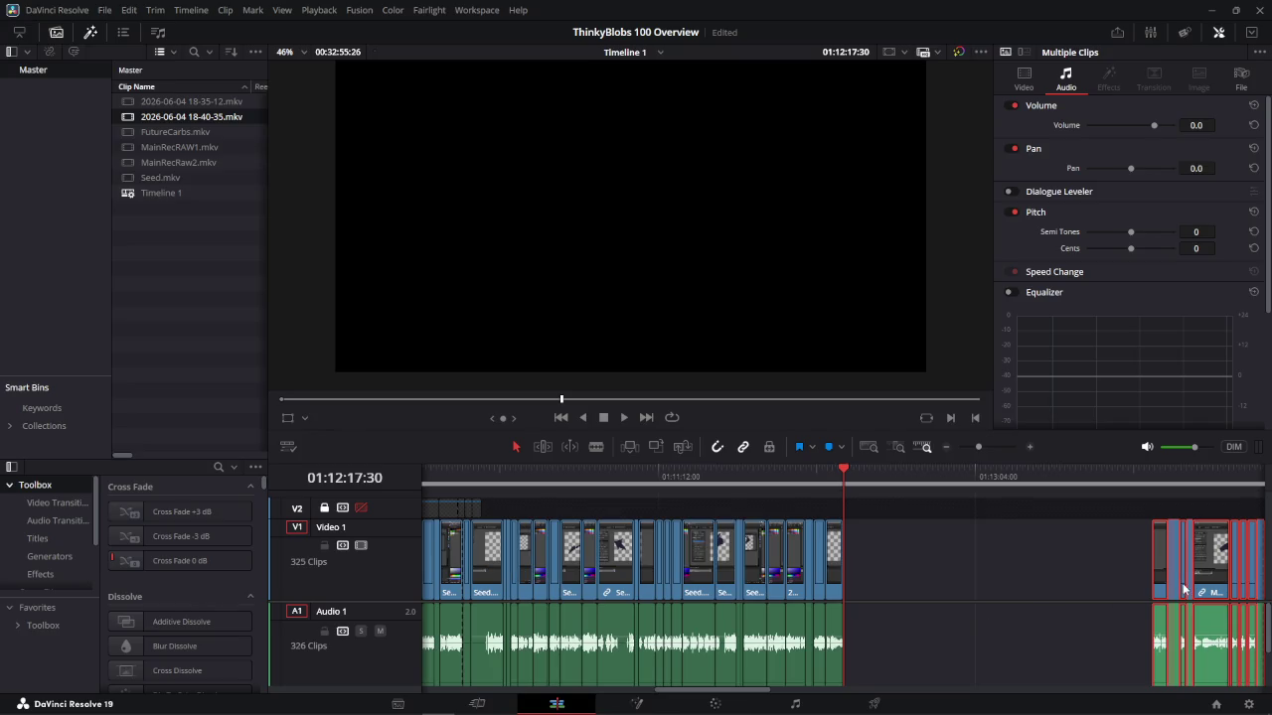
left_click_drag(1170, 556, 862, 536)
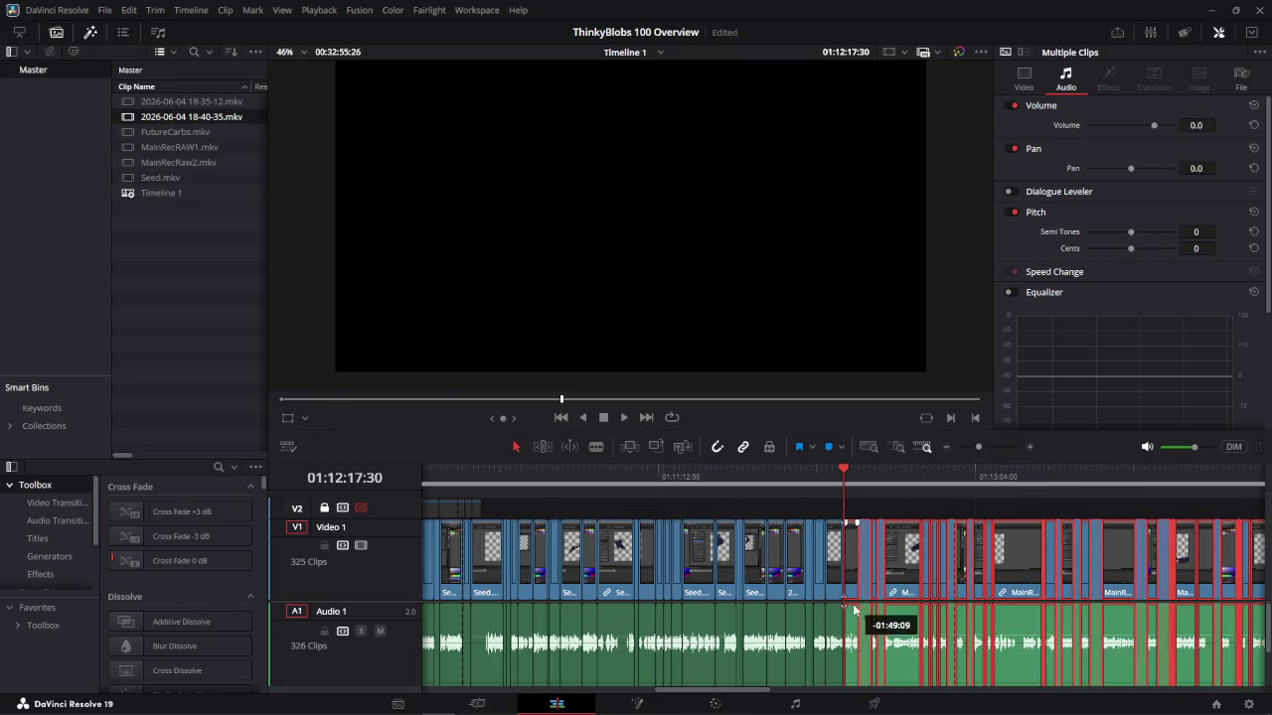
Play back across the new join to check it
left_click_drag(844, 470, 767, 483)
key("space")
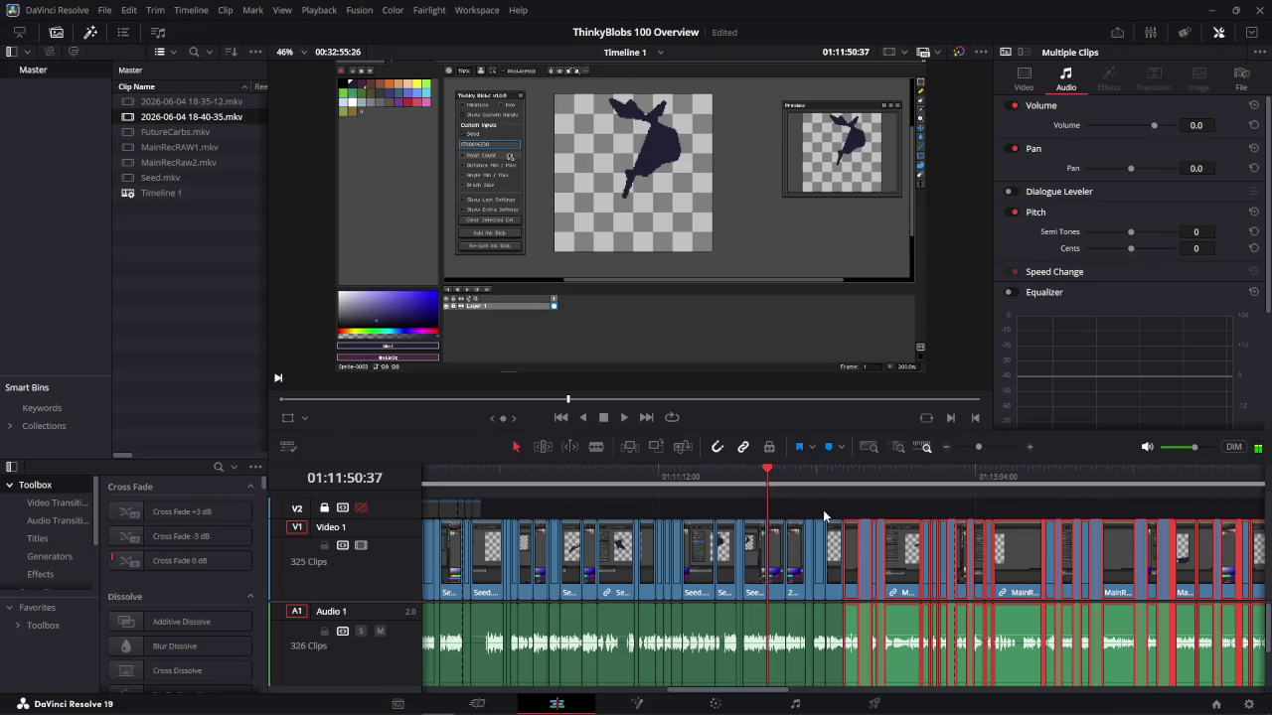
key("space")
left_click_drag(806, 478, 823, 468)
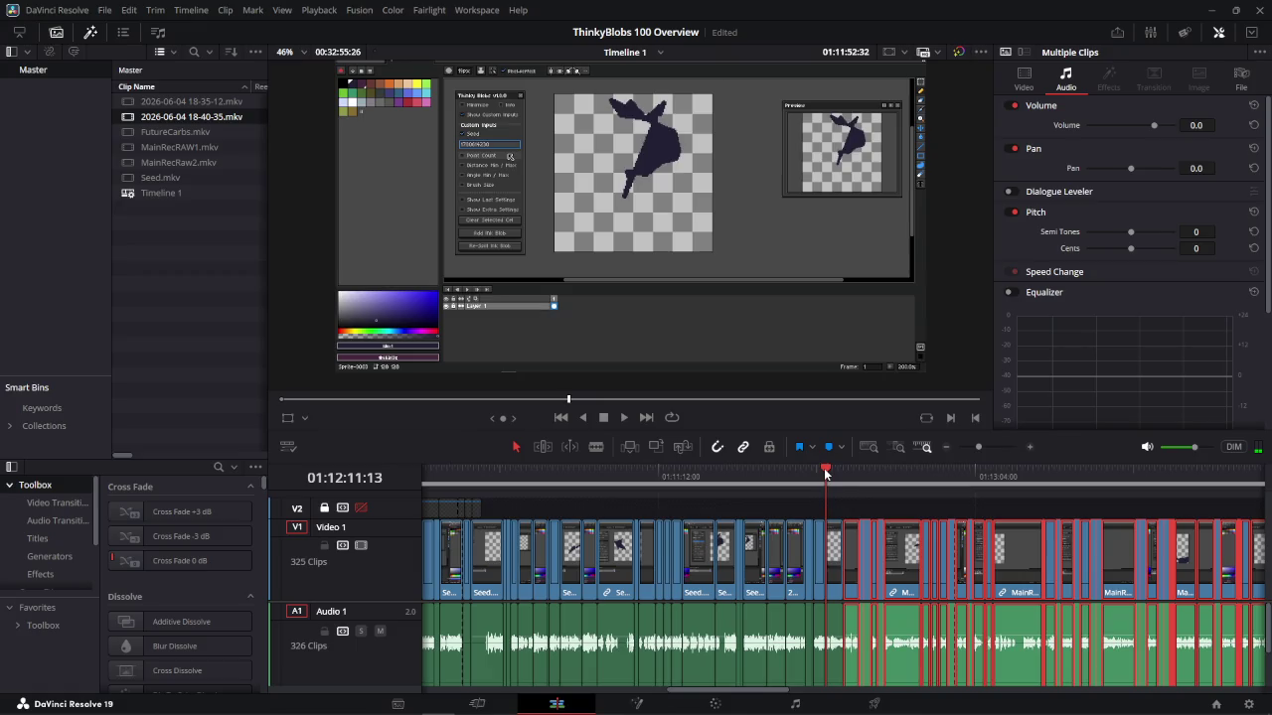
key("space")
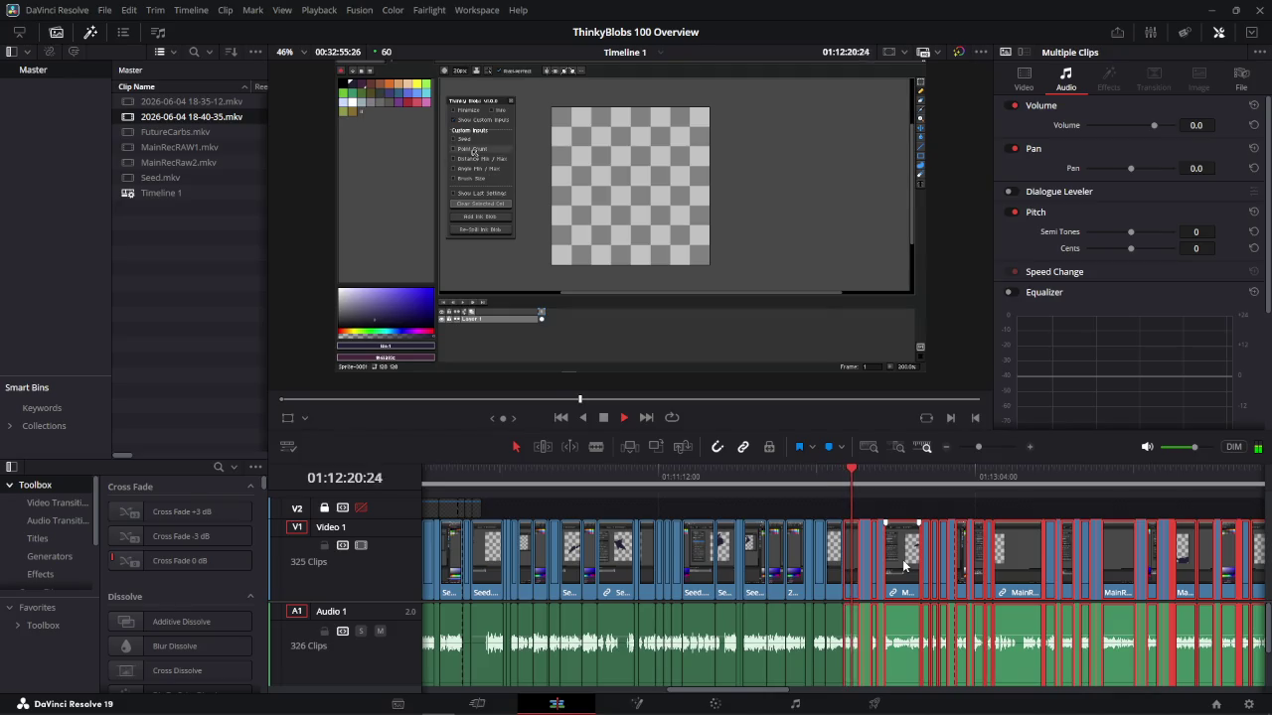
key("space")
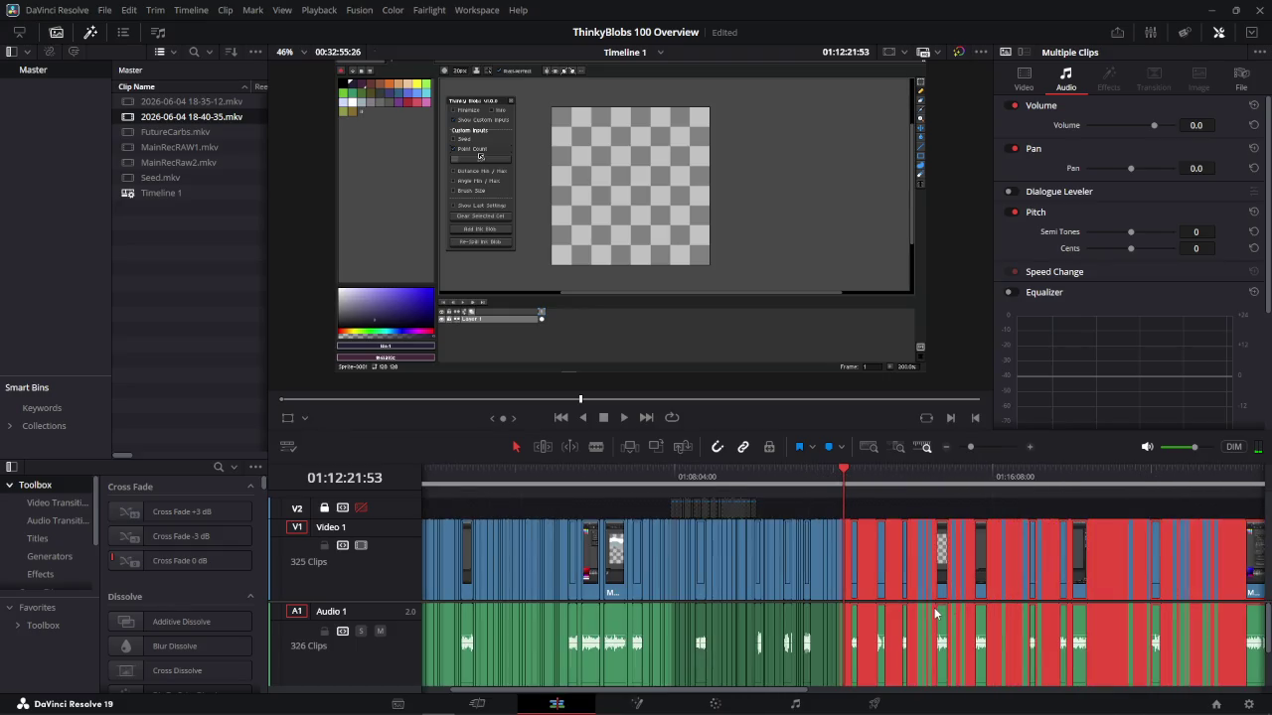
Scroll out to the MainRecRaw2 footage and scrub to about 01:22:32
scroll(931, 616, "down", 5)
scroll(914, 543, "up", 3)
scroll(946, 559, "down", 3)
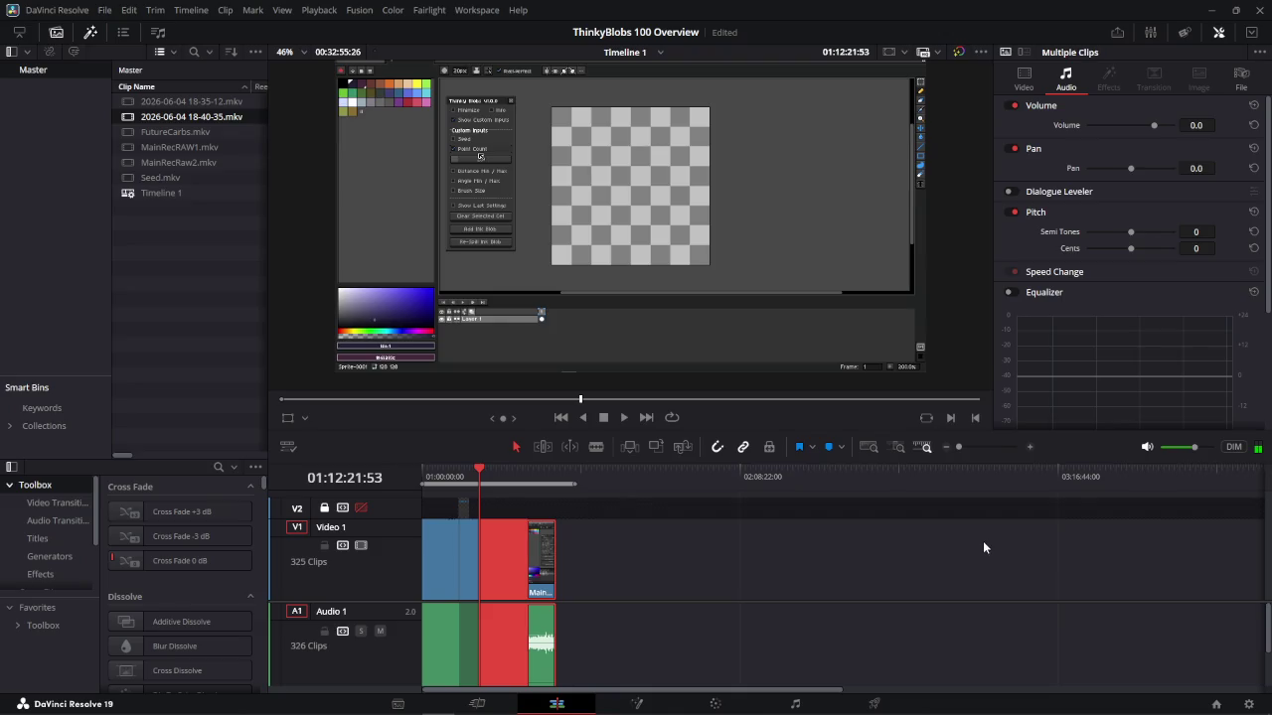
scroll(491, 510, "up", 3)
scroll(695, 536, "up", 1)
scroll(794, 547, "up", 1)
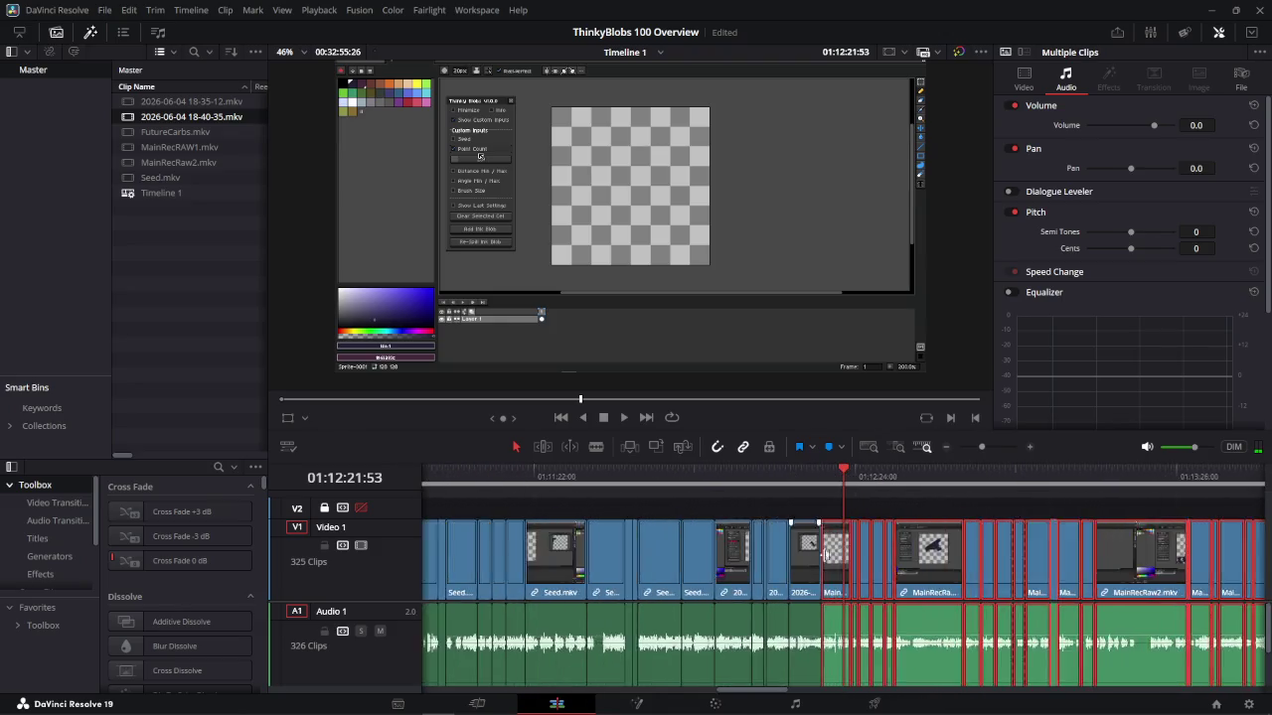
scroll(885, 558, "up", 1)
scroll(885, 558, "up", 2)
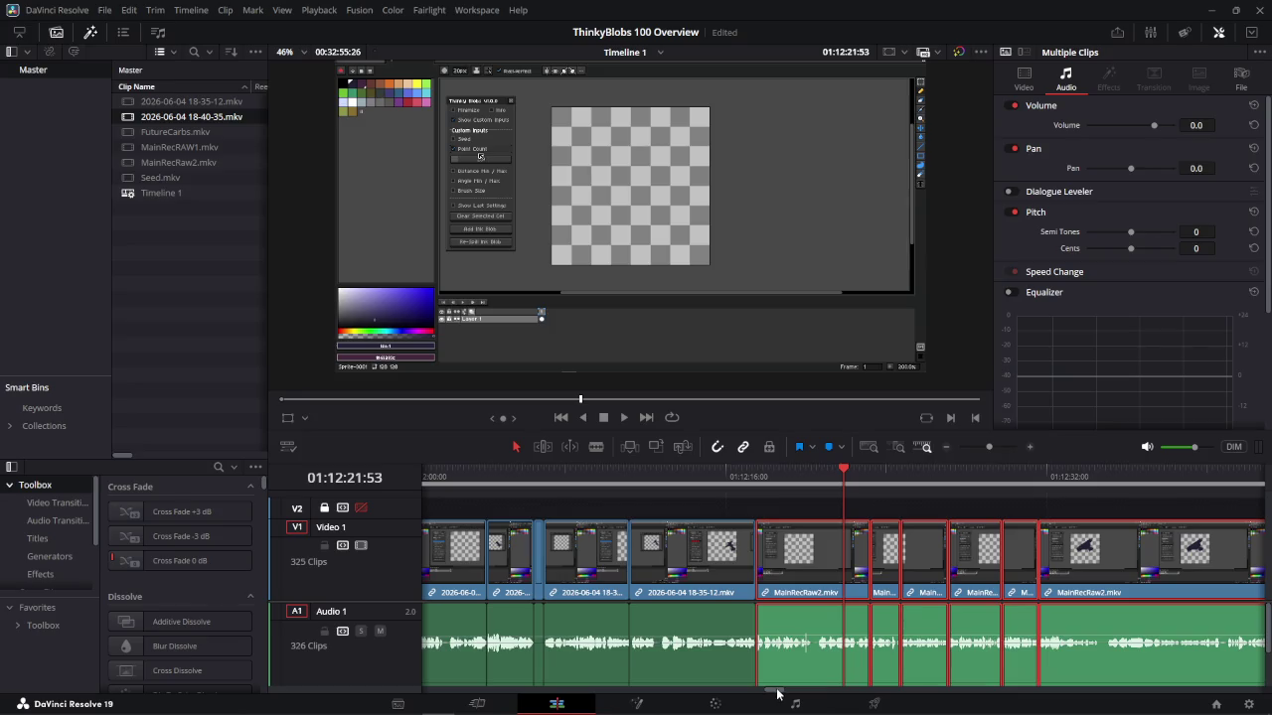
left_click_drag(777, 693, 790, 695)
scroll(781, 650, "down", 1)
scroll(780, 650, "down", 1)
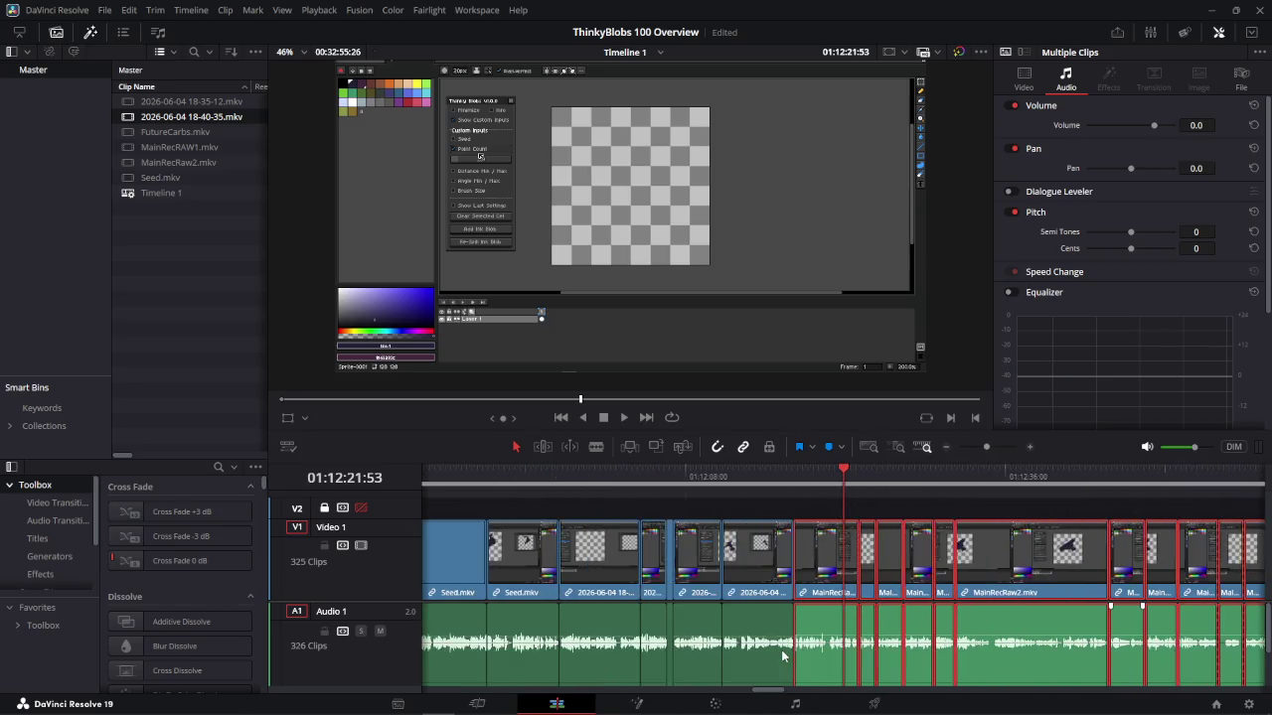
scroll(781, 650, "down", 1)
scroll(760, 696, "down", 1)
scroll(773, 682, "down", 1)
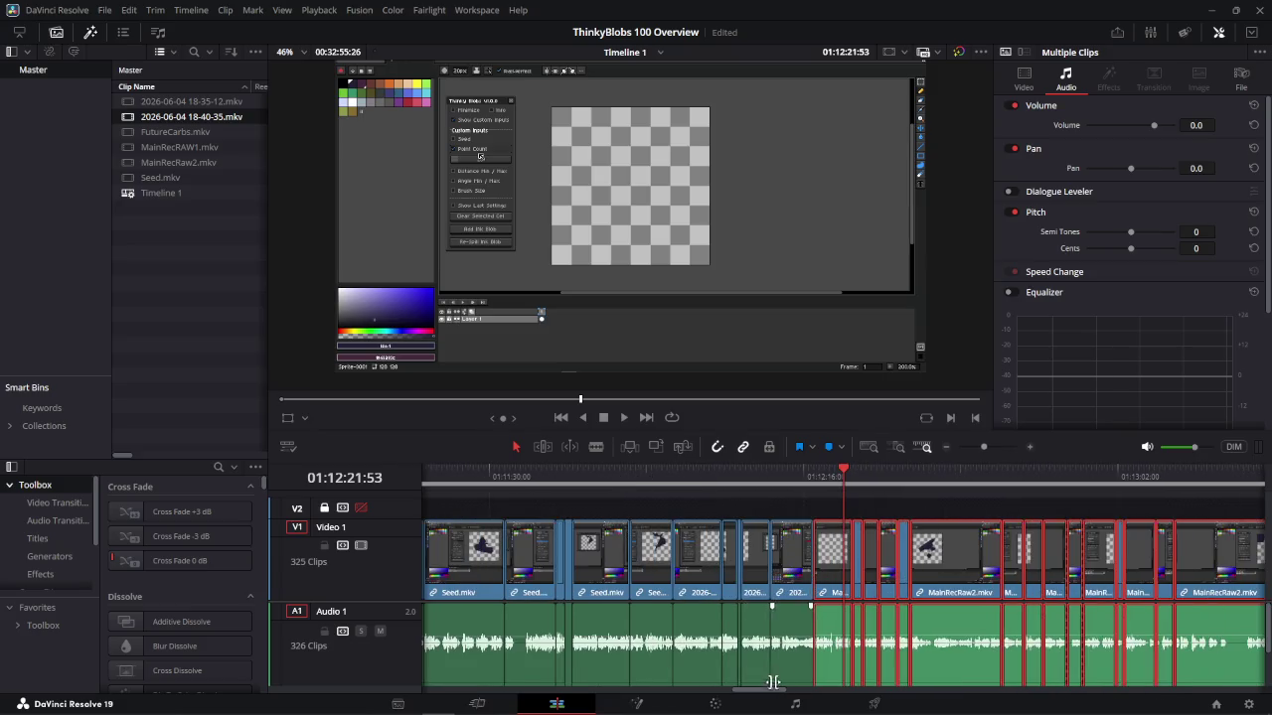
left_click_drag(770, 695, 1058, 682)
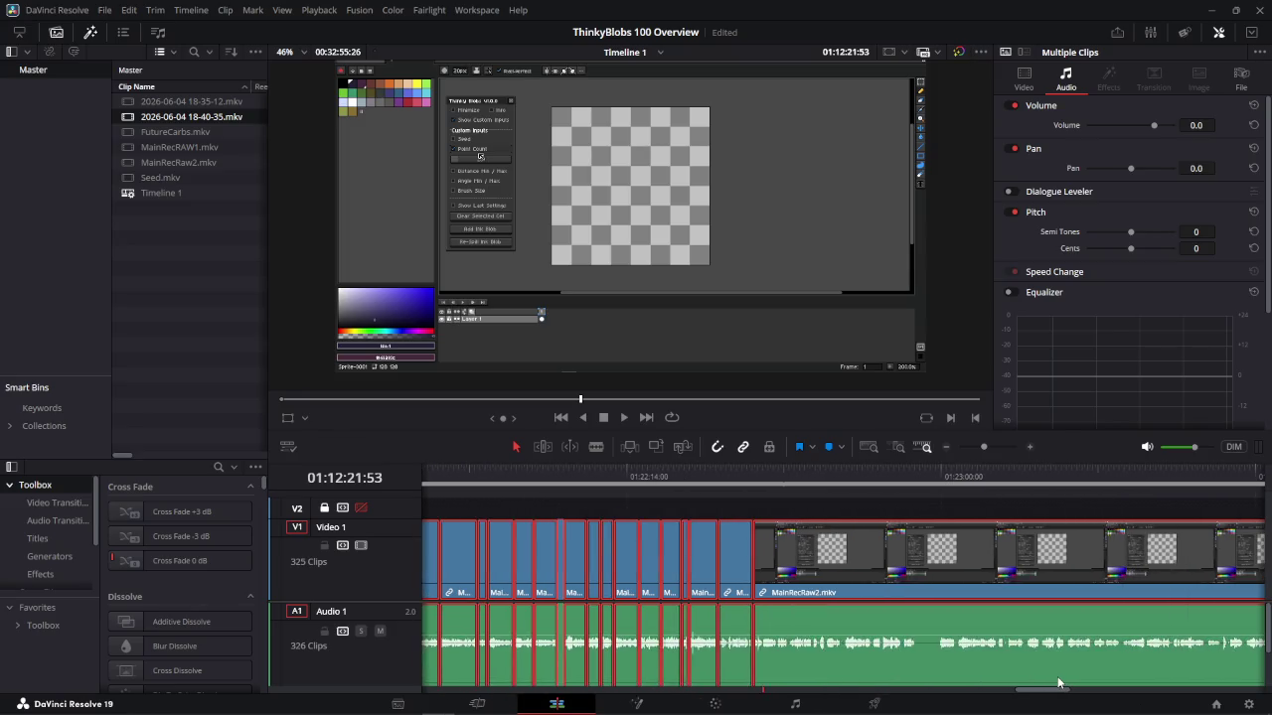
mouse_move(746, 484)
left_mouse_down()
mouse_move(725, 483)
mouse_move(750, 481)
left_mouse_up()
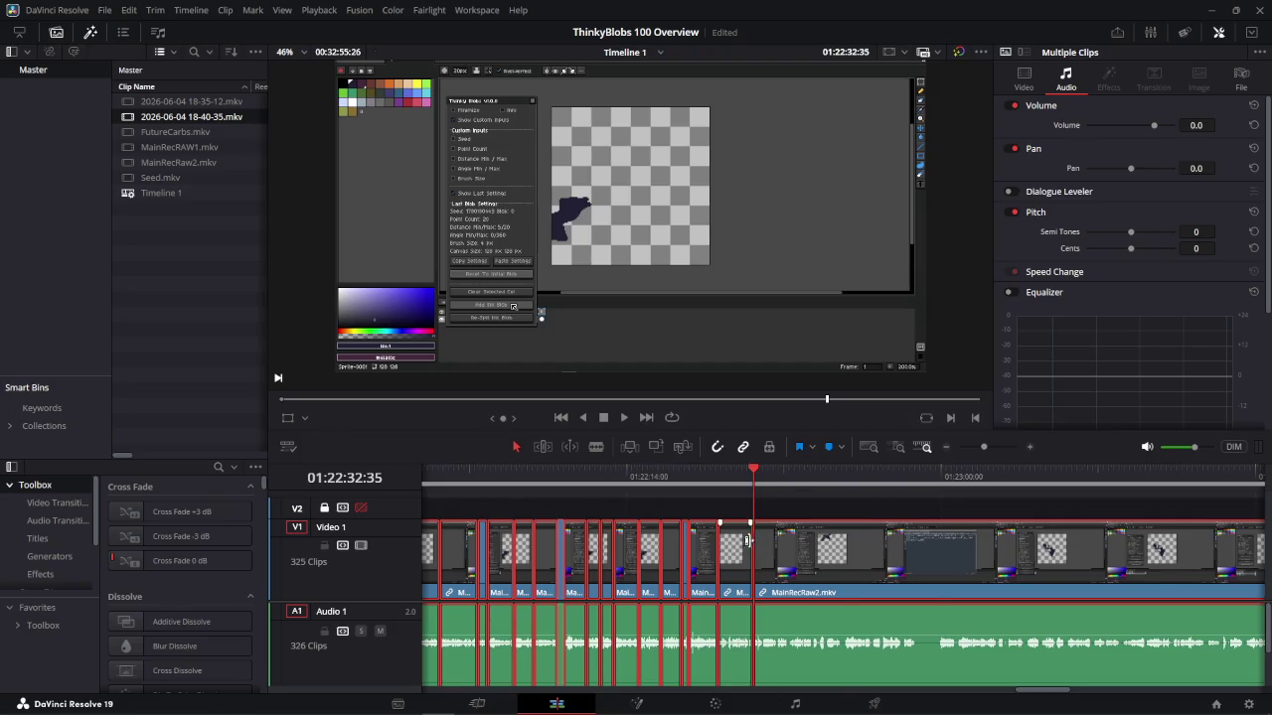
scroll(747, 556, "right", 5)
scroll(747, 568, "right", 3)
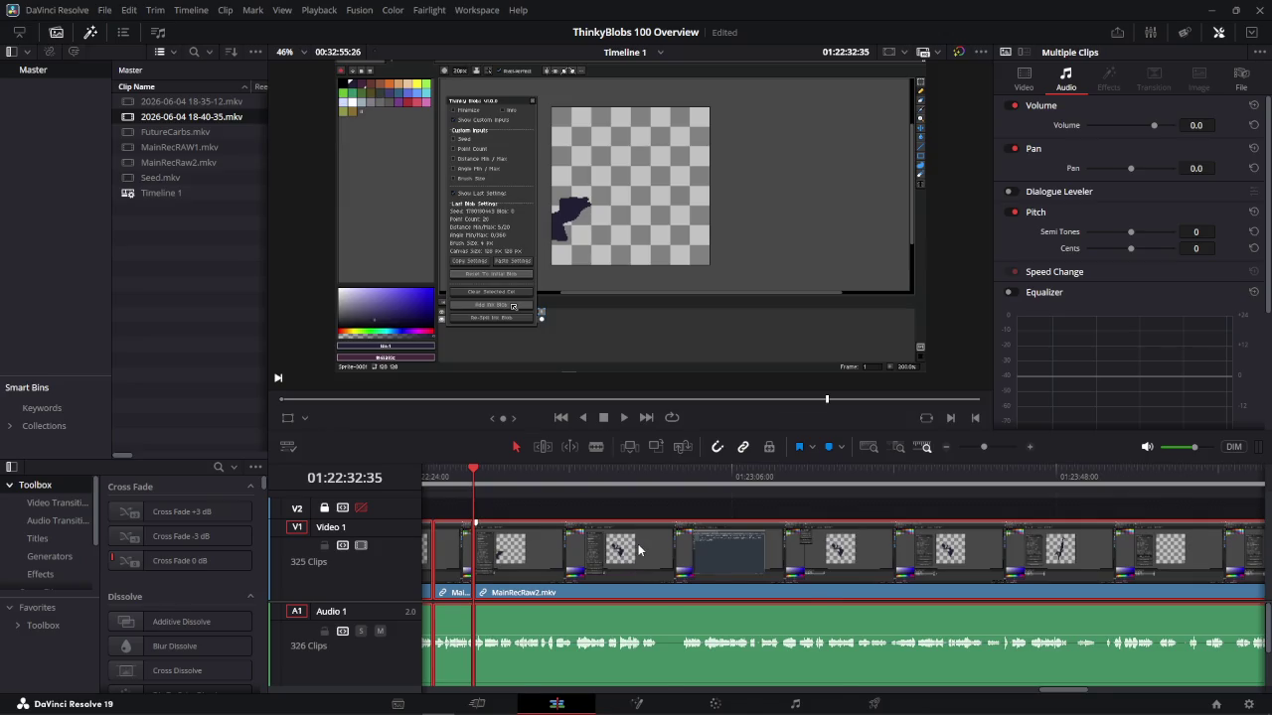
scroll(638, 550, "down", 3)
scroll(931, 622, "down", 2)
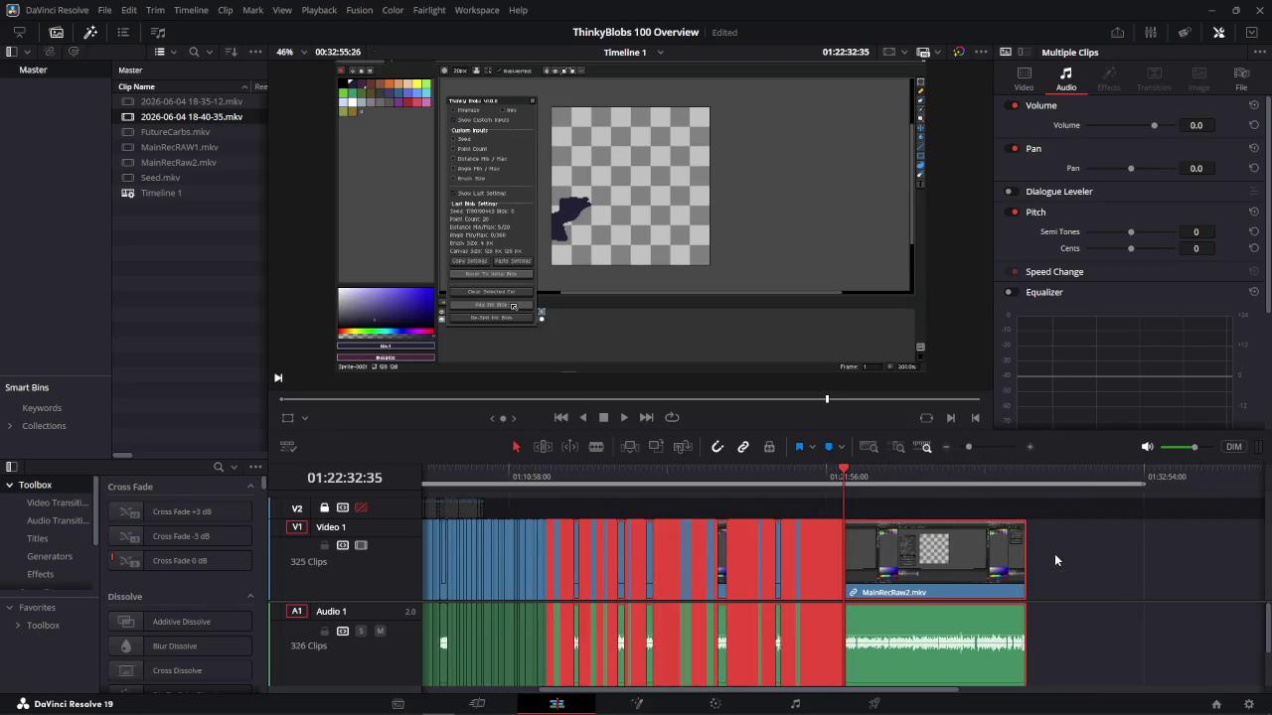
scroll(959, 546, "up", 2)
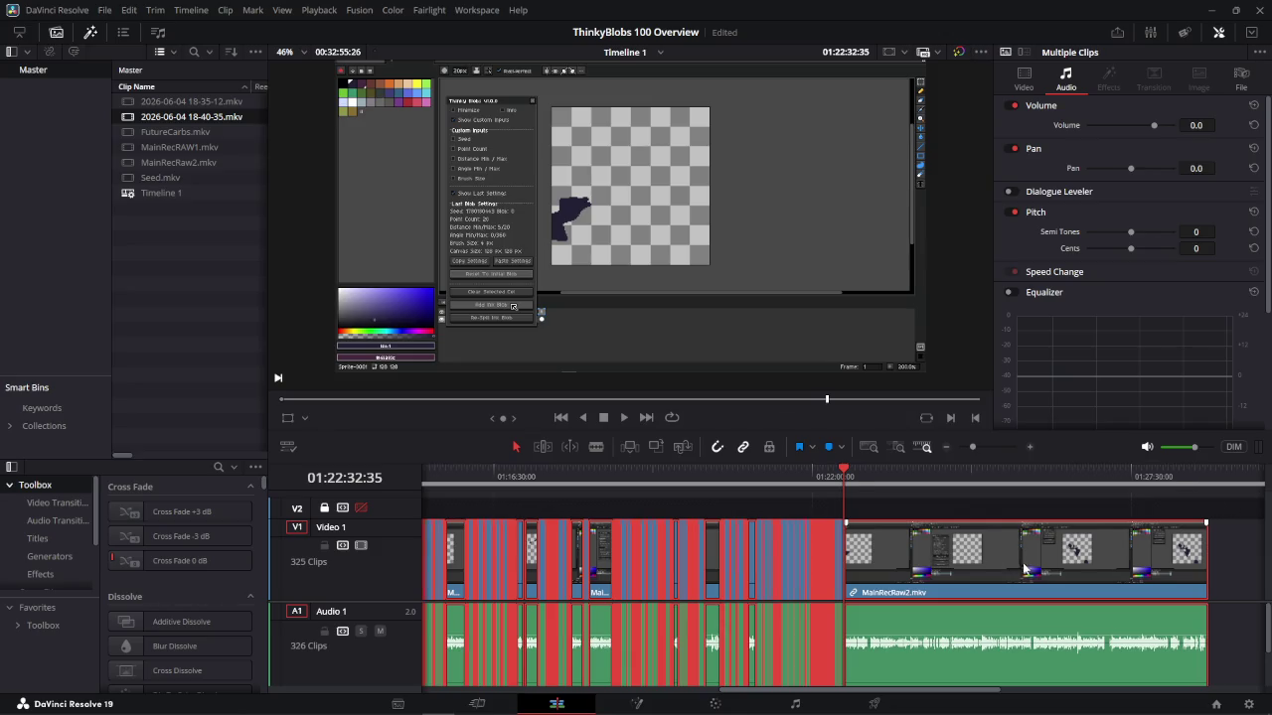
scroll(1023, 568, "right", 5)
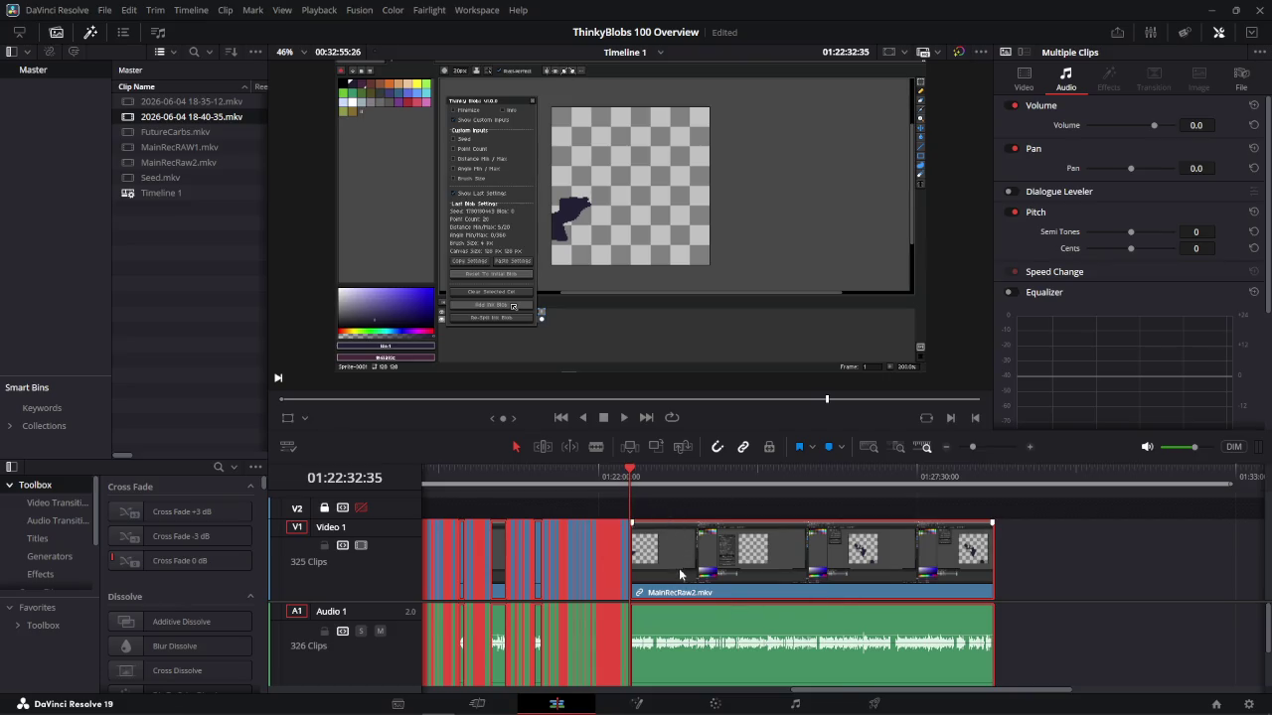
scroll(679, 568, "up", 3)
scroll(695, 569, "up", 3)
scroll(766, 570, "up", 3)
scroll(769, 573, "up", 2)
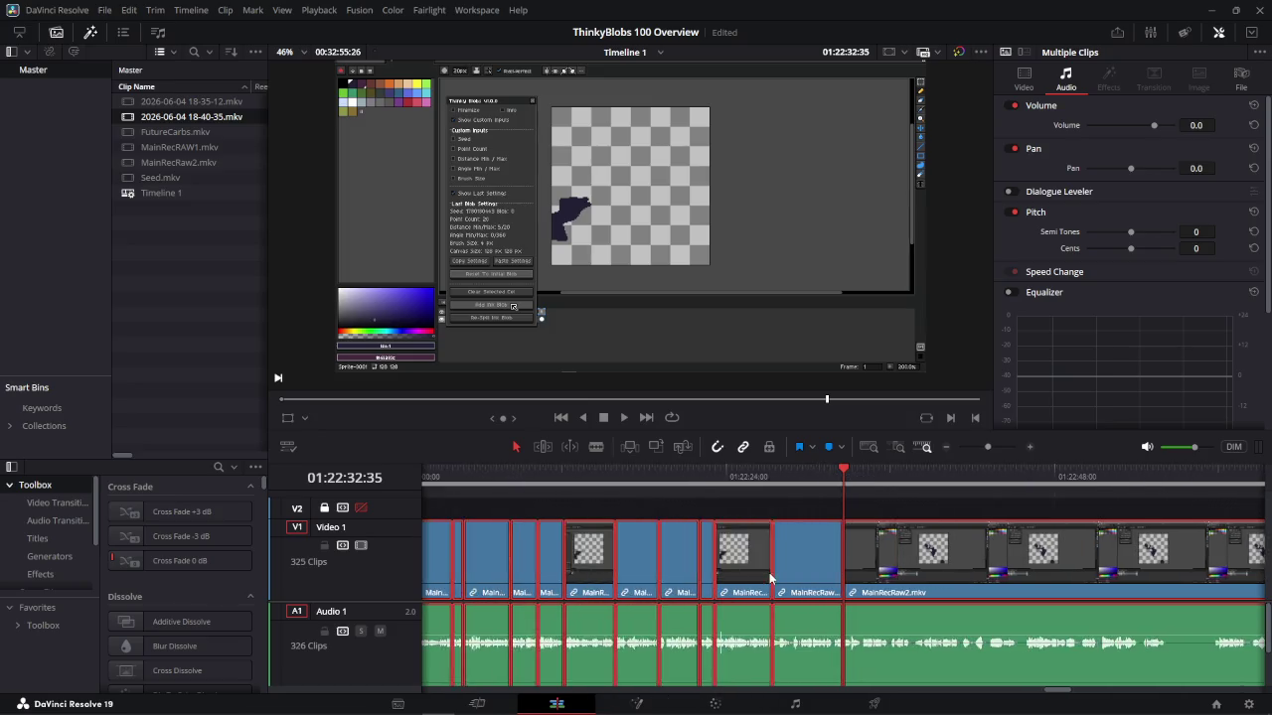
scroll(996, 592, "down", 1)
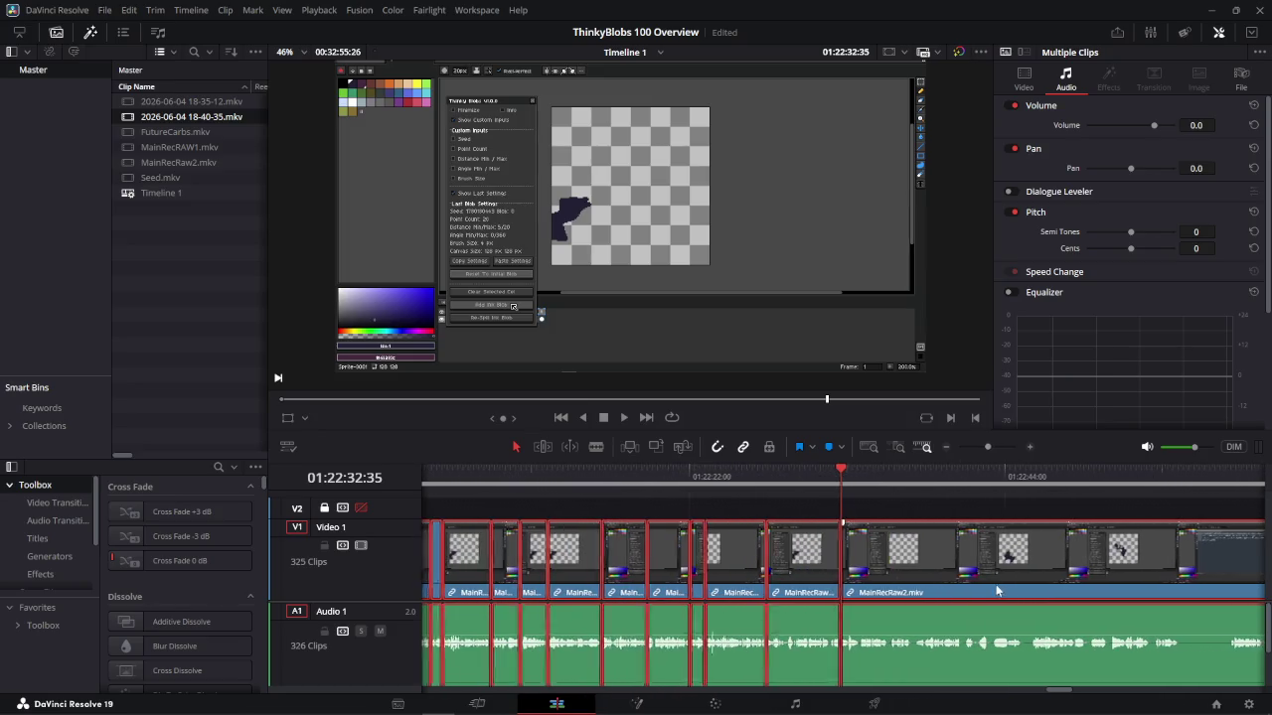
scroll(996, 591, "right", 3)
scroll(839, 608, "right", 3)
scroll(727, 600, "right", 2)
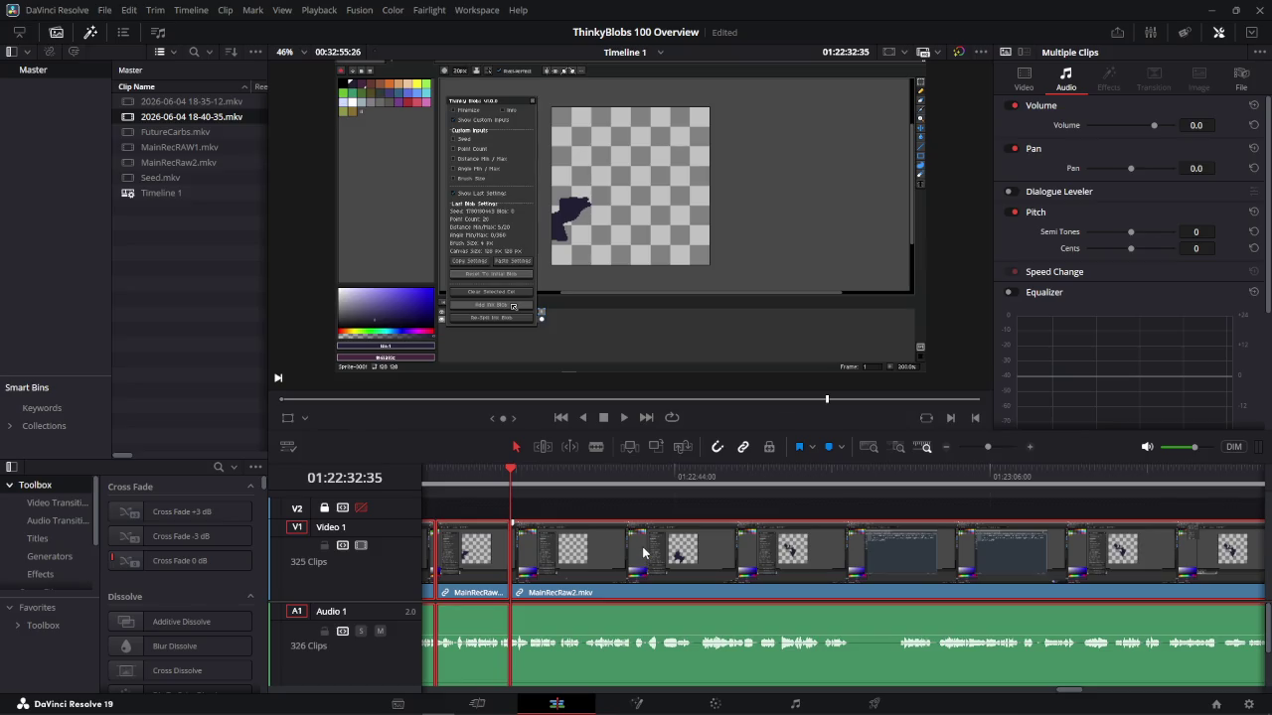
key("alt+Tab")
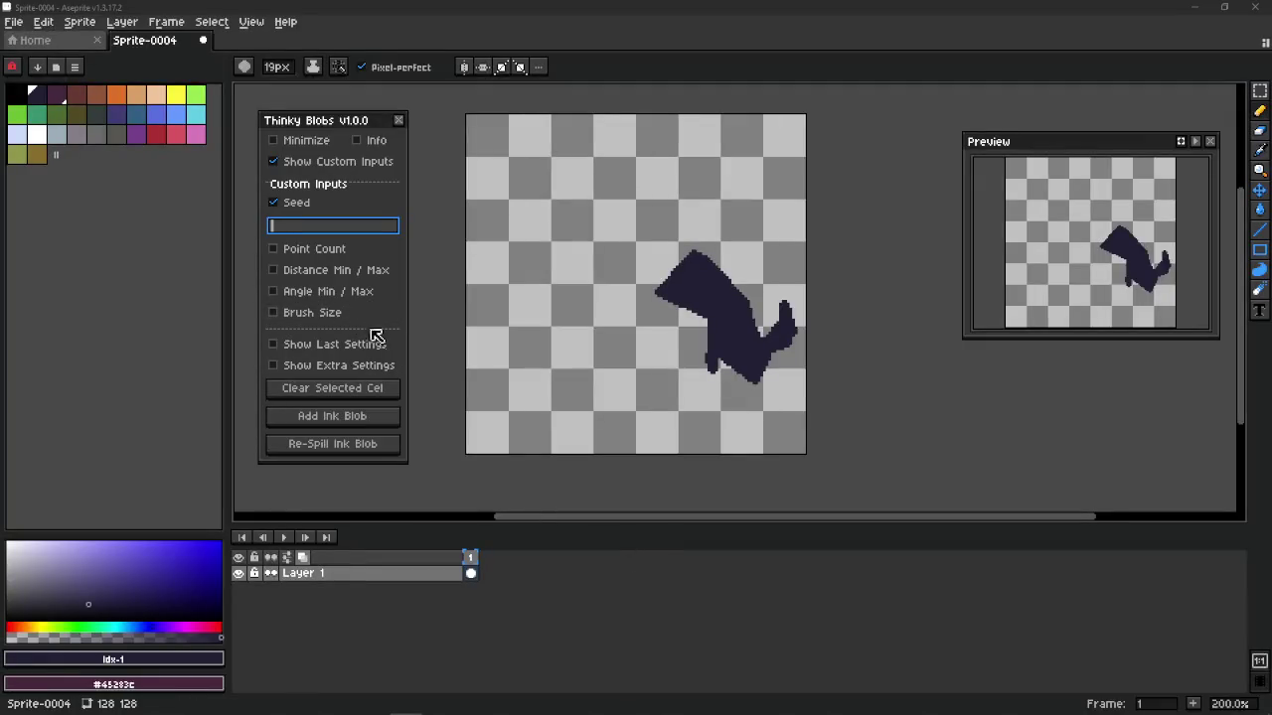
Turn off the custom seed and custom inputs, then reopen the Thinky Blobs panel from the Frame menu
left_click(393, 365)
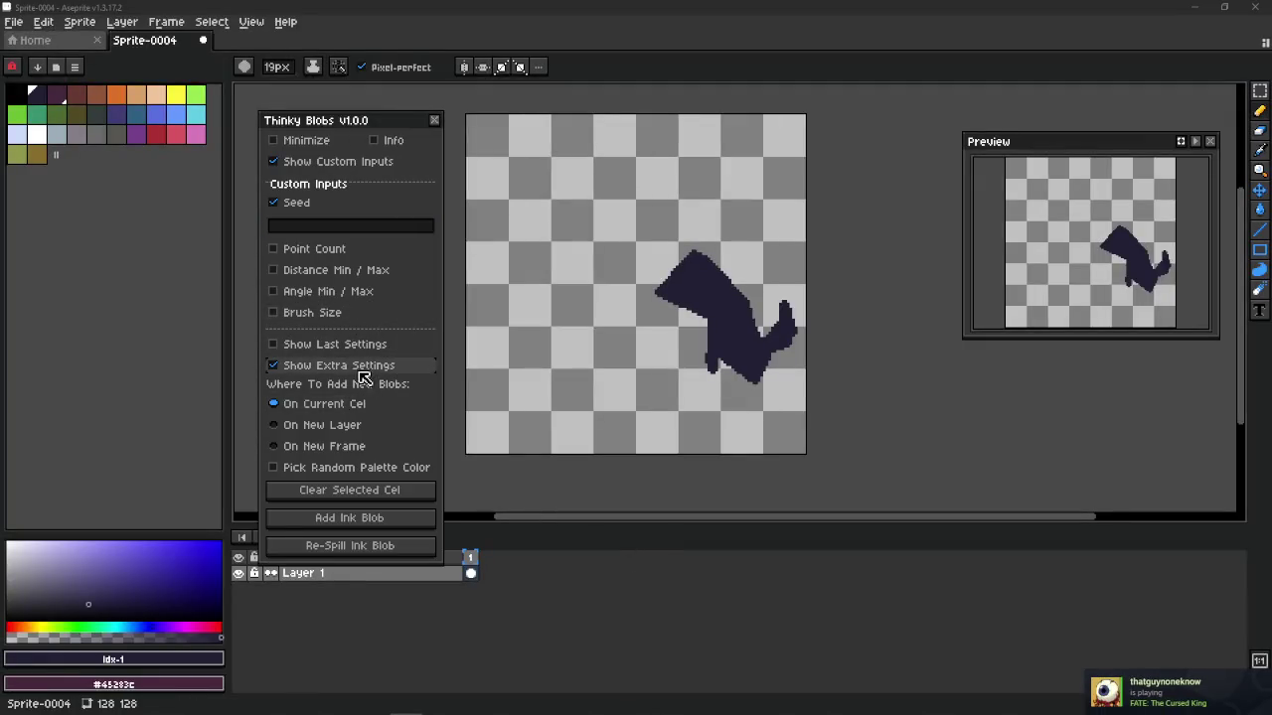
left_click(366, 364)
left_click(358, 345)
left_click(340, 201)
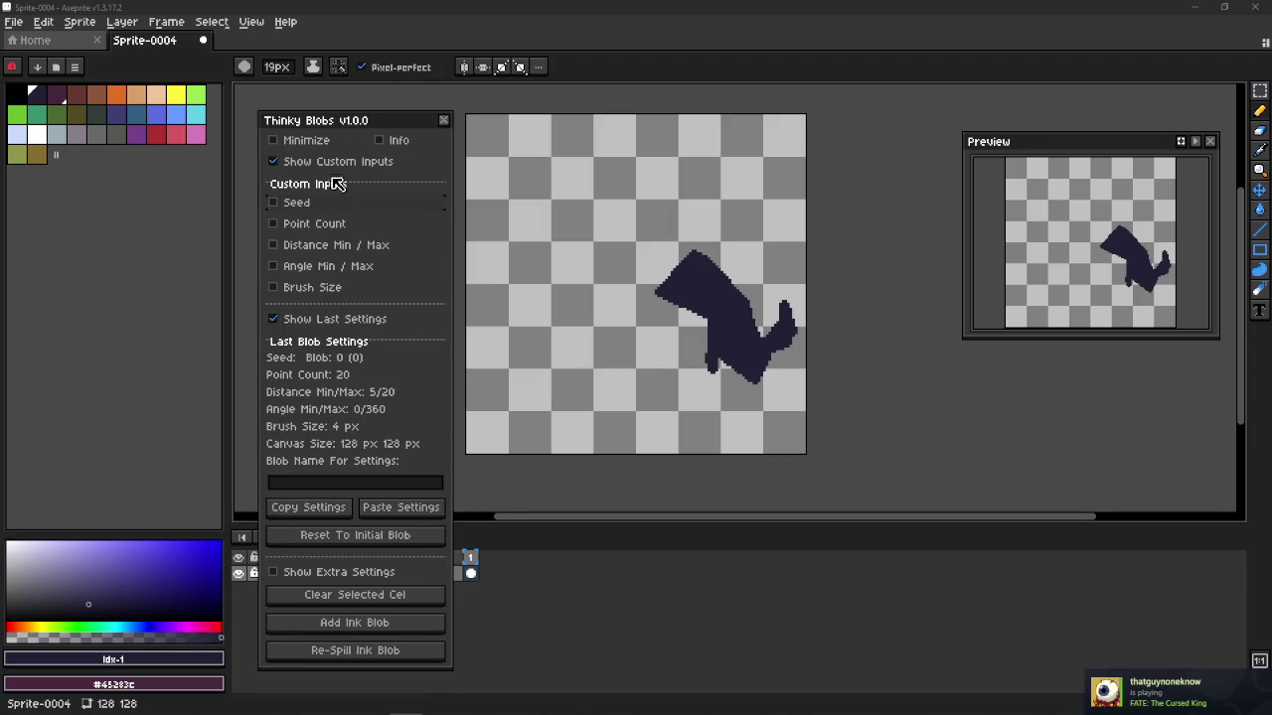
left_click(333, 162)
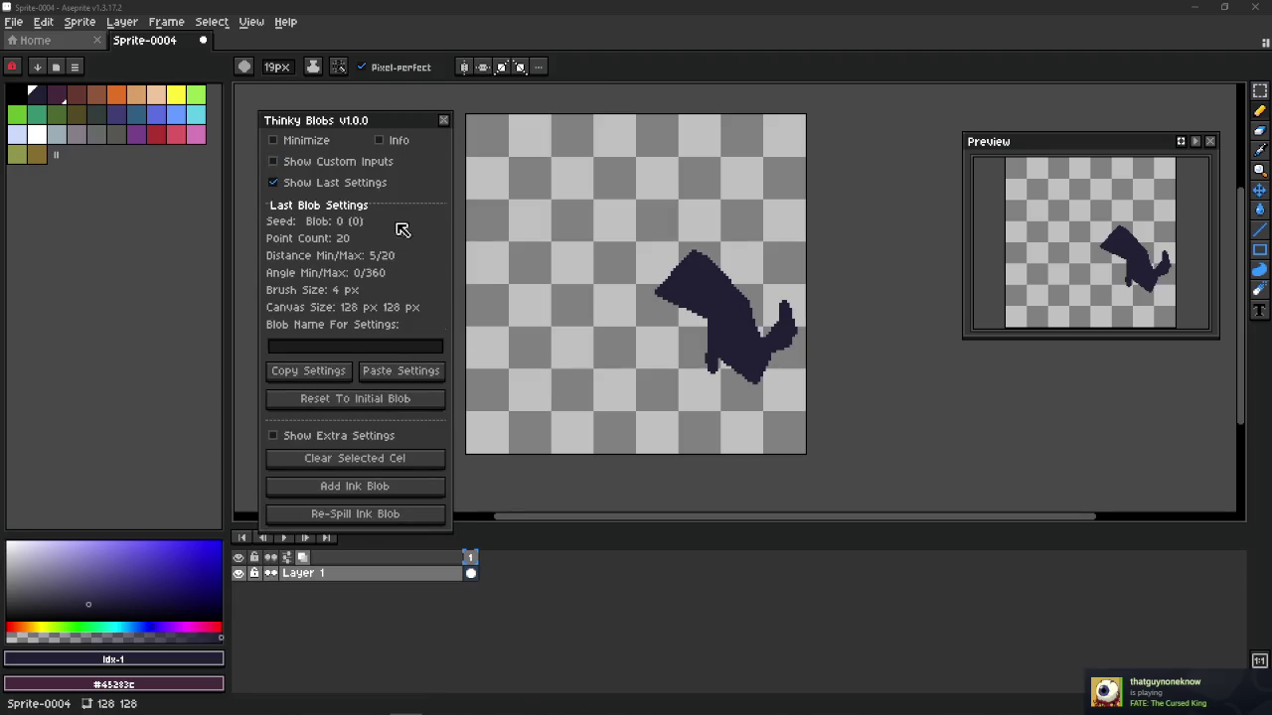
left_click(336, 163)
left_click(443, 120)
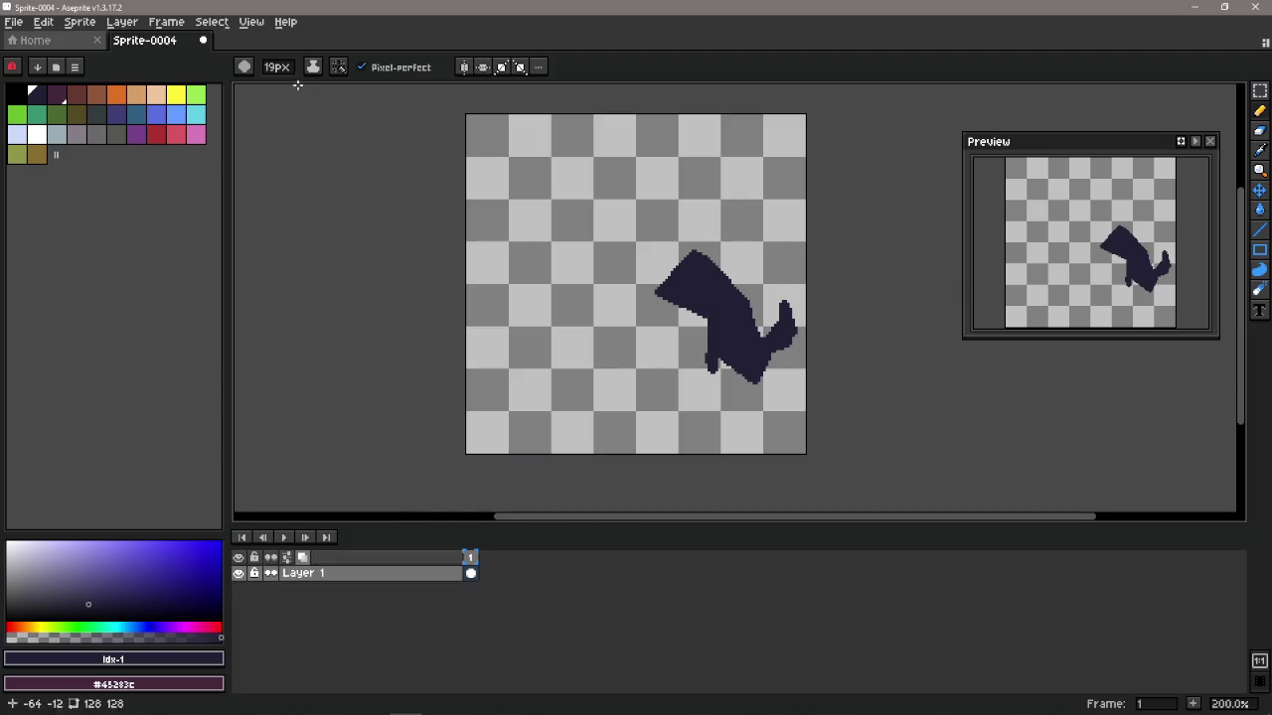
left_click(121, 21)
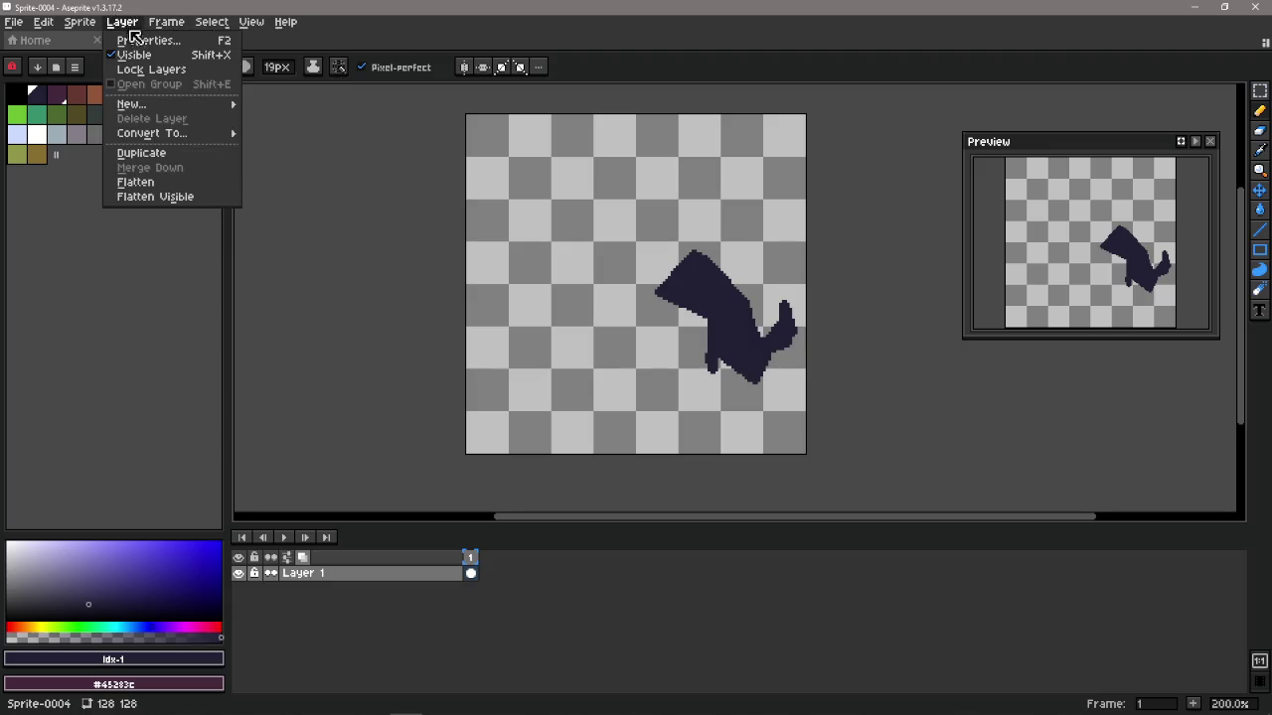
mouse_move(166, 21)
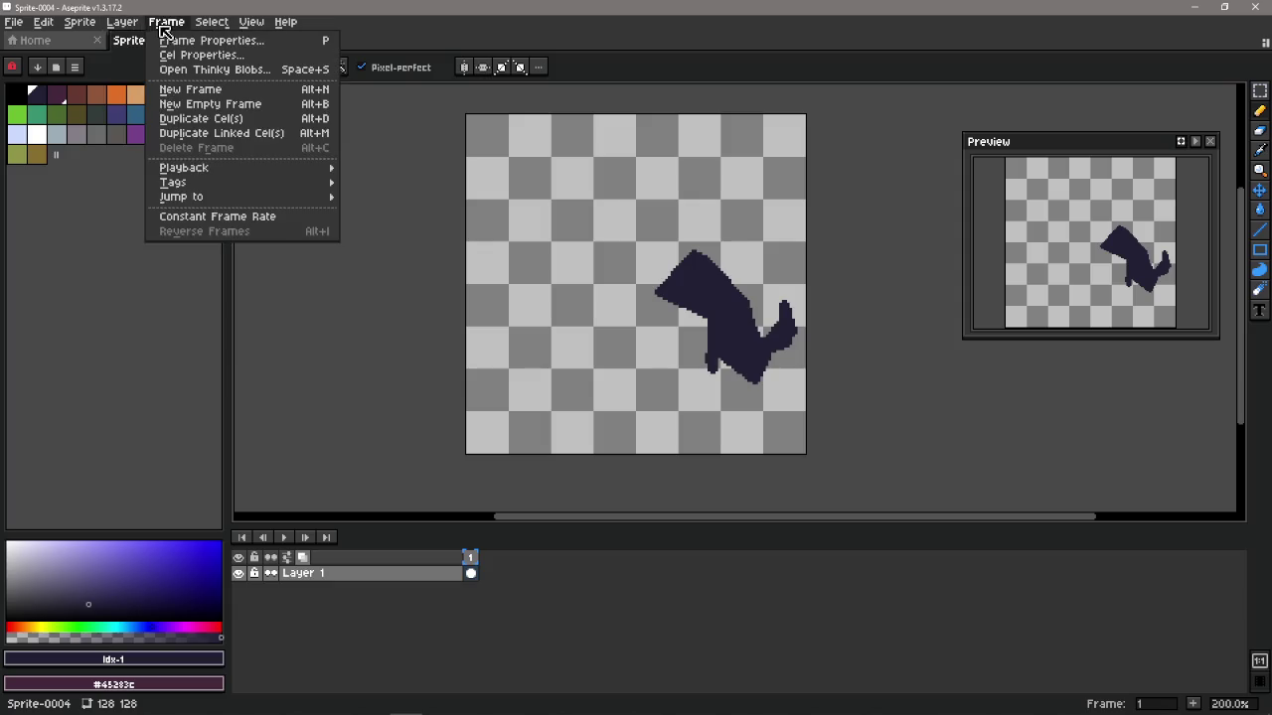
left_click(130, 68)
left_click_drag(266, 108, 367, 127)
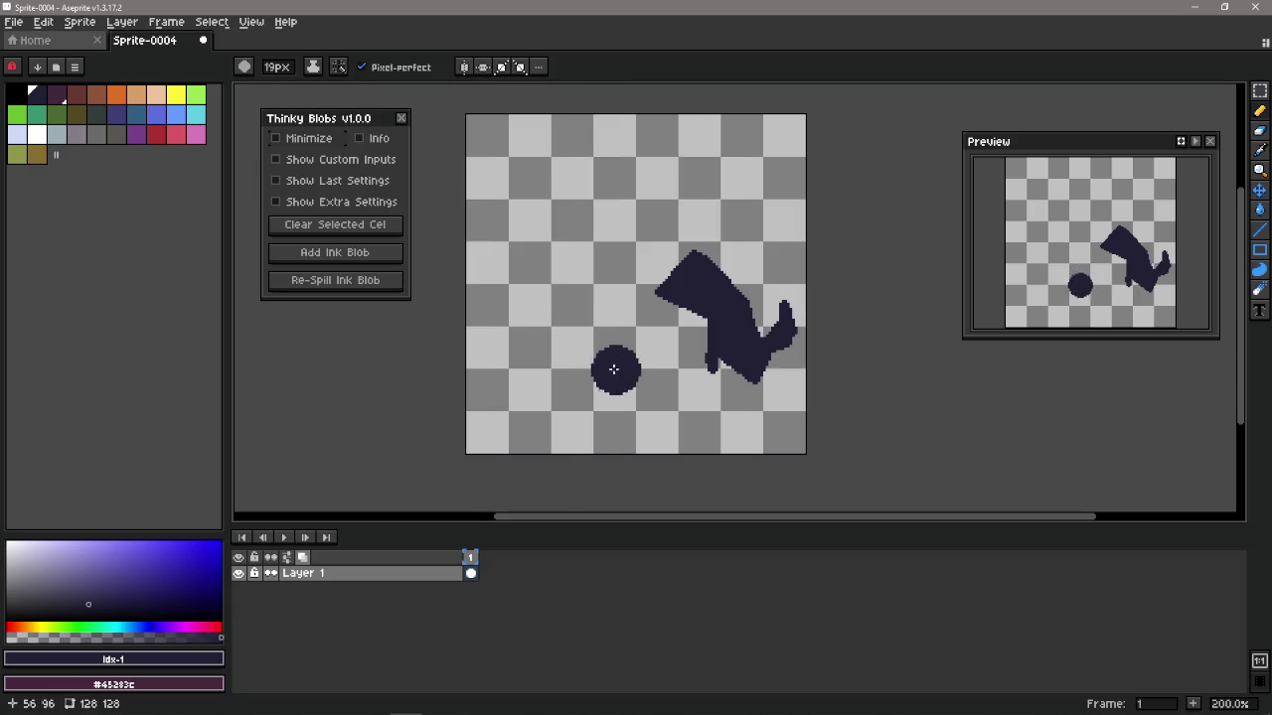
scroll(616, 364, "right", 1)
key("m")
left_click_drag(568, 208, 841, 408)
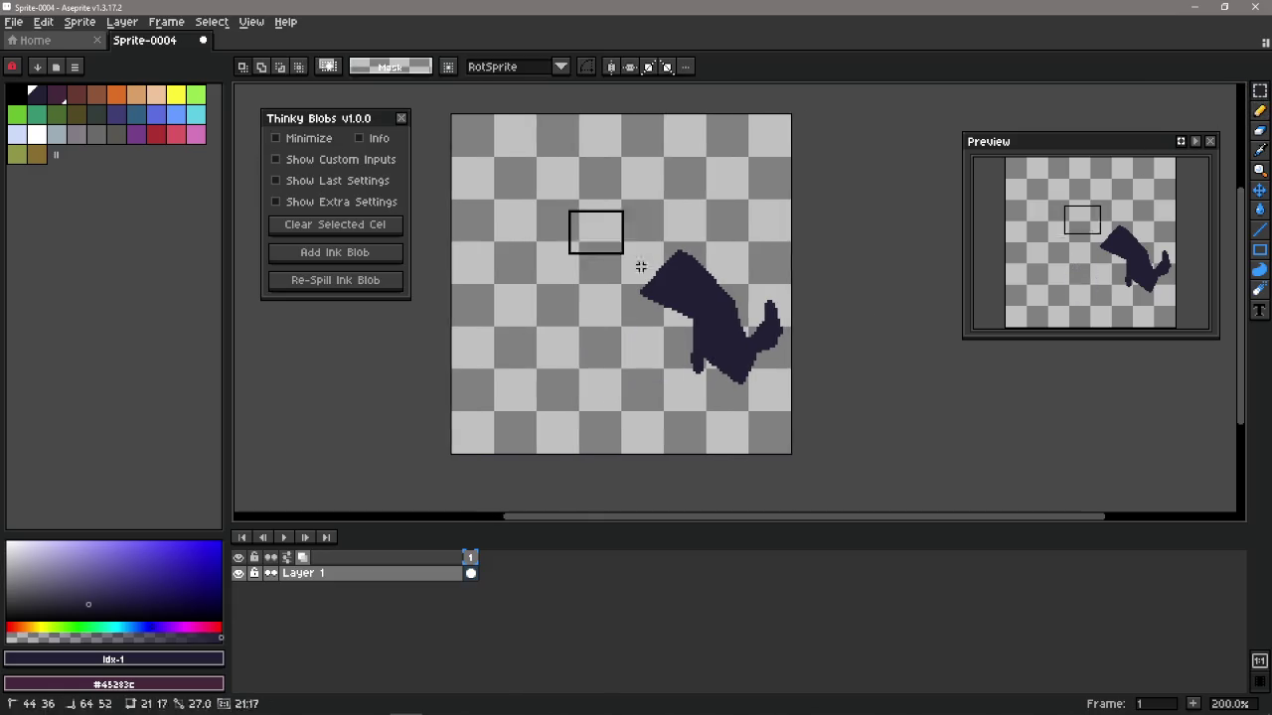
key("Delete")
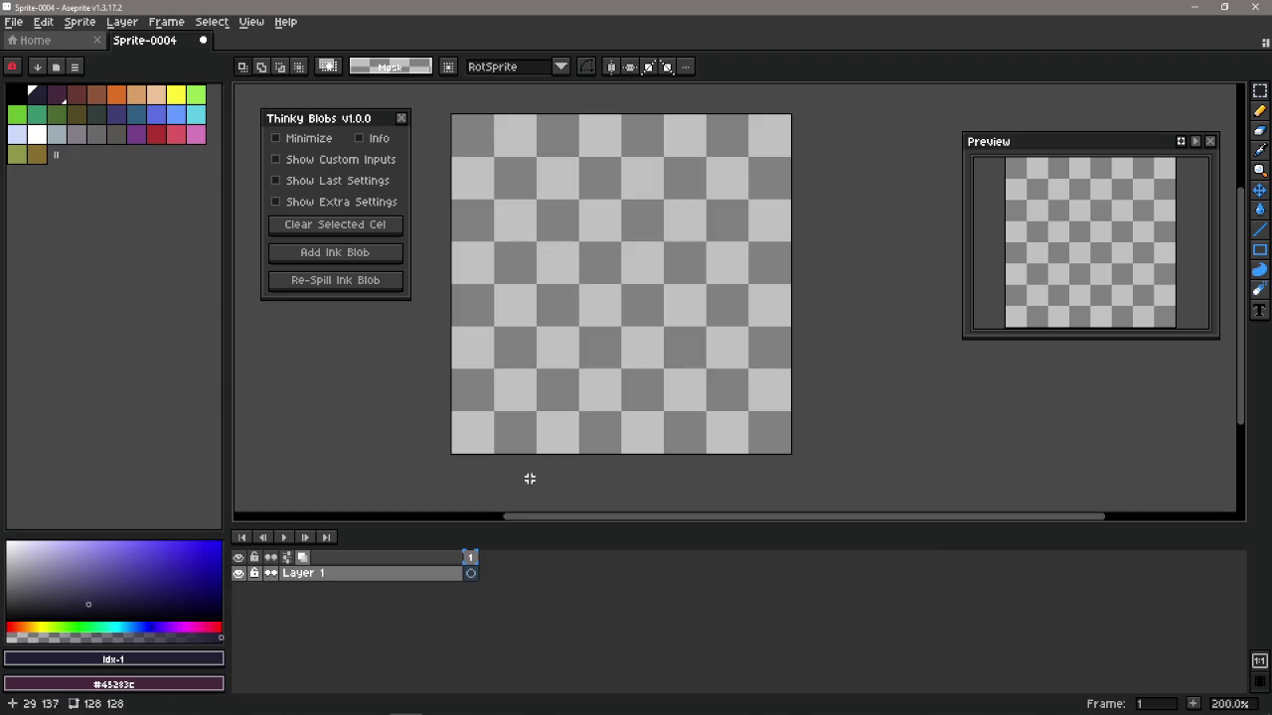
left_click(355, 184)
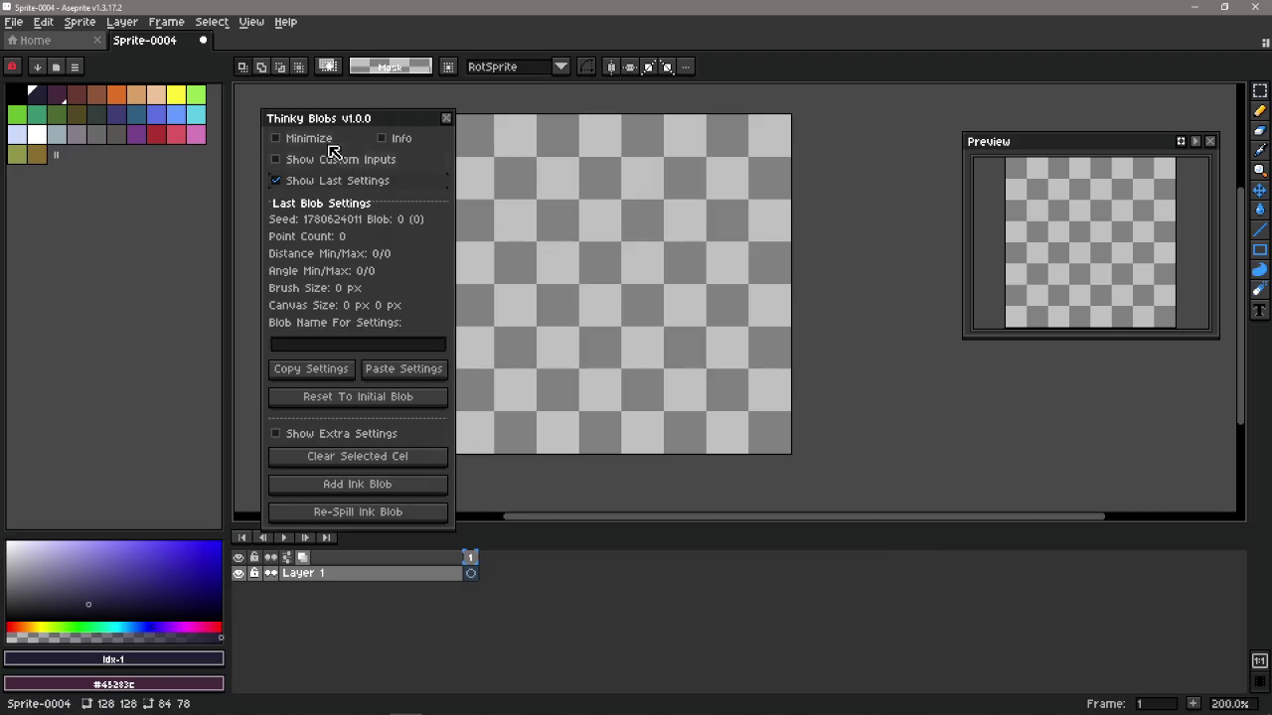
left_click_drag(355, 119, 349, 127)
key("alt+Tab")
key("alt+Tab")
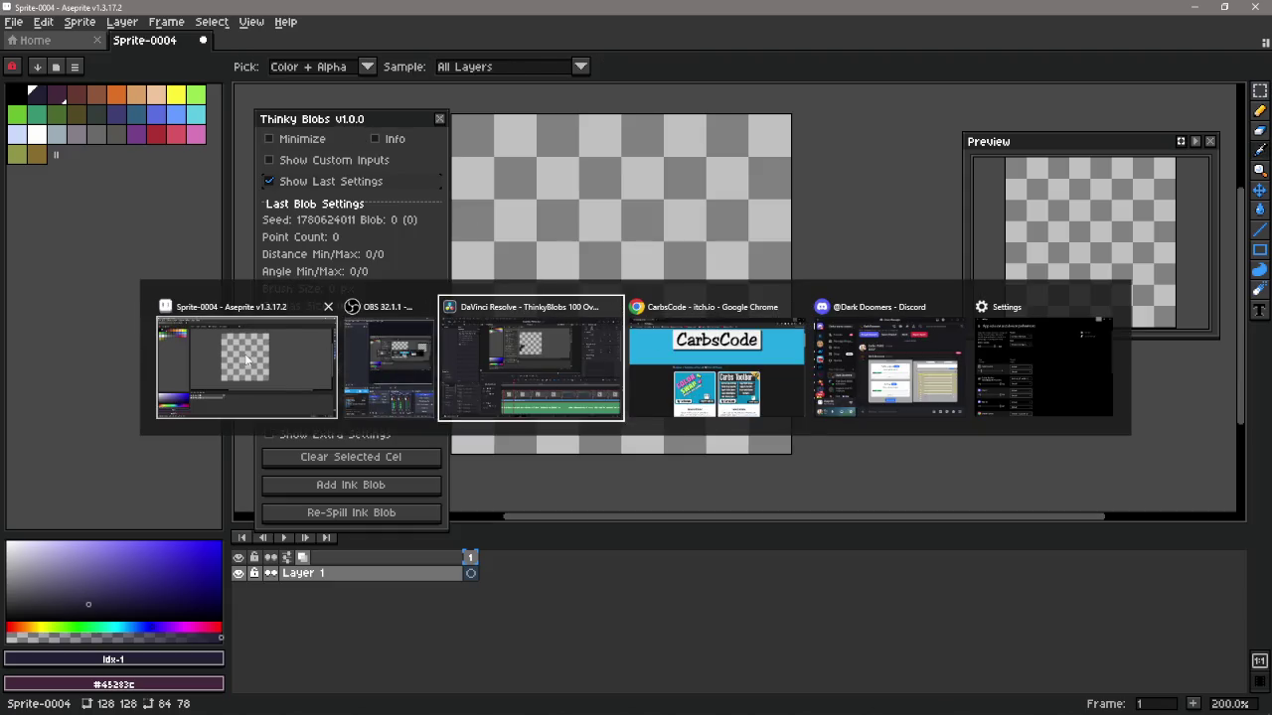
Switch to Desktop 2 and bring up CoolBlobs.txt in Notepad, maximized
key("Escape")
key("super+Tab")
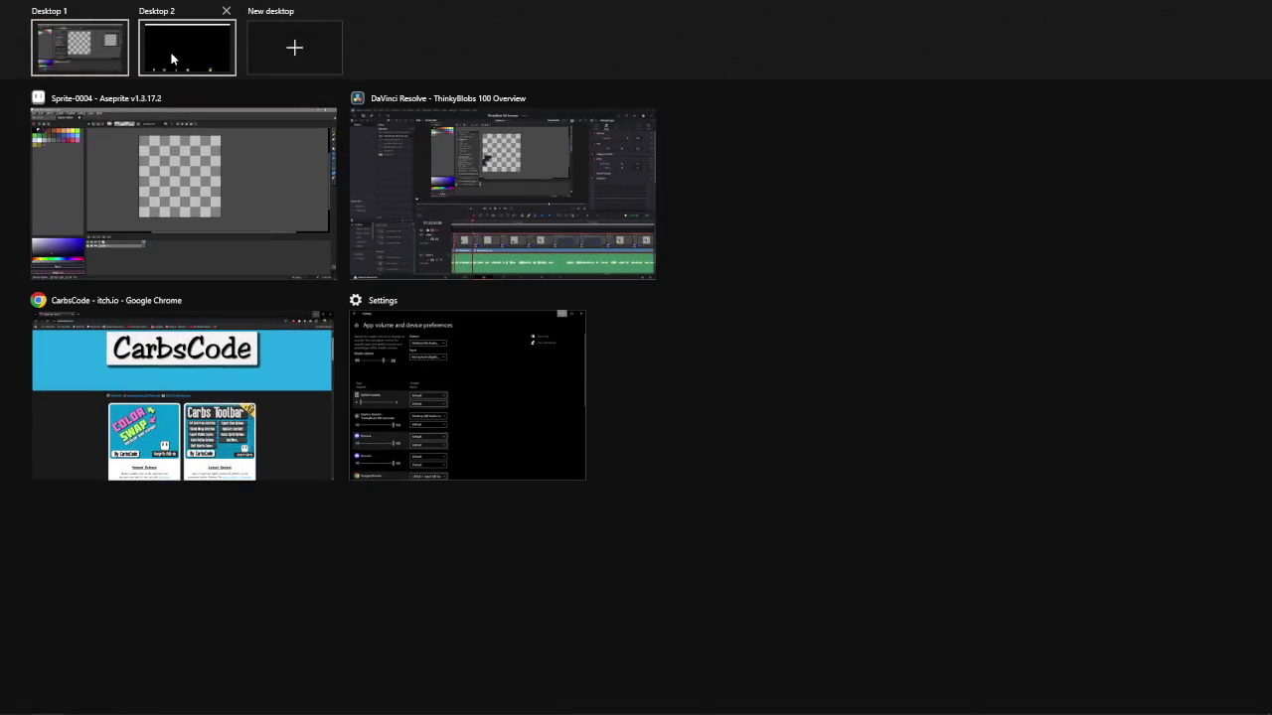
left_click(170, 54)
key("super+Tab")
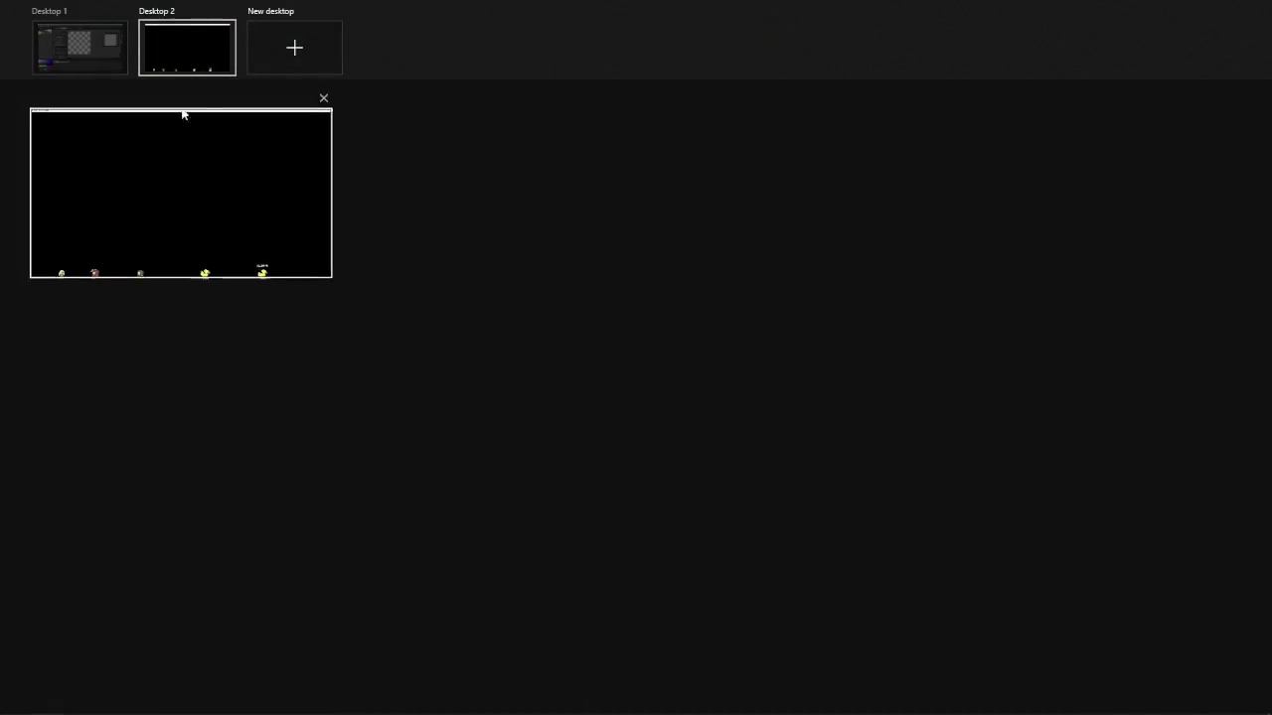
key("super")
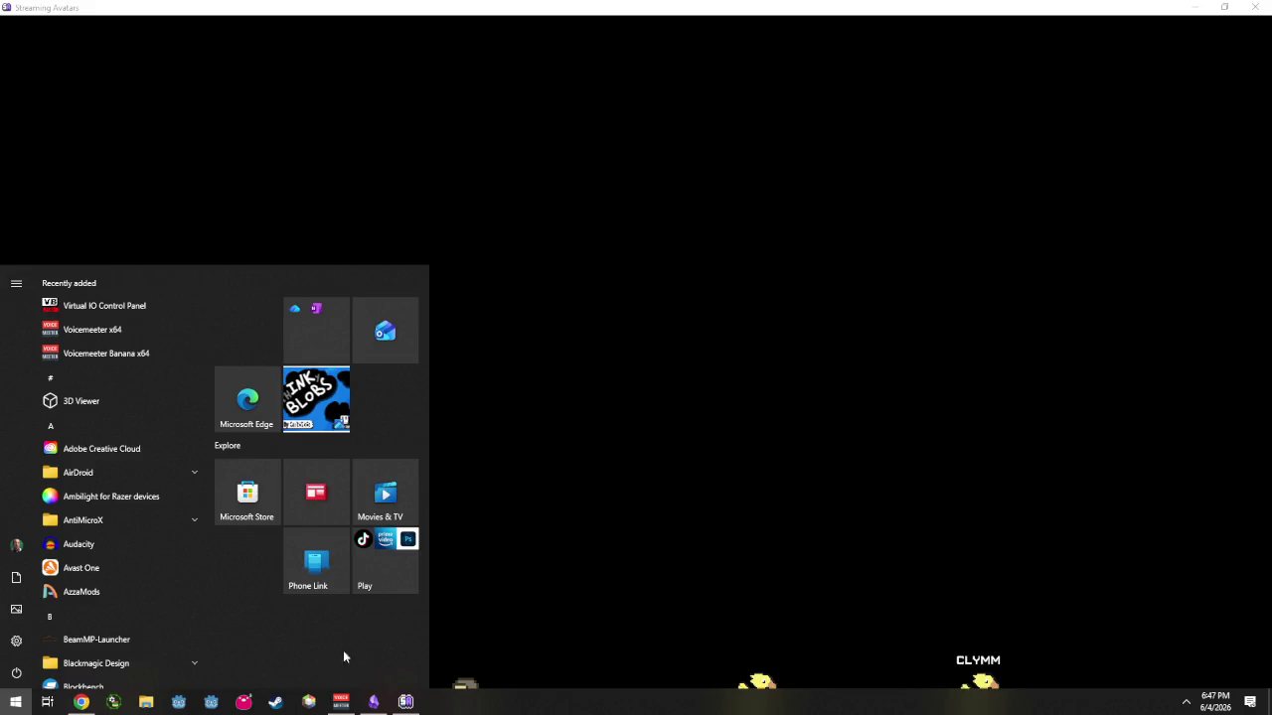
key("super")
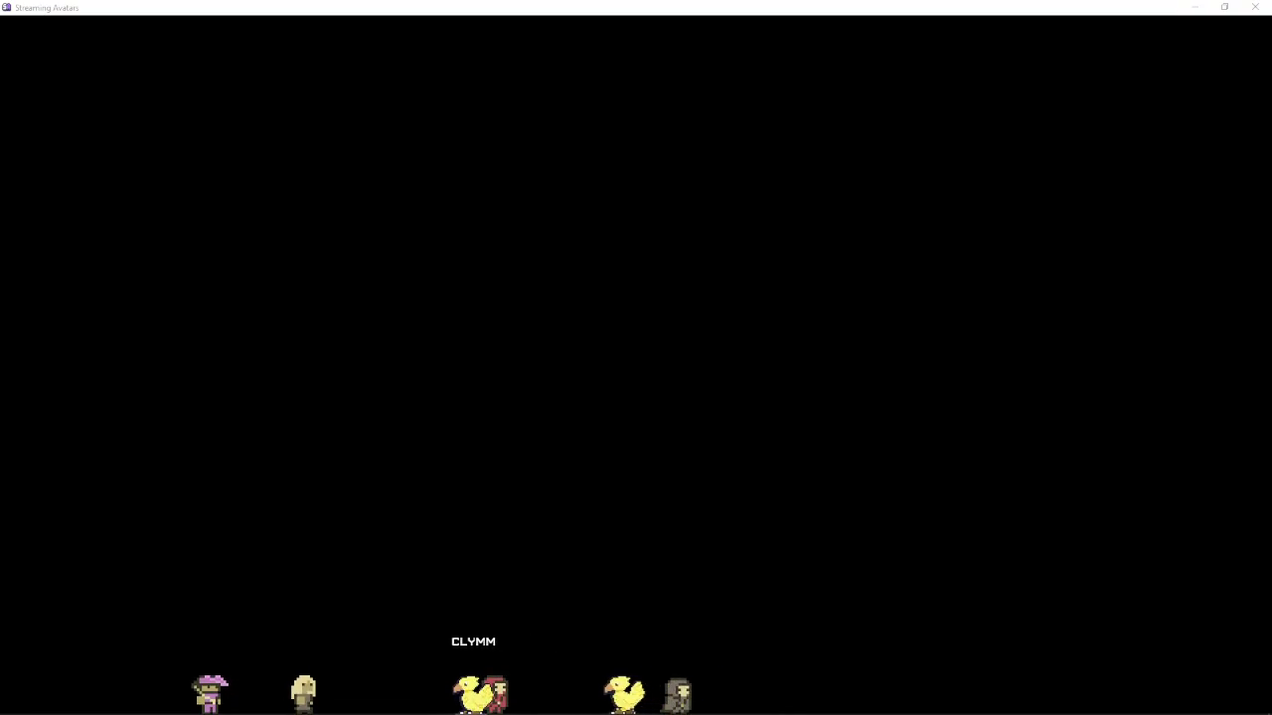
key("alt+Tab")
double_click(416, 119)
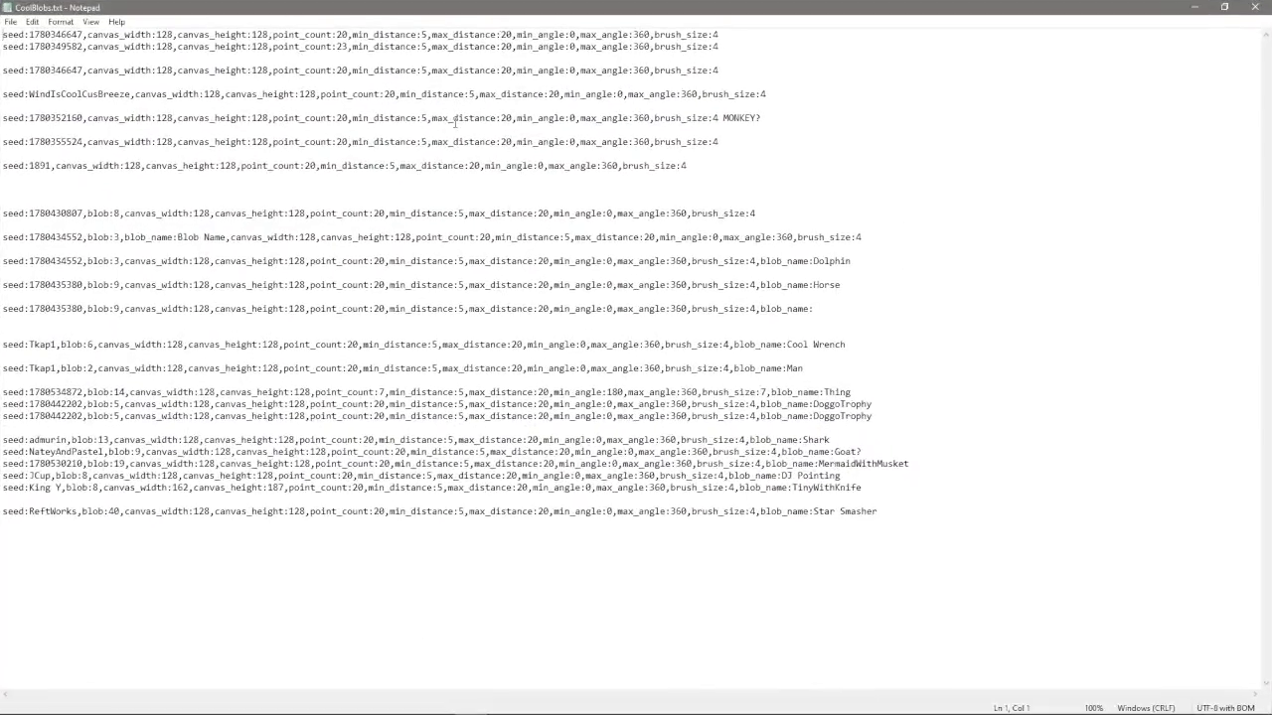
Close Notepad, dismiss Sublime Text's update notice, and scroll CoolBlobs.txt to the DoggoTrophy entry
double_click(454, 7)
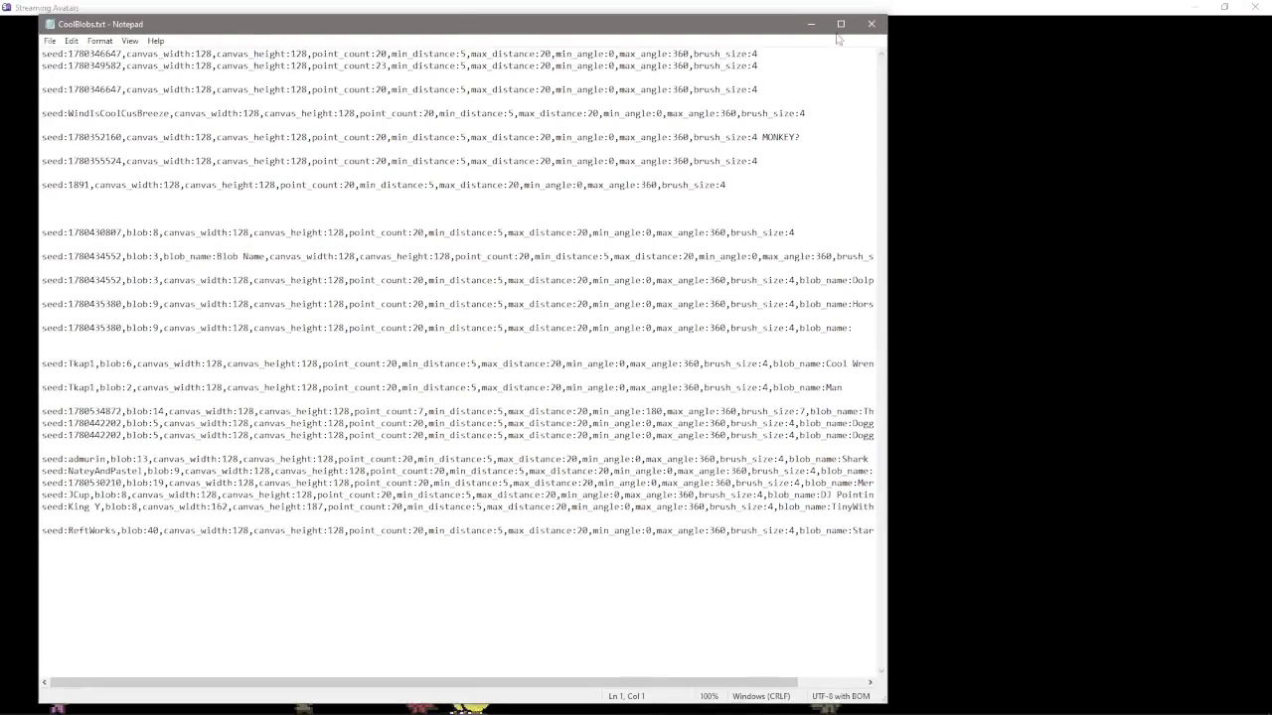
left_click(872, 18)
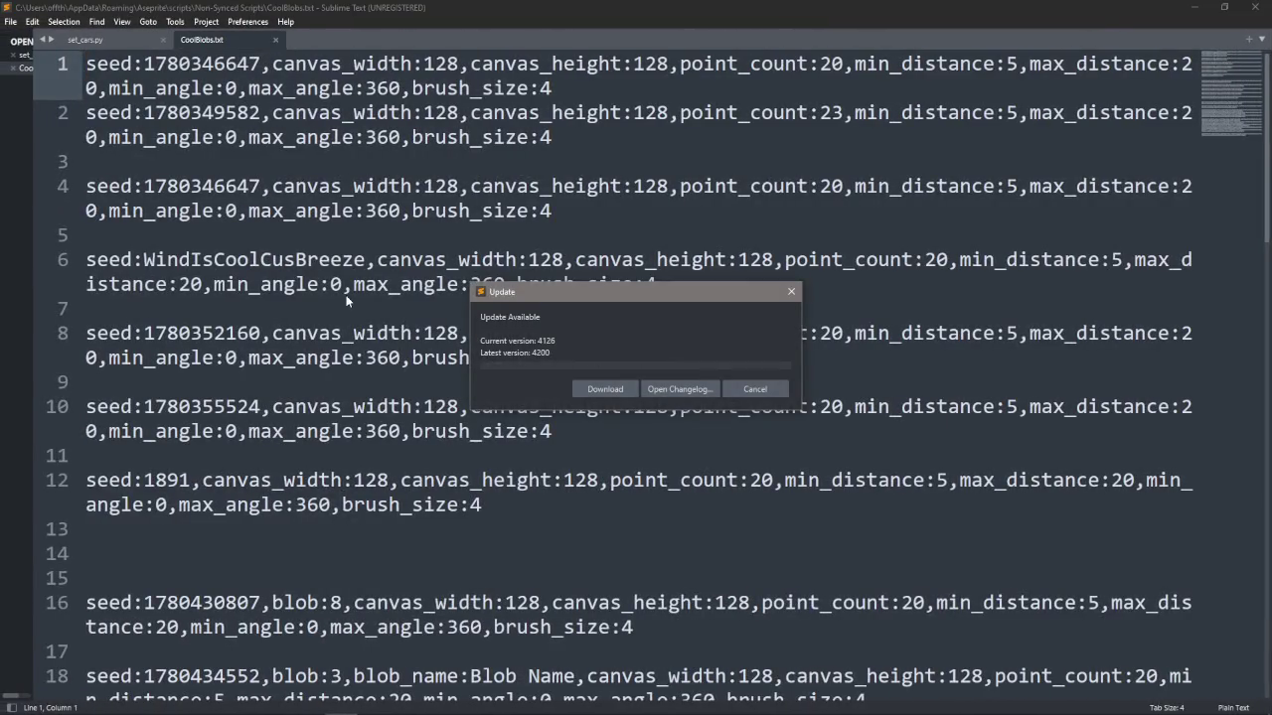
left_click(755, 389)
scroll(757, 440, "down", 6)
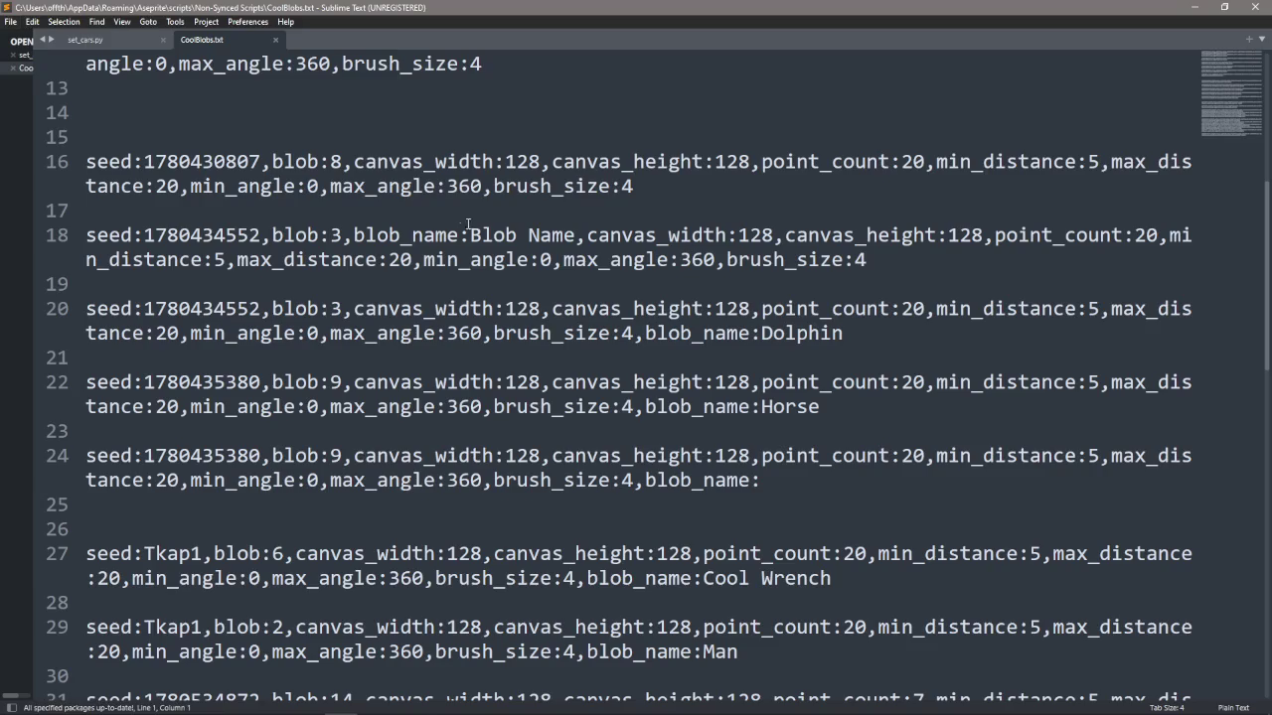
scroll(468, 224, "up", 4)
scroll(468, 225, "up", 3)
scroll(497, 348, "down", 6)
scroll(502, 389, "down", 3)
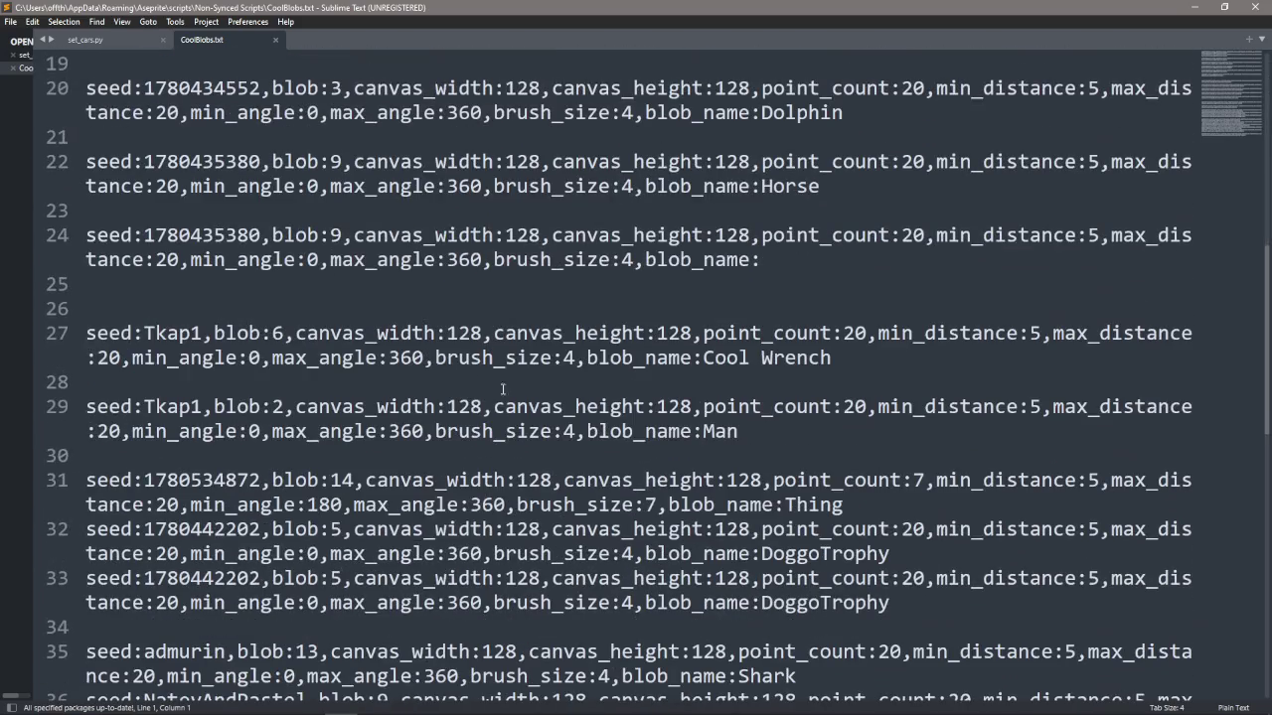
scroll(744, 527, "down", 1)
scroll(696, 496, "up", 6)
scroll(674, 487, "up", 5)
scroll(673, 487, "down", 10)
scroll(715, 477, "down", 3)
scroll(761, 467, "down", 1)
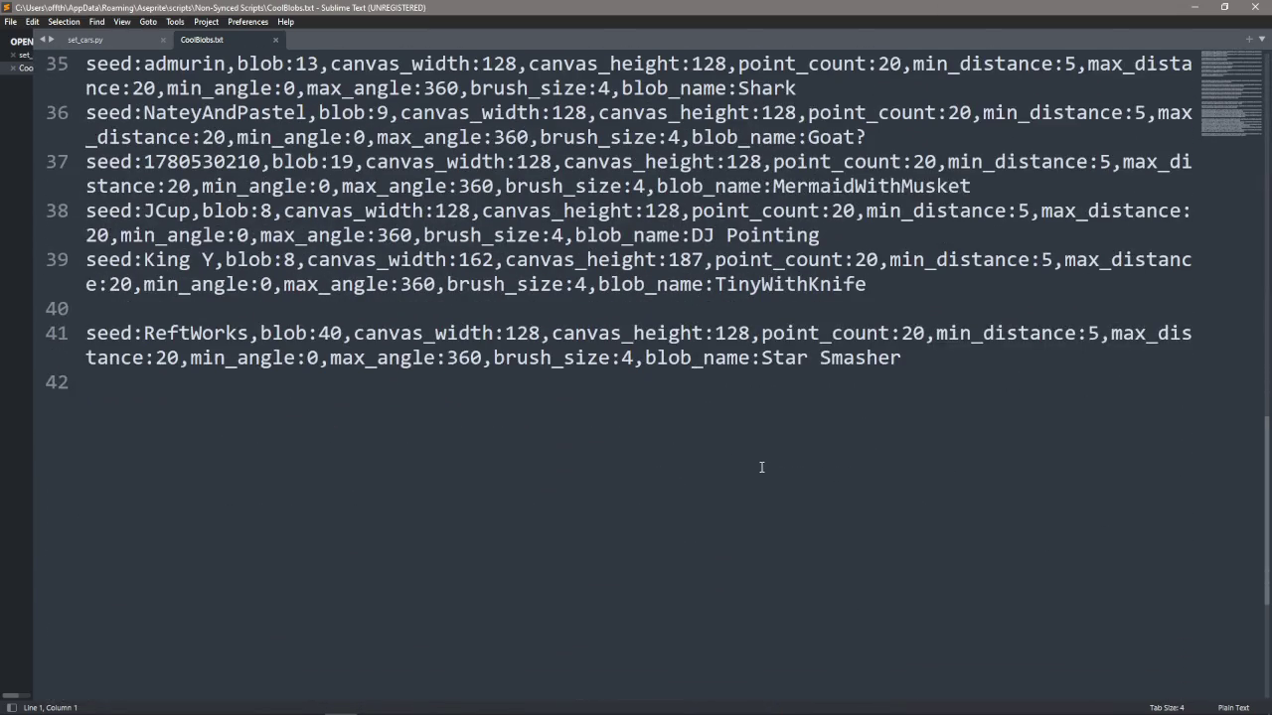
scroll(796, 447, "up", 2)
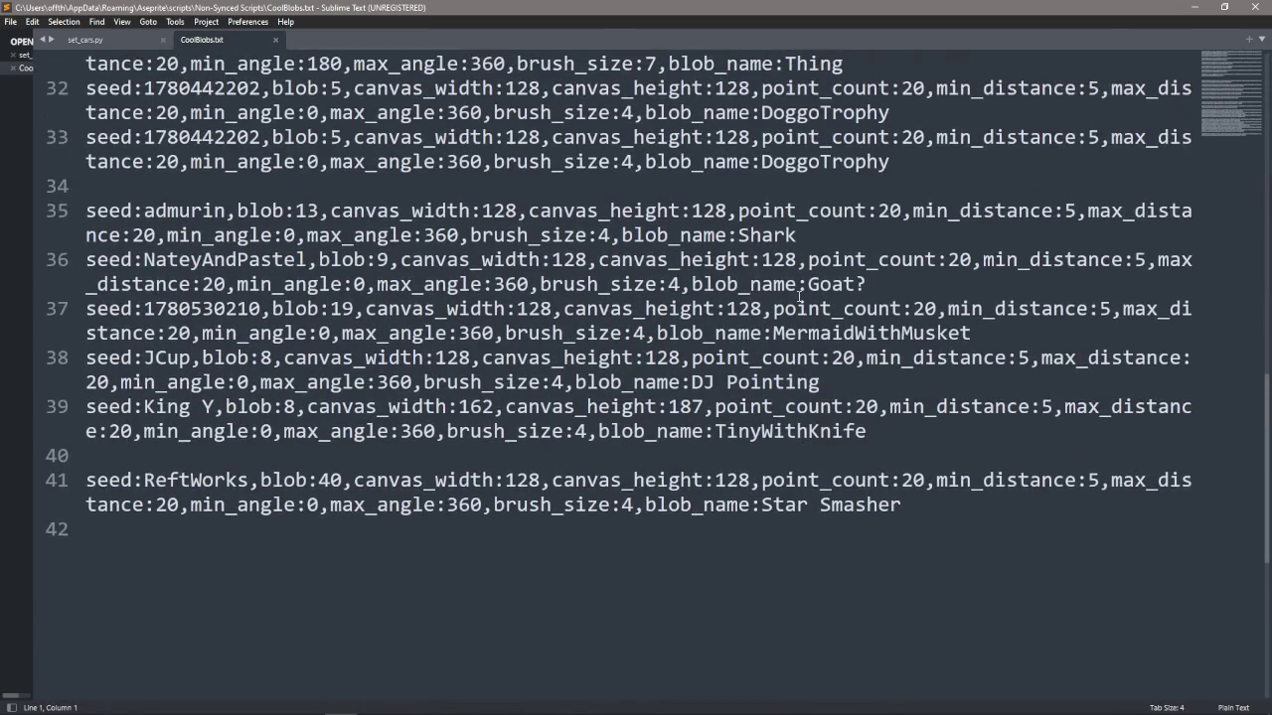
scroll(797, 296, "up", 2)
Copy the DoggoTrophy seed line from line 33 into a new untitled file
left_click(26, 293)
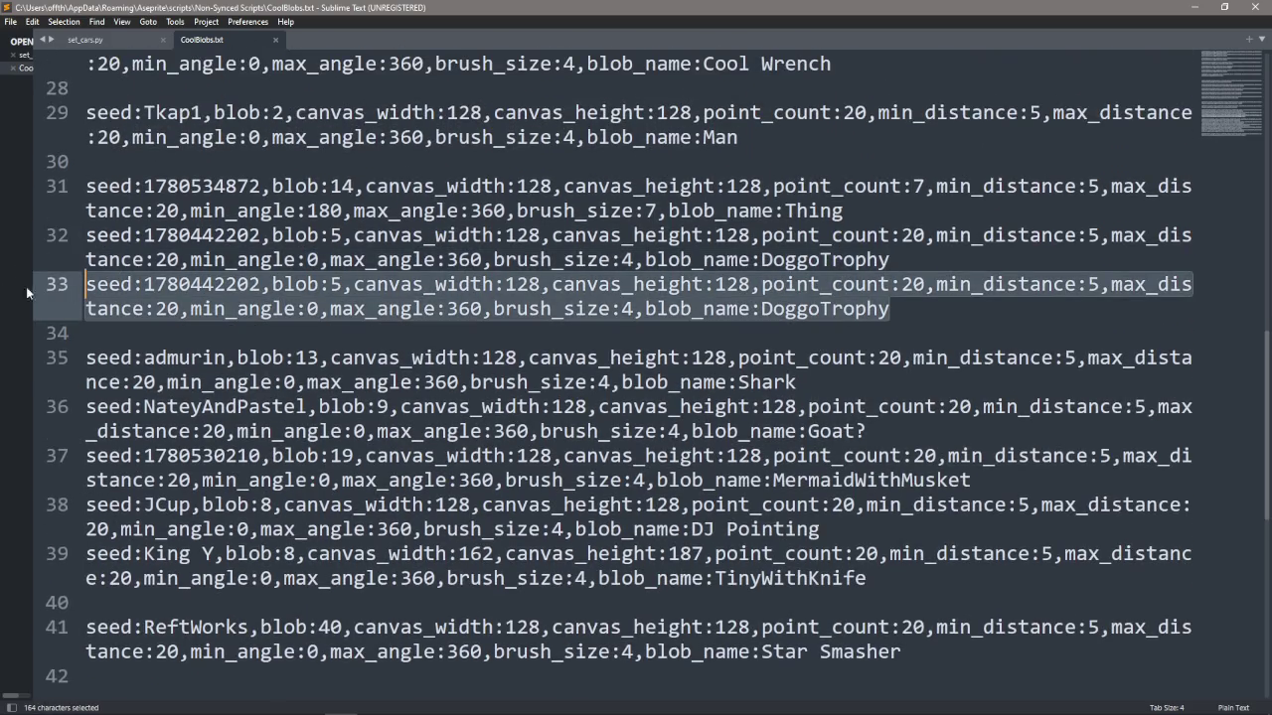
right_click(133, 290)
left_click(182, 335)
scroll(184, 341, "up", 3)
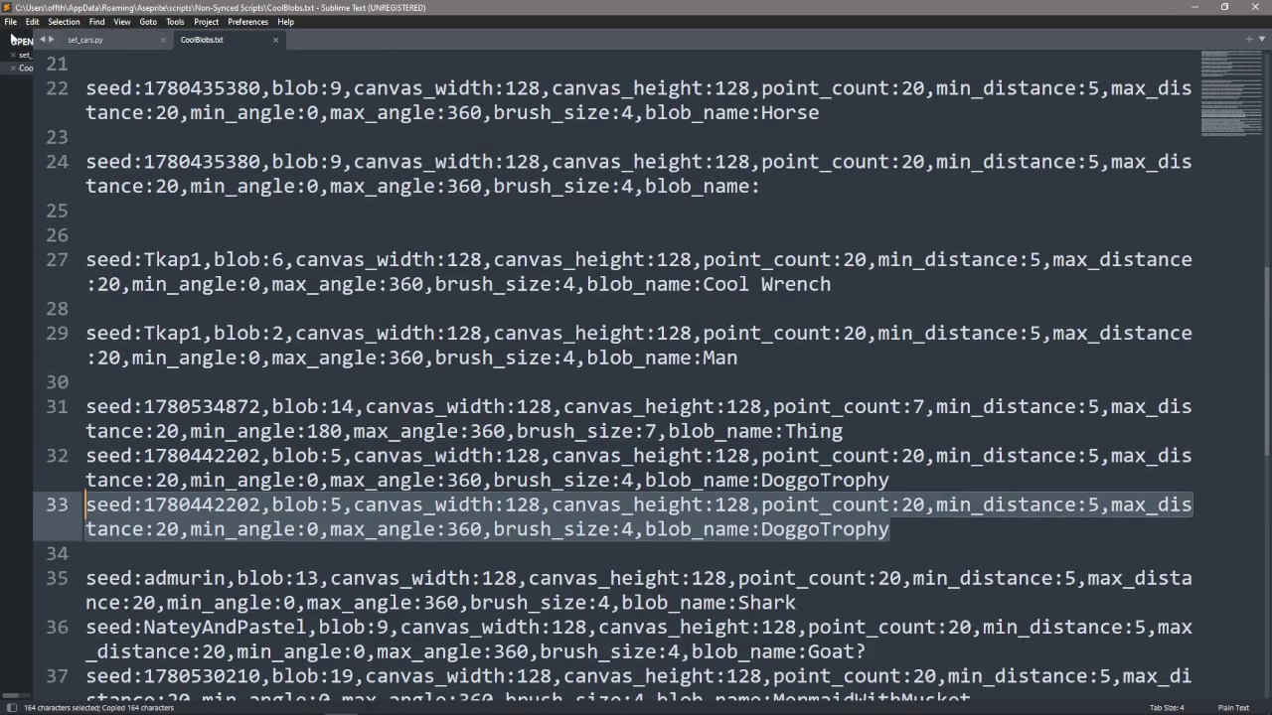
left_click(10, 21)
key("ctrl+v")
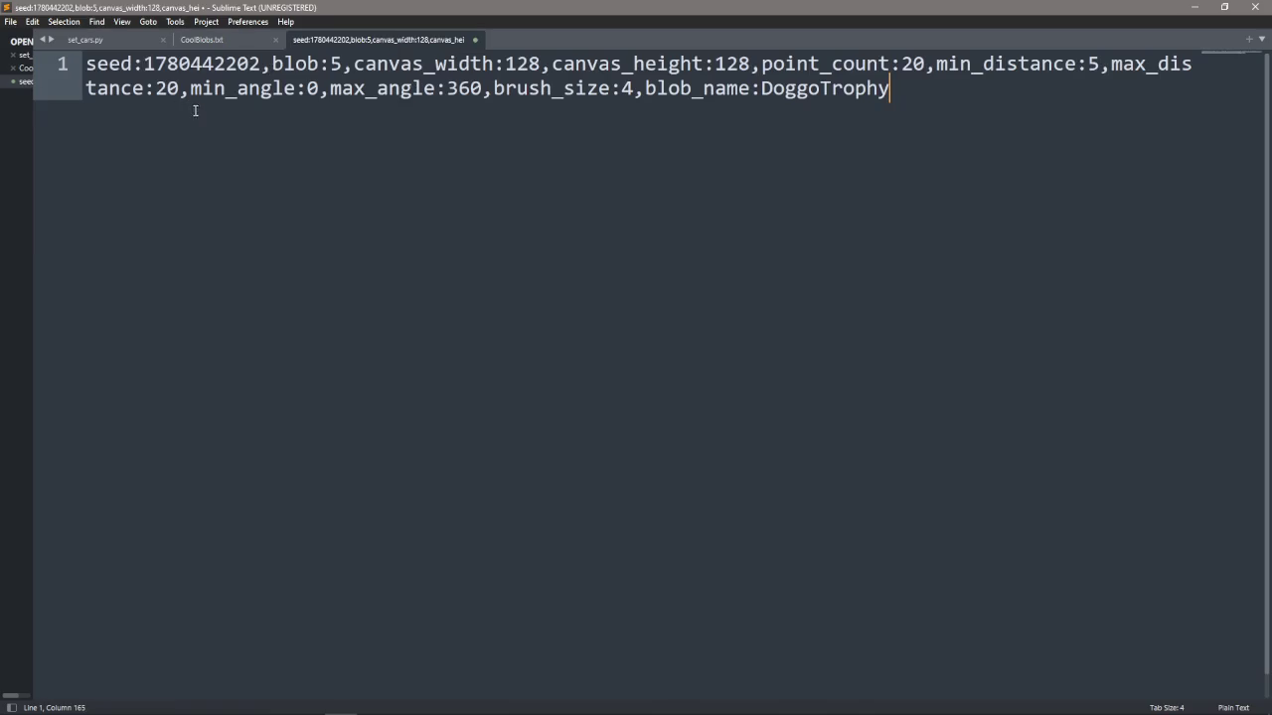
key("ctrl+a")
left_click(249, 88)
left_click_drag(931, 119, 715, 88)
key("End")
left_click_drag(272, 64, 343, 64)
left_click(343, 63)
key("alt+Tab")
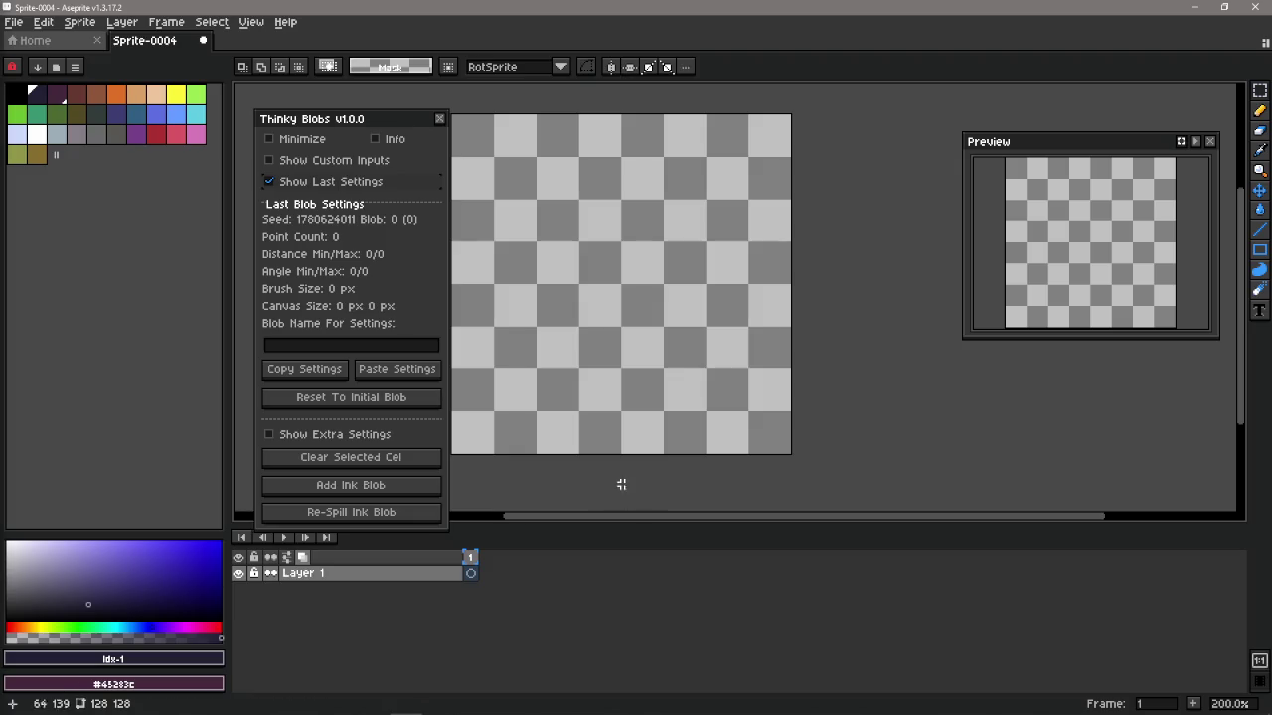
key("alt+Tab")
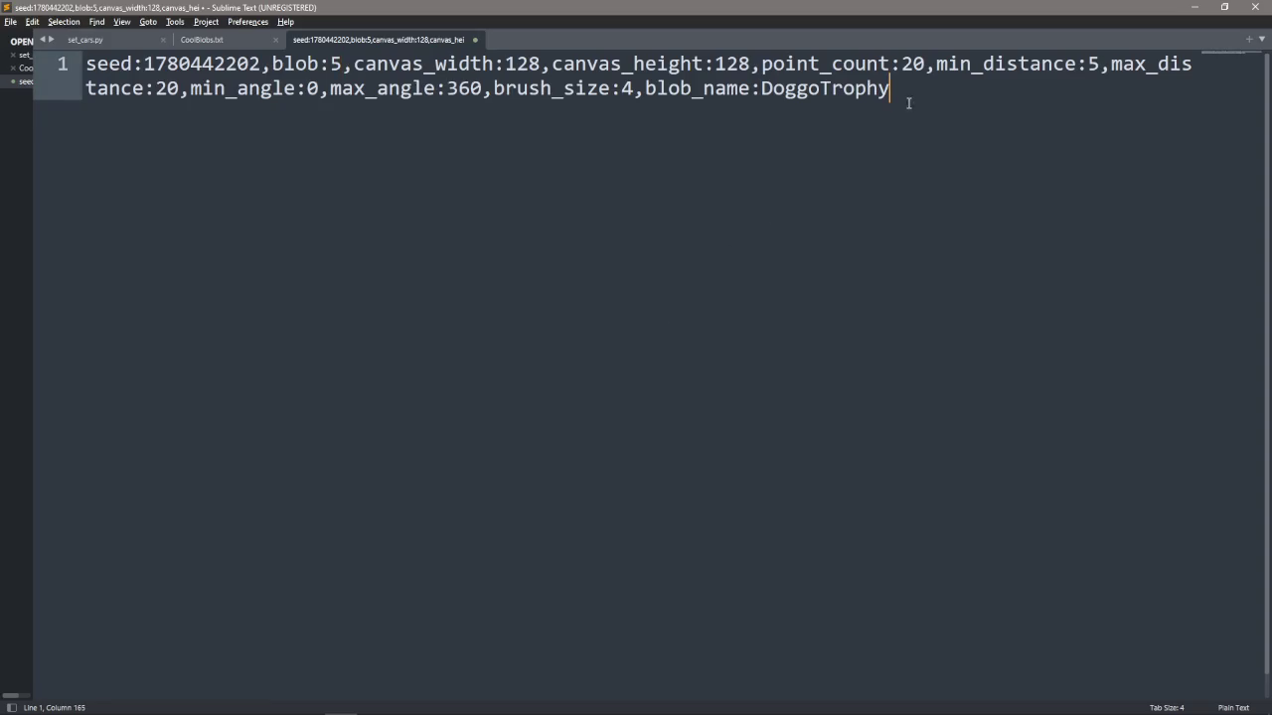
left_click_drag(908, 102, 37, 45)
key("ctrl+c")
key("alt+Tab")
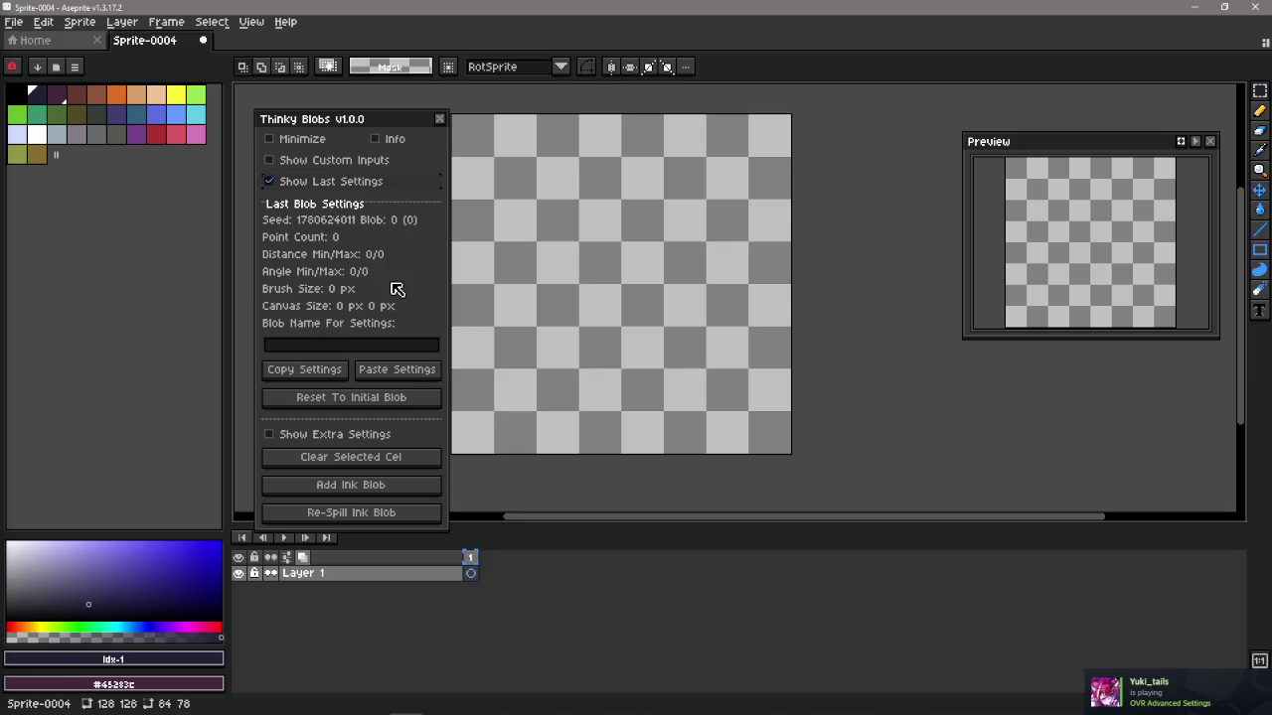
left_click(415, 372)
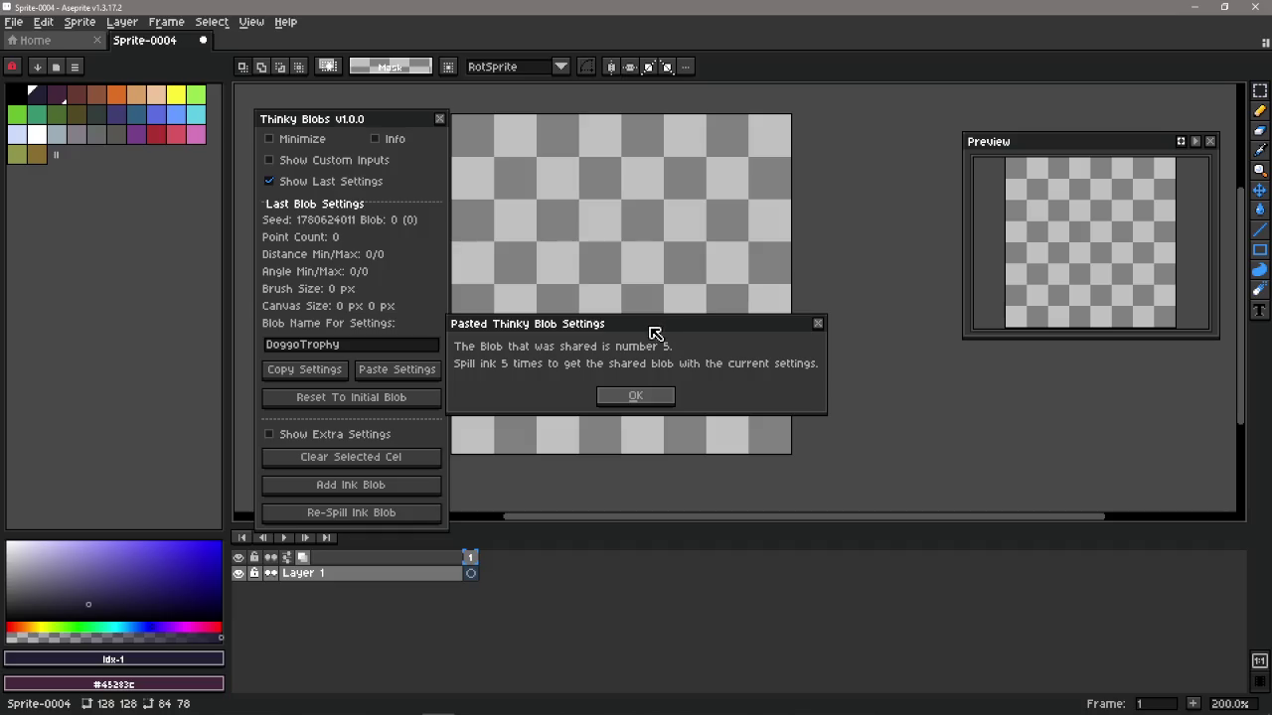
left_click_drag(655, 332, 636, 311)
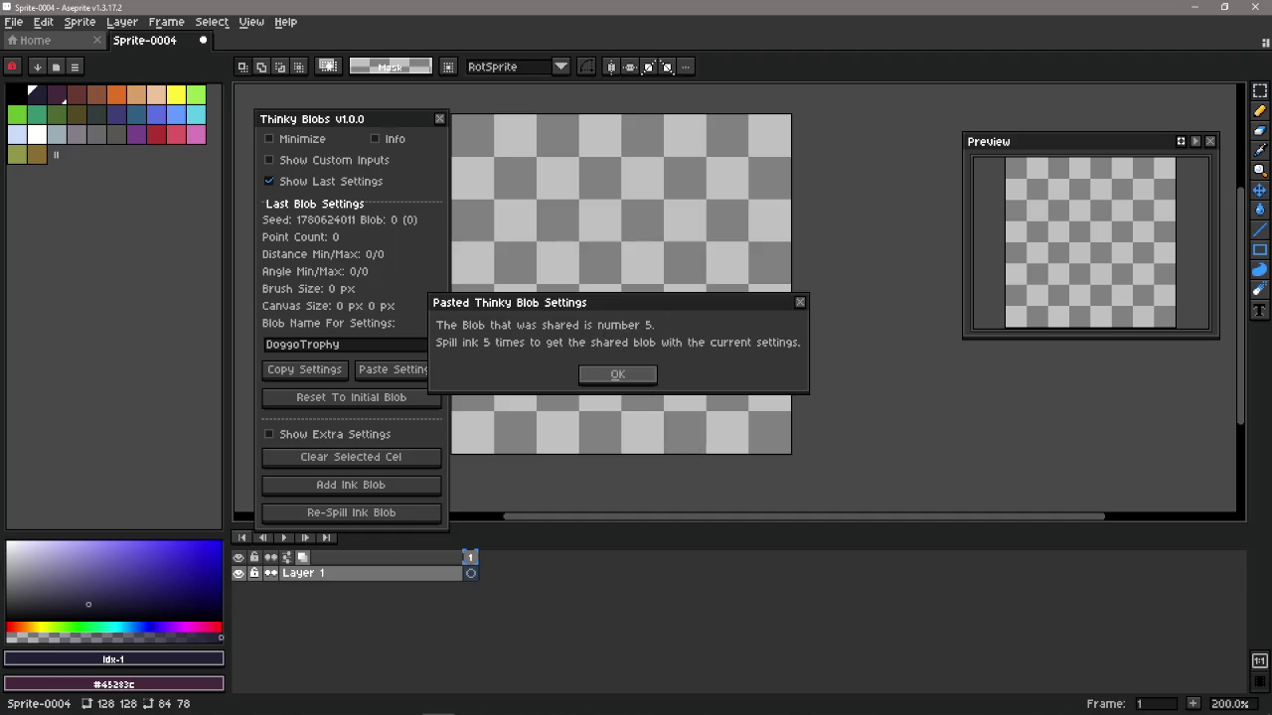
left_click(640, 376)
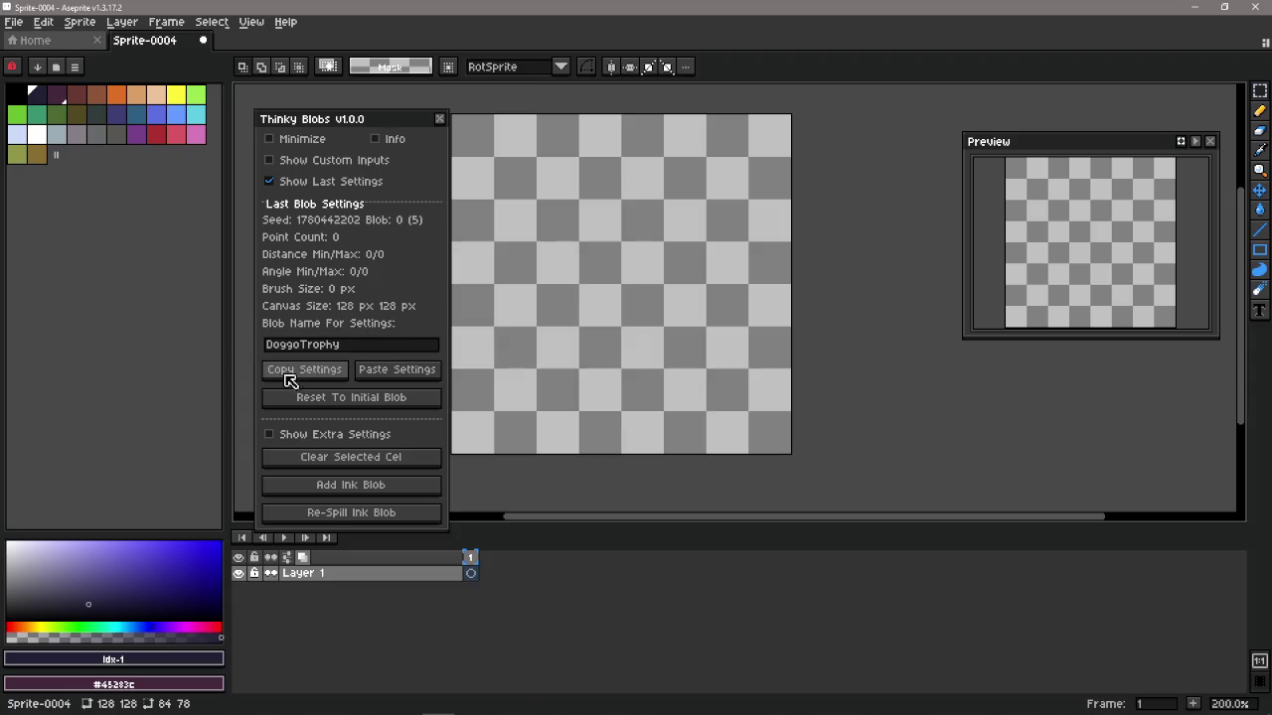
left_click(329, 369)
key("alt+Tab")
left_click(637, 296)
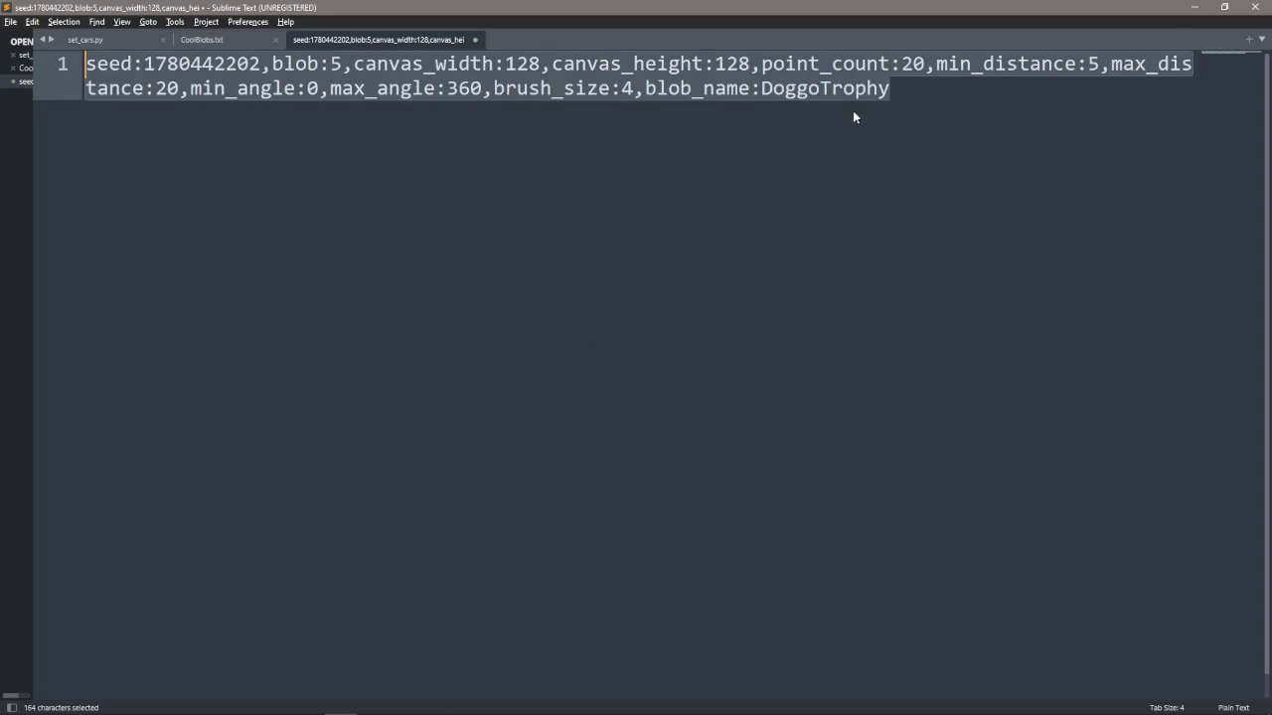
left_click_drag(890, 88, 648, 91)
left_click(903, 92)
triple_click(903, 93)
left_click(236, 44)
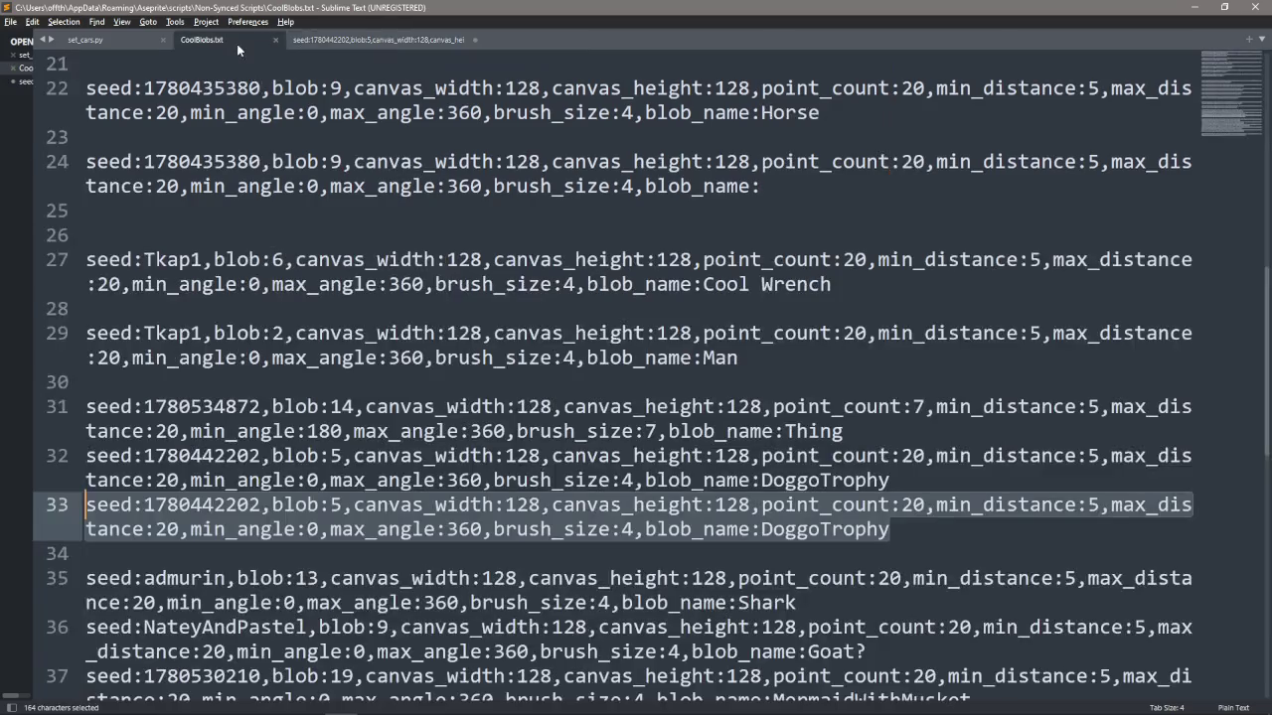
scroll(596, 397, "down", 5)
left_click(298, 528)
mouse_move(866, 431)
left_mouse_down()
mouse_move(581, 424)
mouse_move(747, 405)
left_mouse_up()
left_click_drag(616, 383, 817, 382)
left_click(813, 382)
left_click_drag(972, 333, 715, 332)
key("Left")
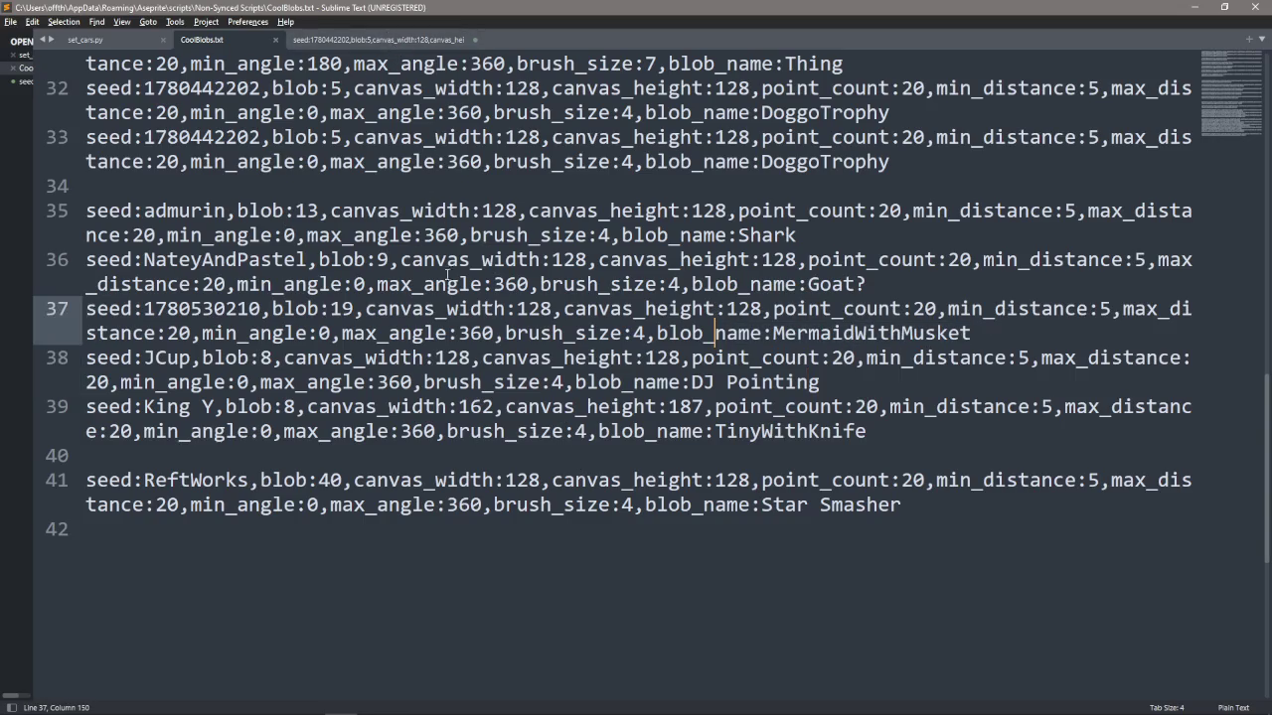
key("alt+Tab")
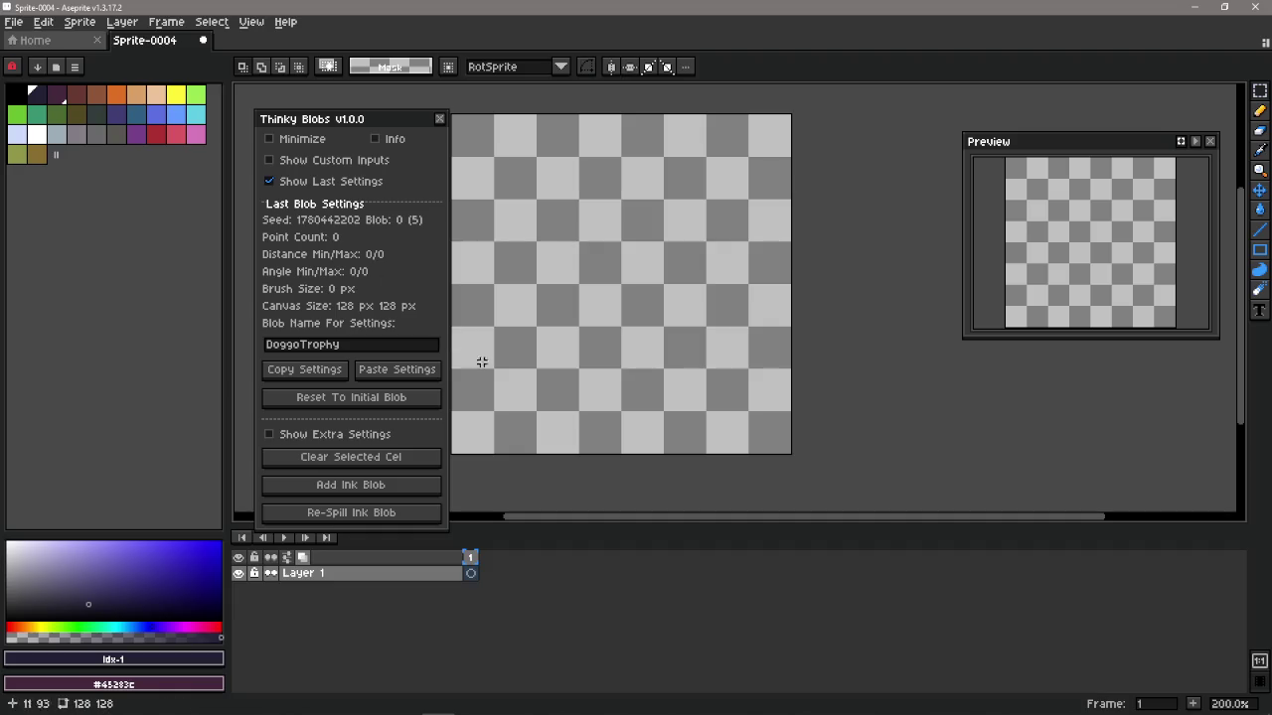
Add an ink blob and re-spill until the DoggoTrophy Blob 5 of 5 appears
left_click(381, 489)
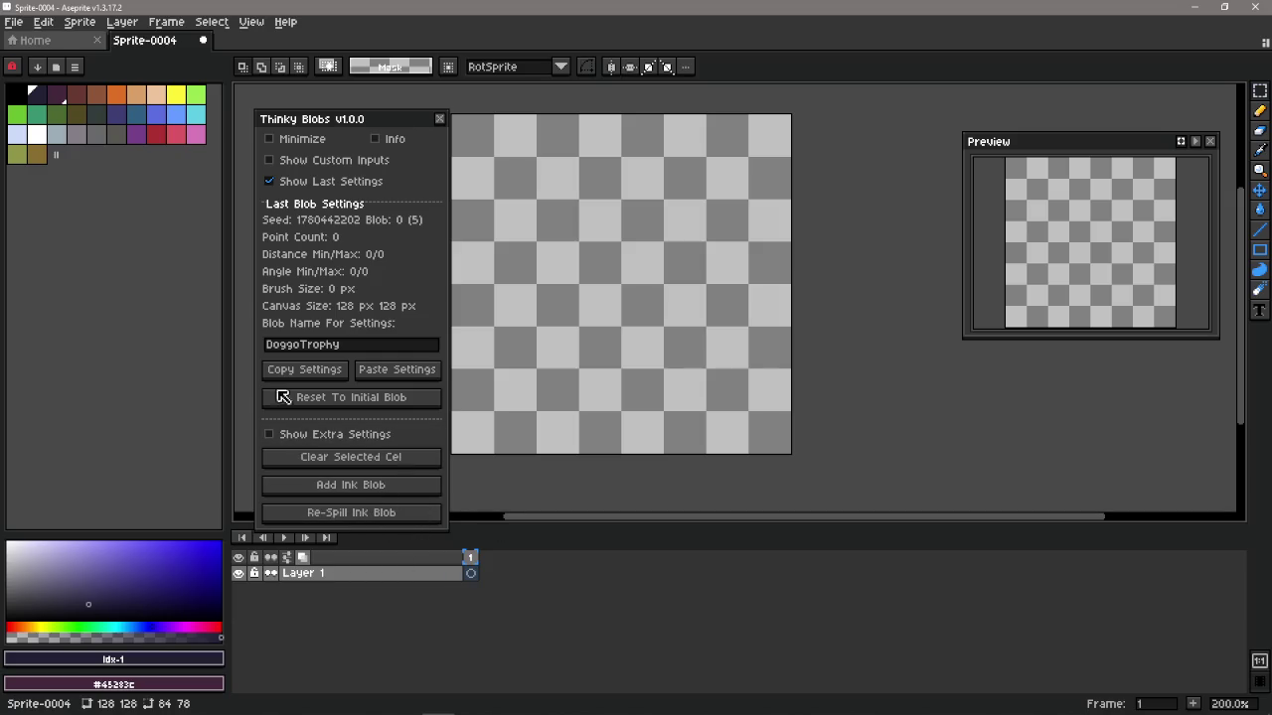
left_click(379, 511)
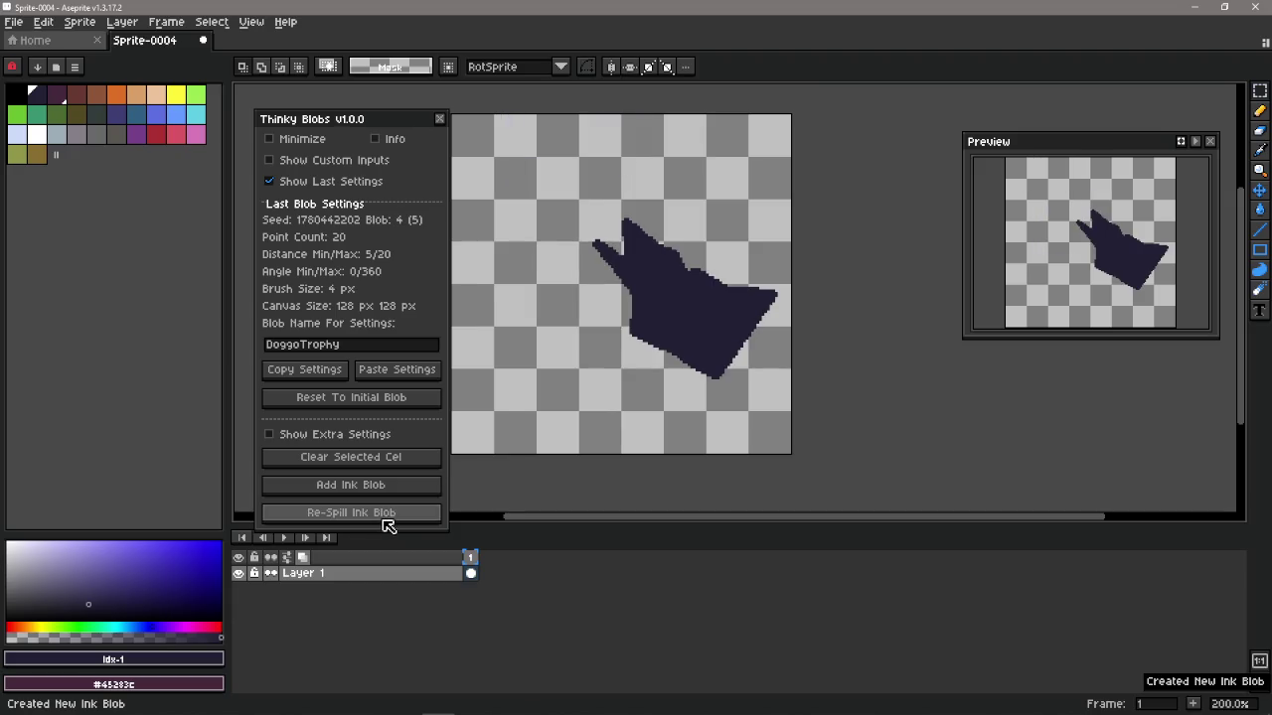
scroll(636, 338, "left", 5)
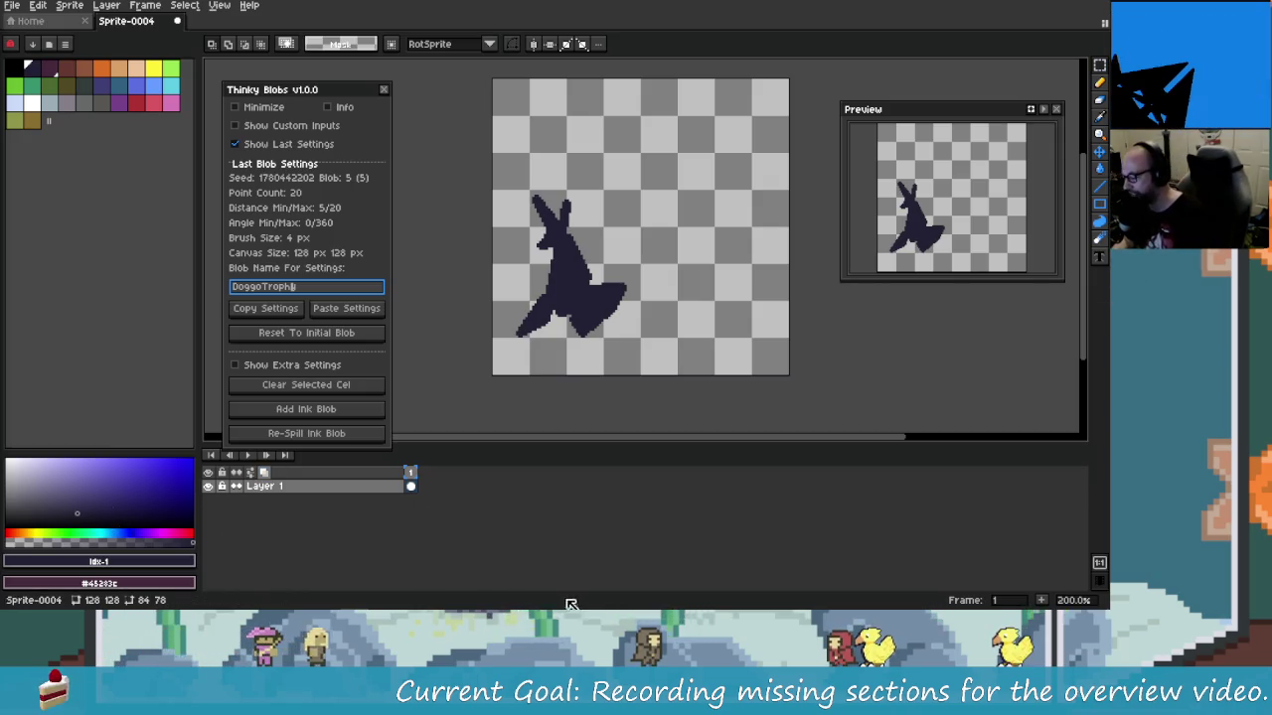
Switch to DaVinci Resolve from the taskbar to show the ThinkyBlobs 100 Overview timeline
left_click(410, 598)
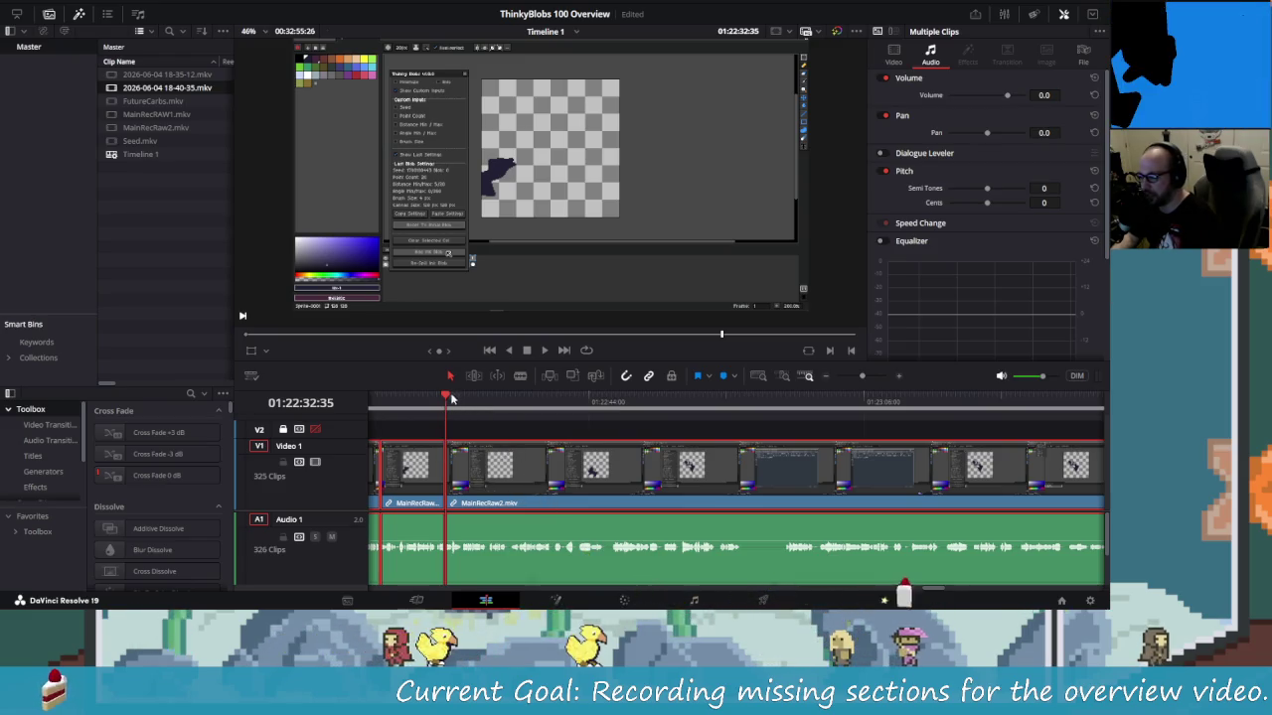
Replay a short stretch of the timeline, then open the media pool's right-click menu
left_click_drag(447, 396, 437, 399)
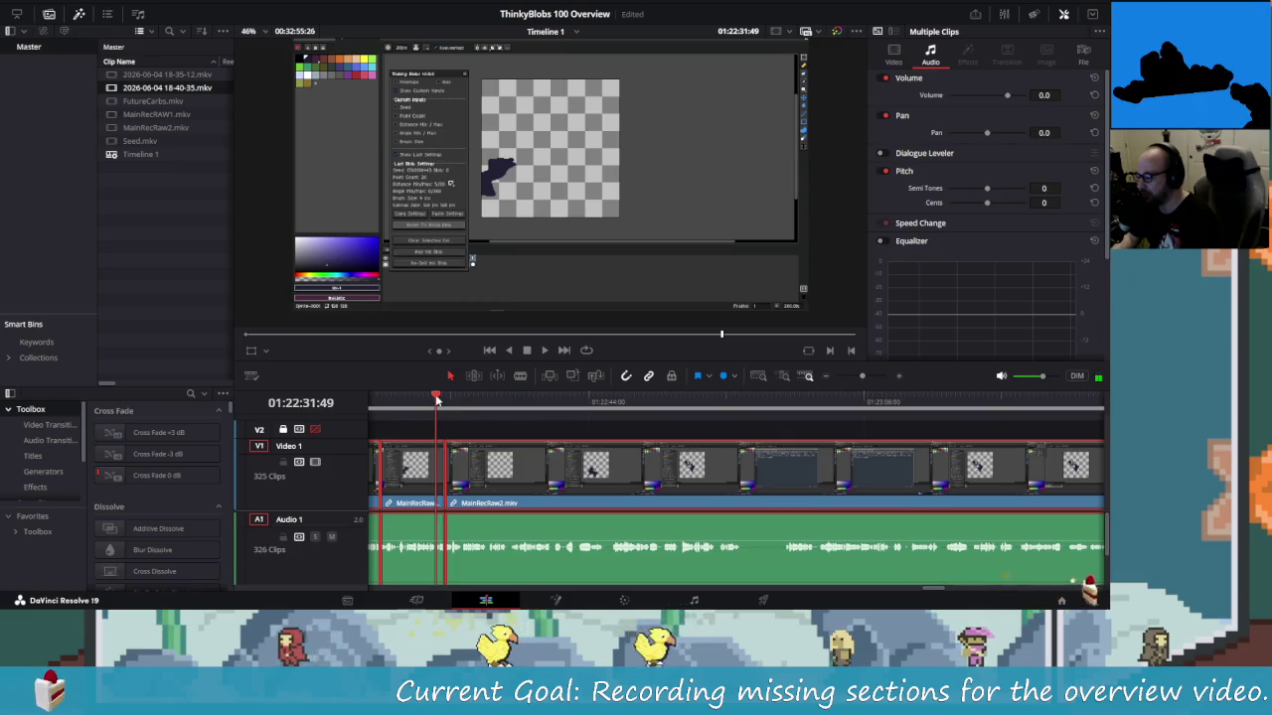
key("space")
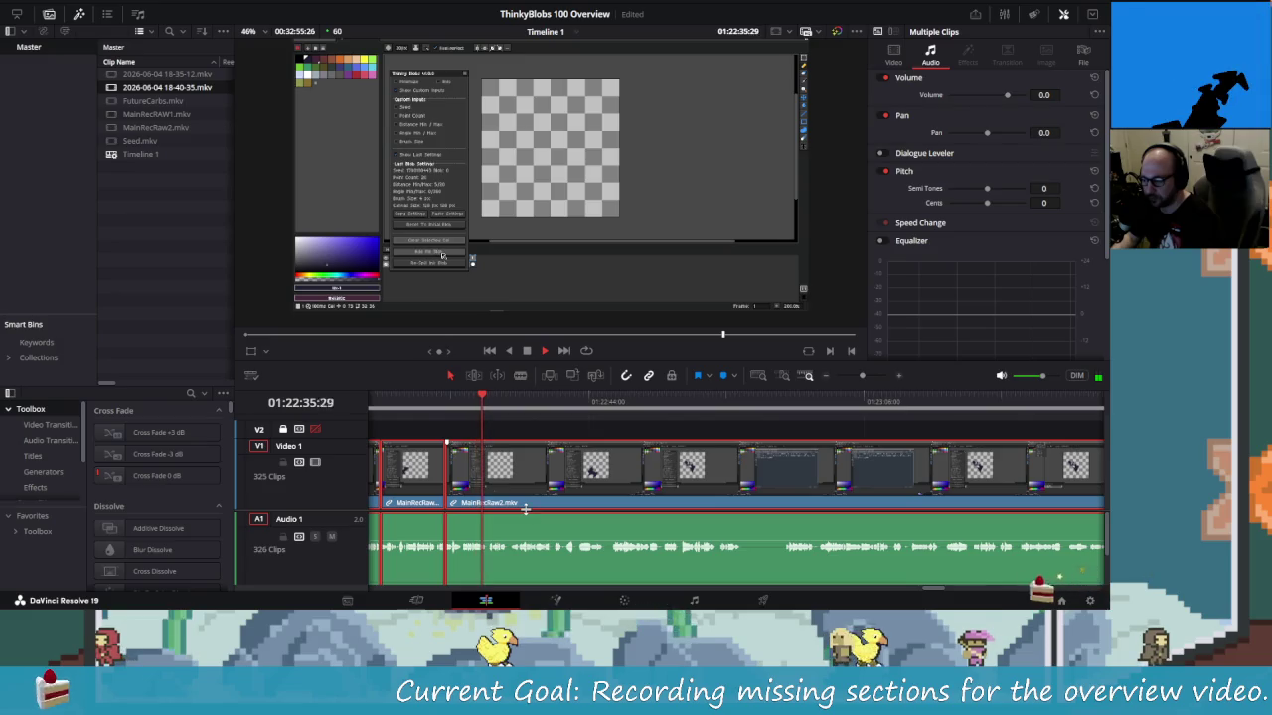
key("space")
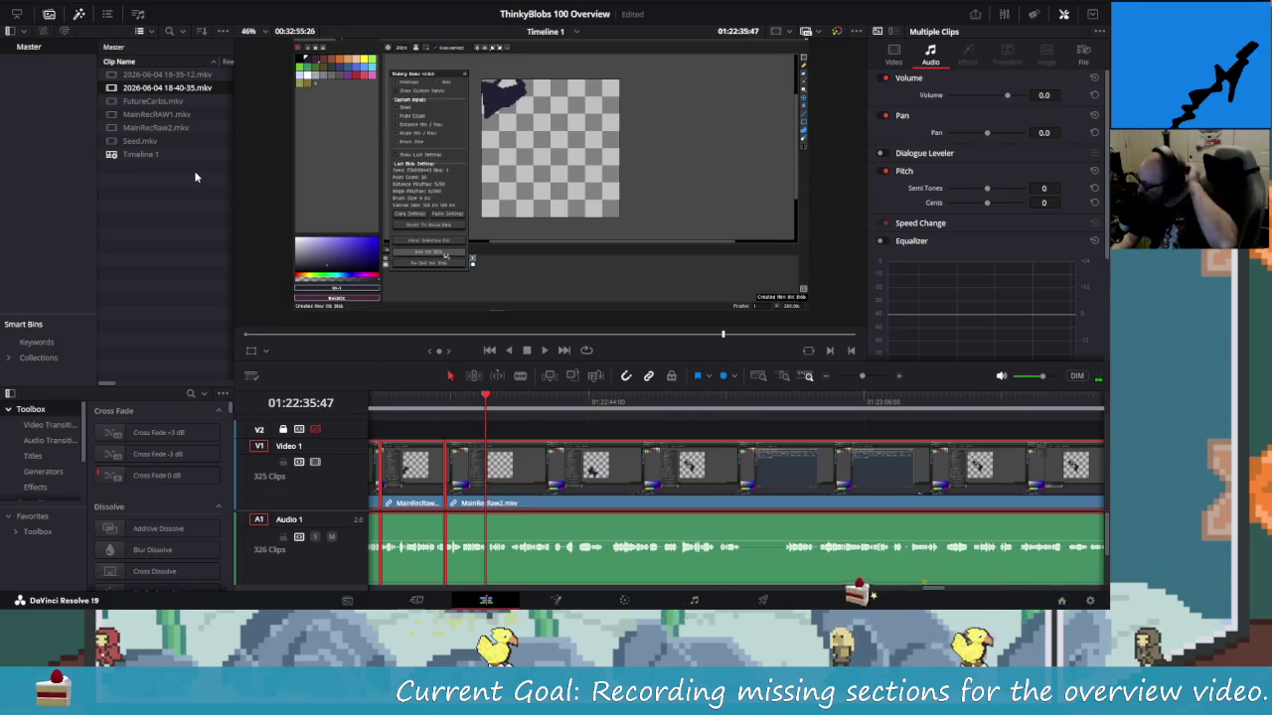
left_click(182, 205)
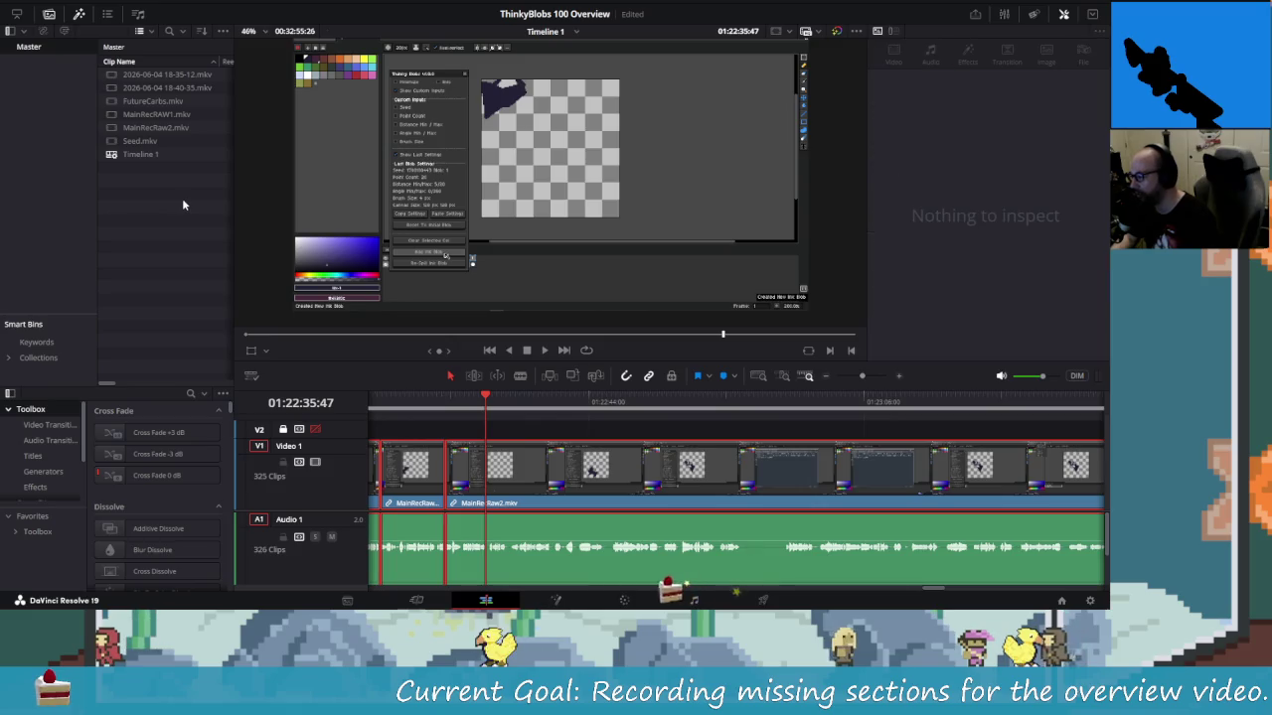
right_click(163, 183)
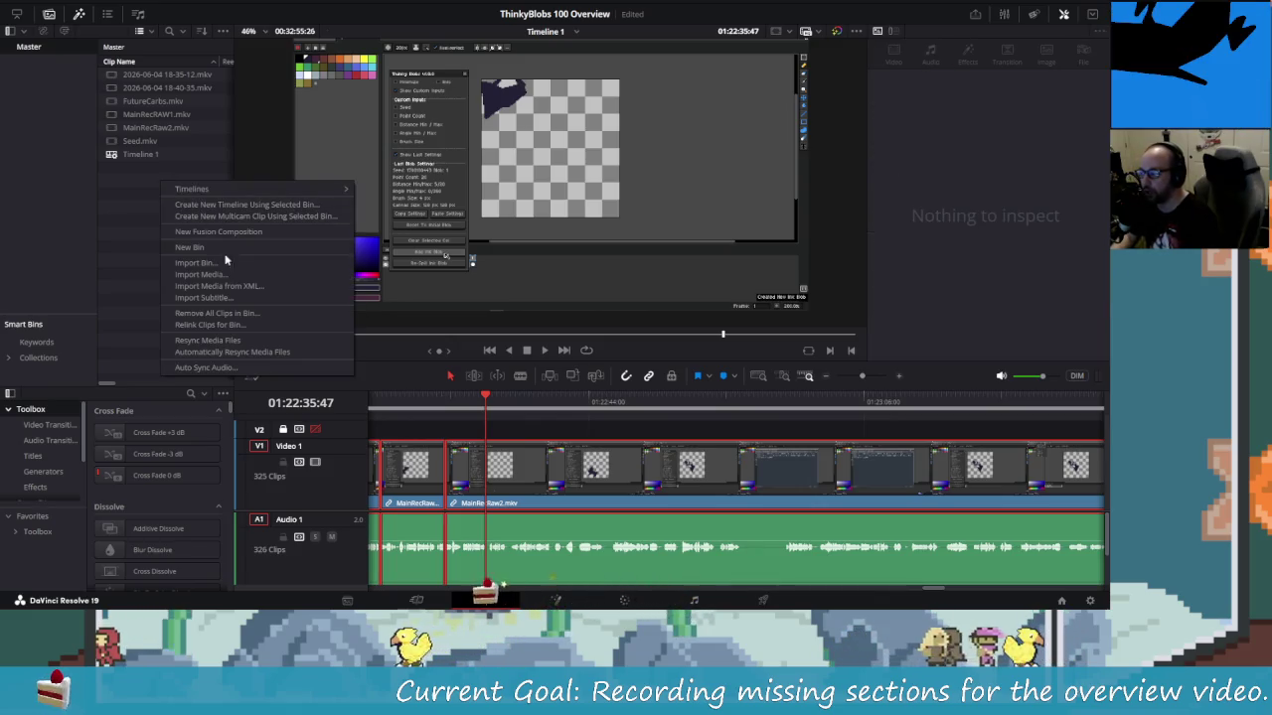
left_click(201, 274)
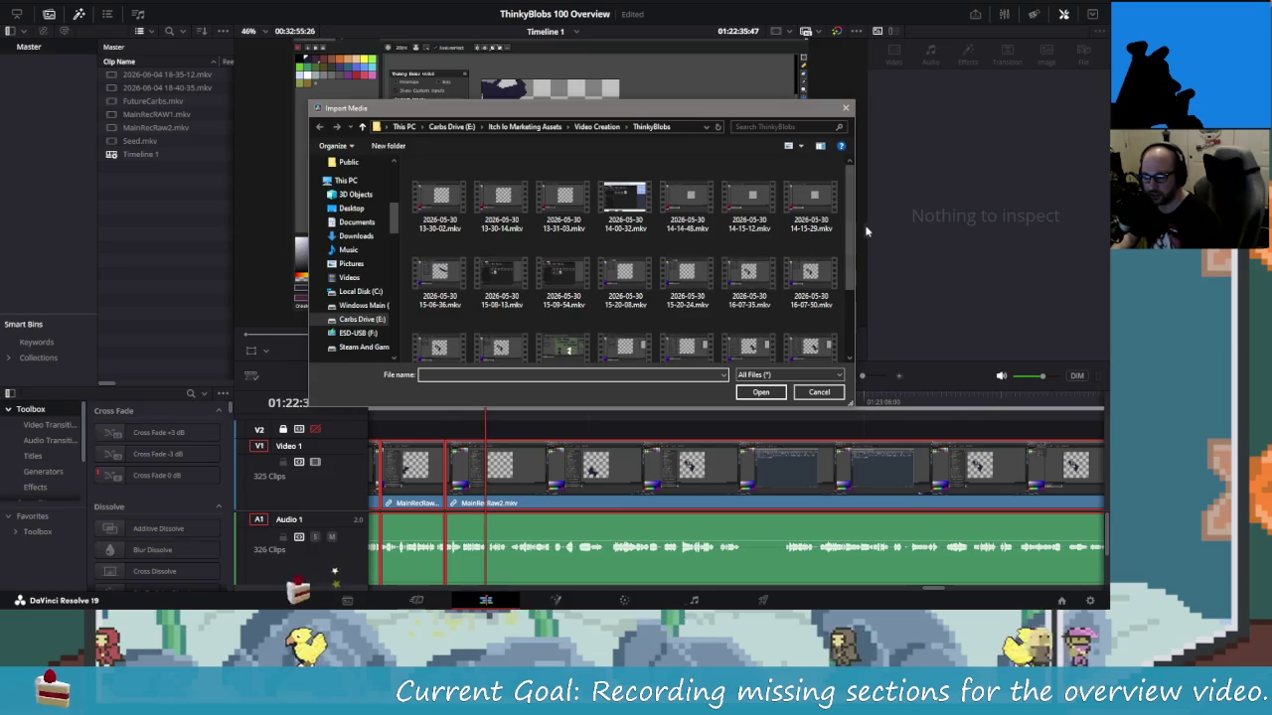
left_click_drag(850, 229, 853, 301)
left_click(500, 328)
left_click(760, 391)
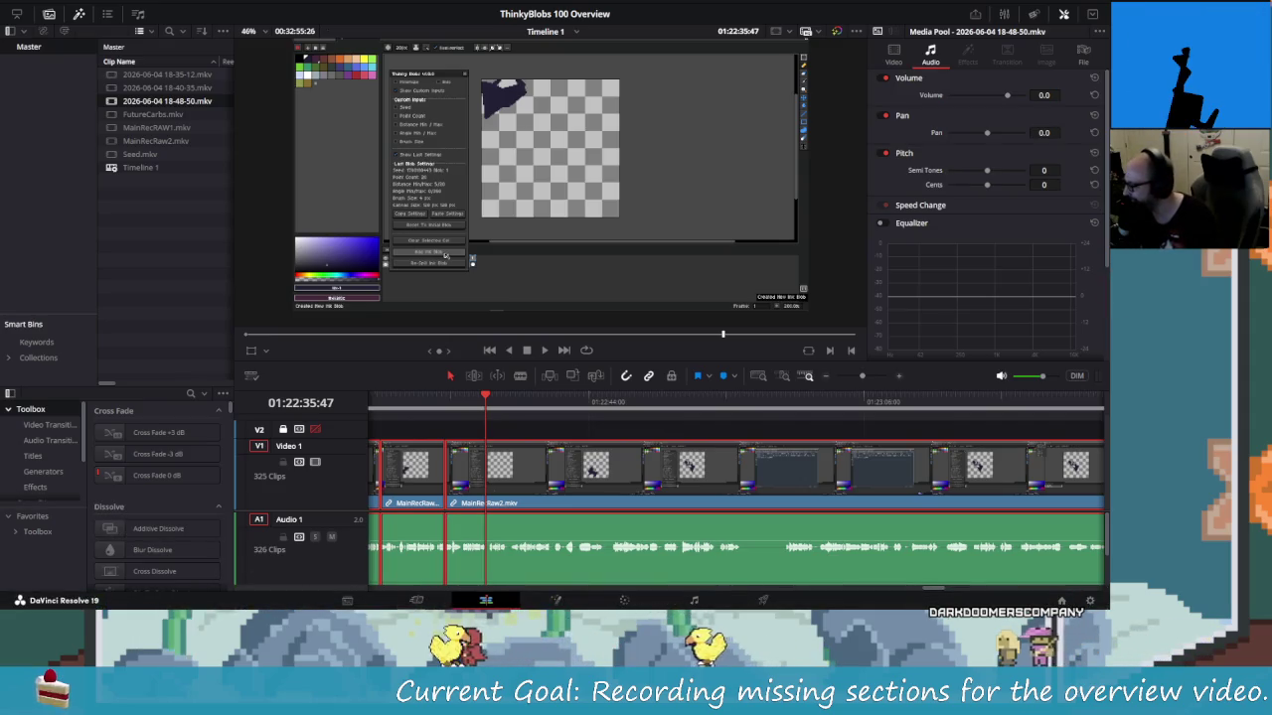
key("alt+Tab")
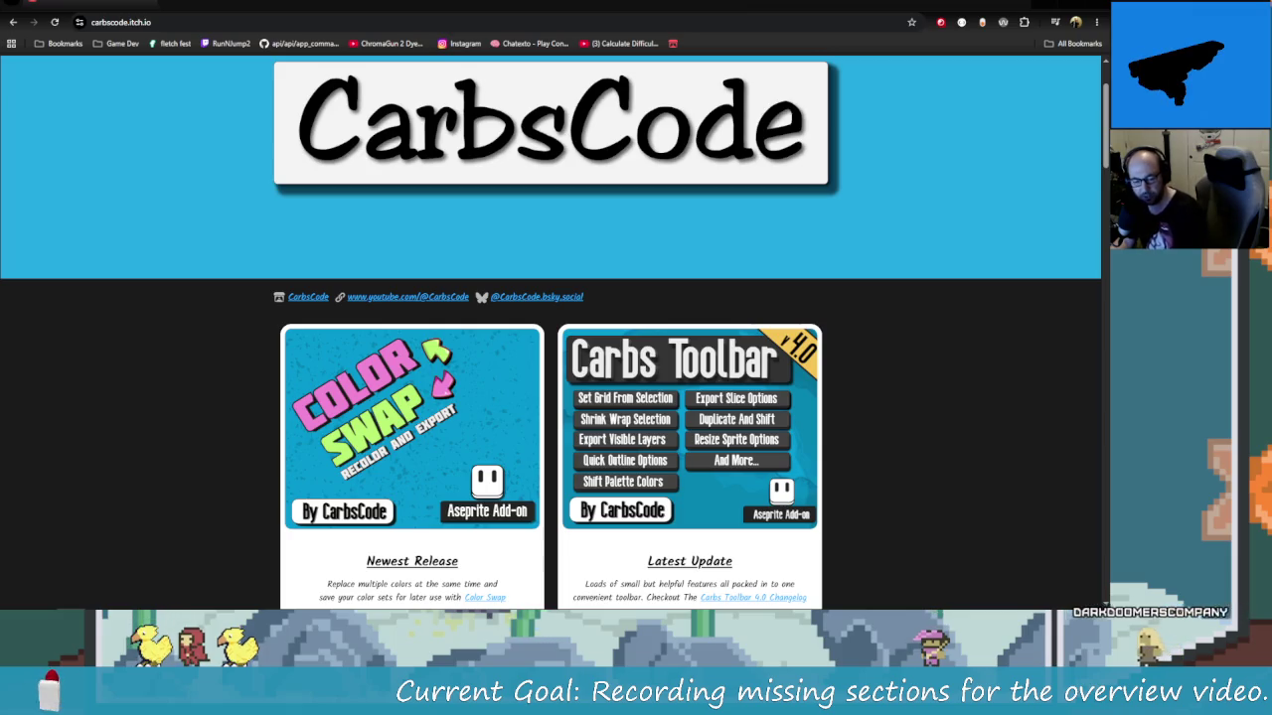
Open a new Chrome tab and go to twitch.tv/CarbsCode
left_click(172, 6)
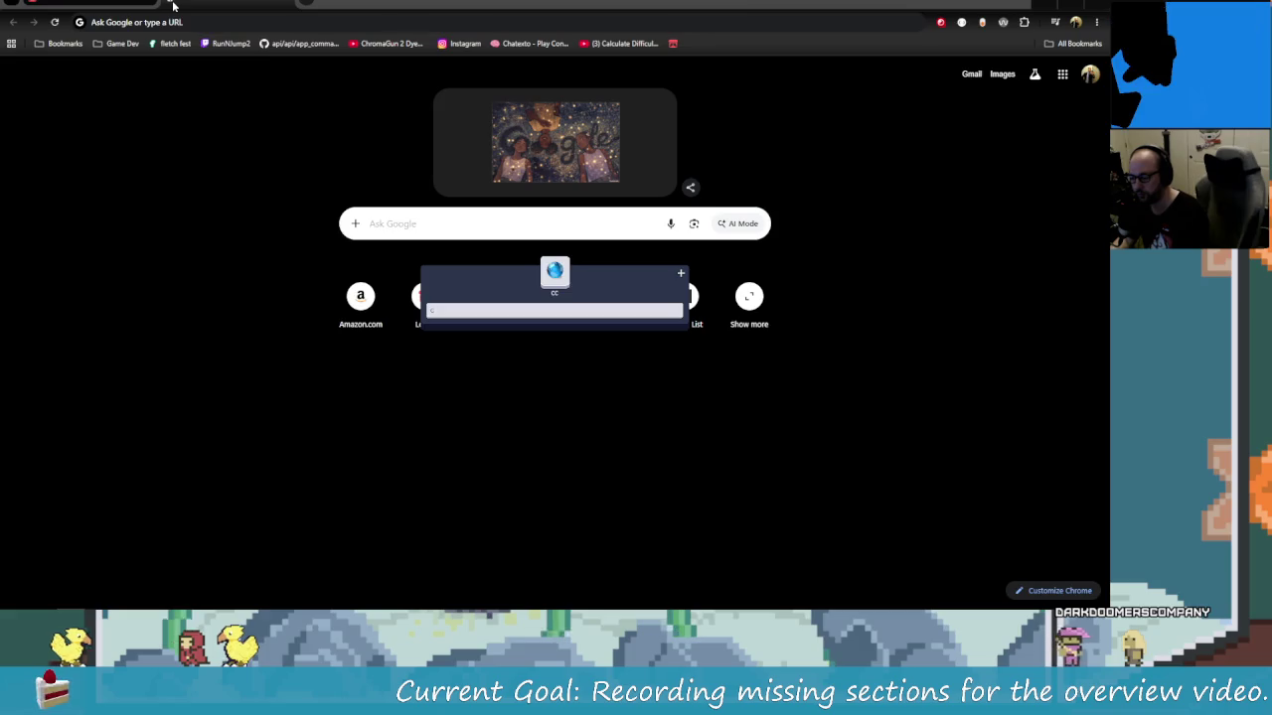
key("Return")
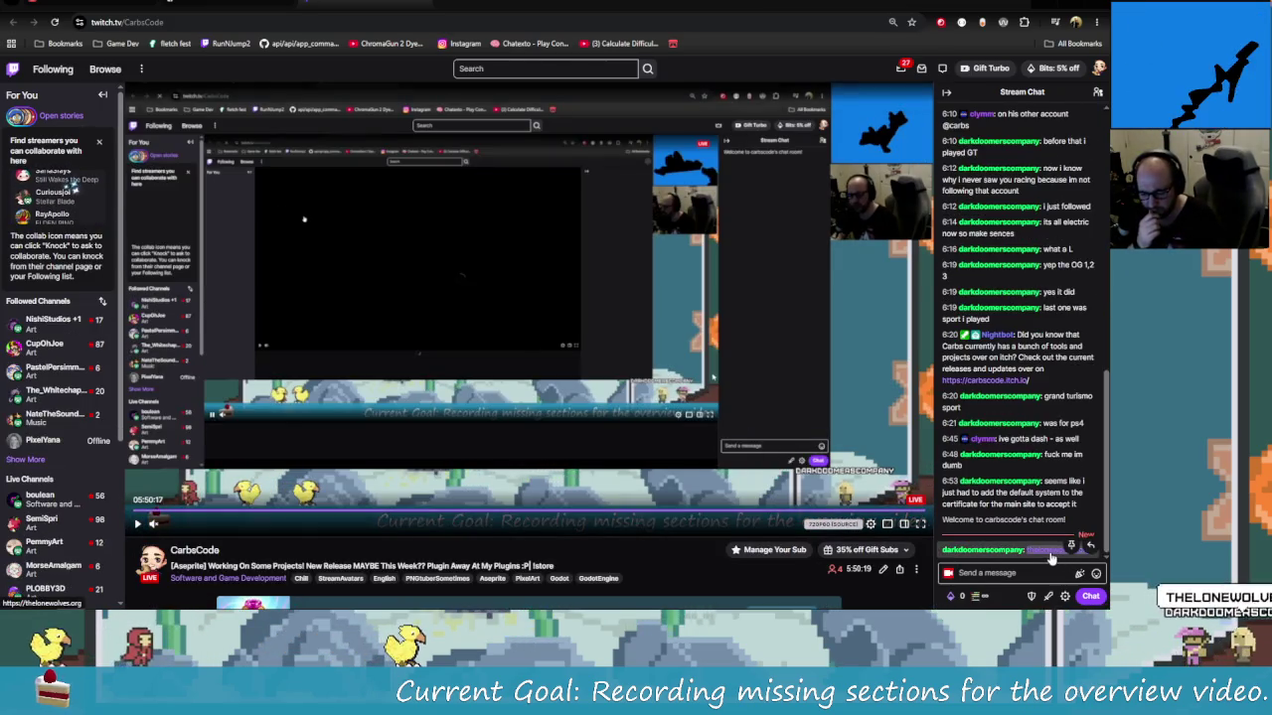
Open The Lone Wolves website from the chat link, check its site info and reload it
left_click(1049, 550)
left_click(600, 365)
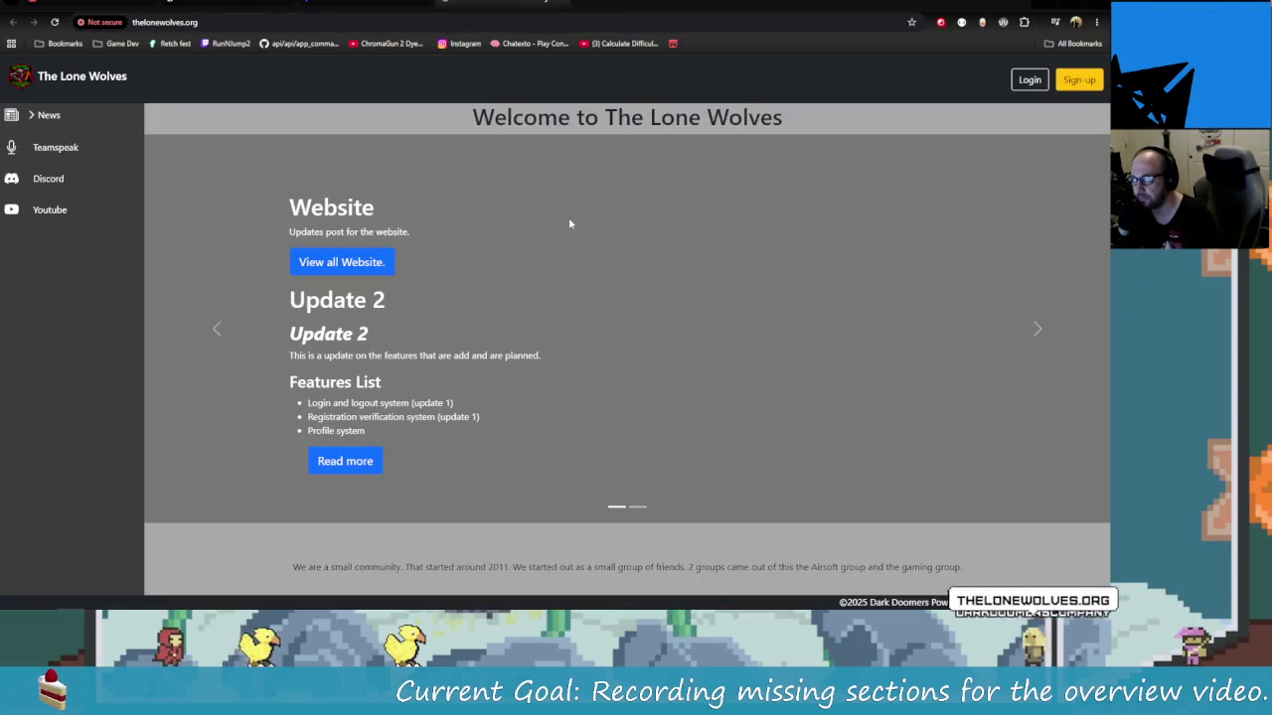
left_click(104, 21)
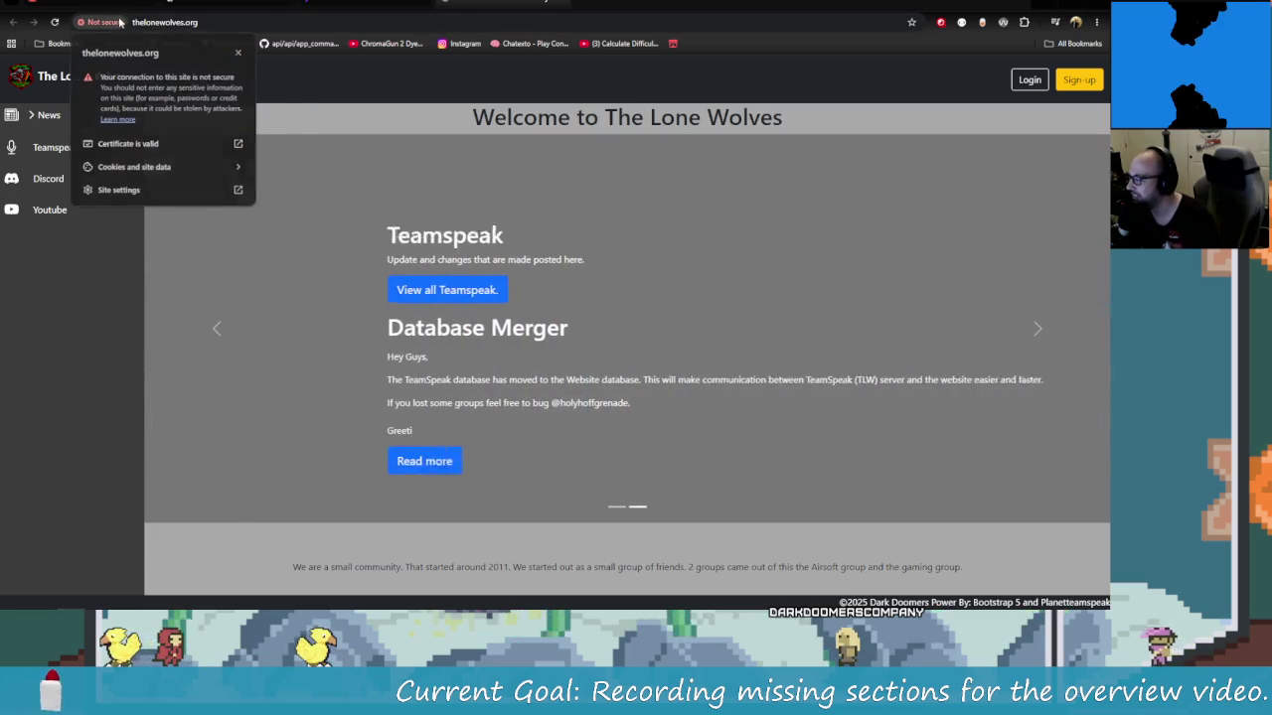
left_click(120, 22)
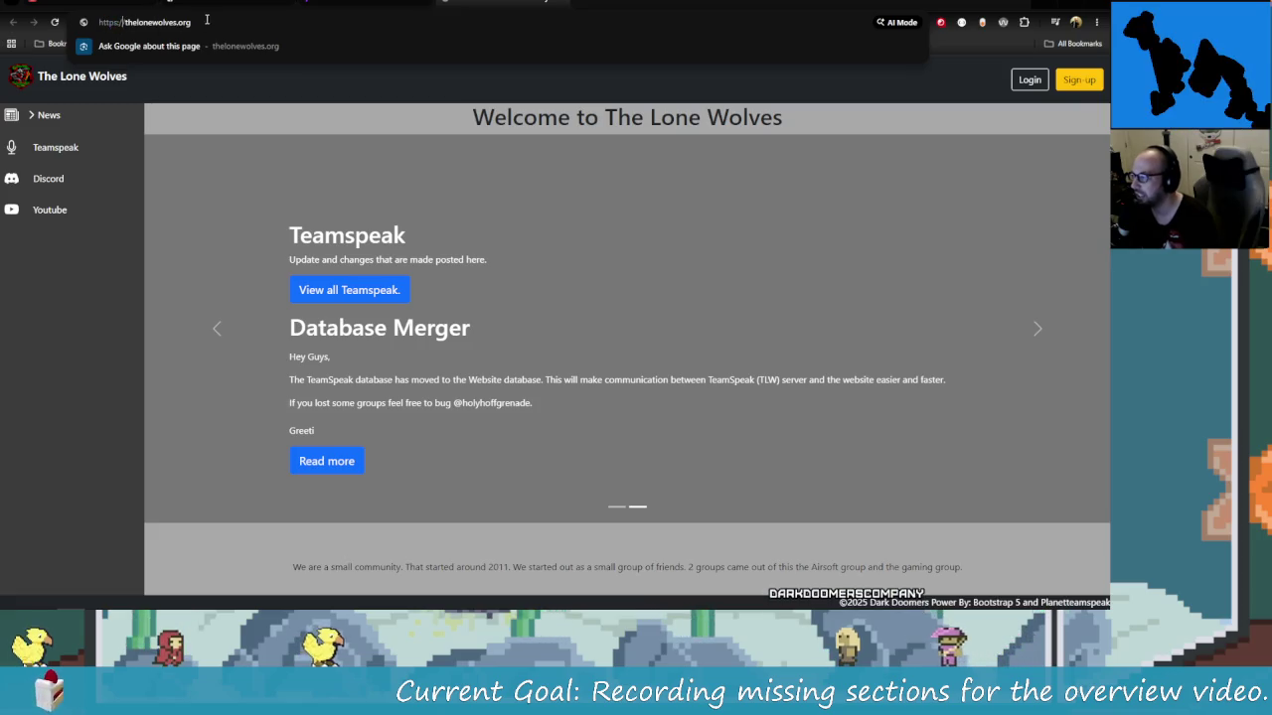
left_click(94, 339)
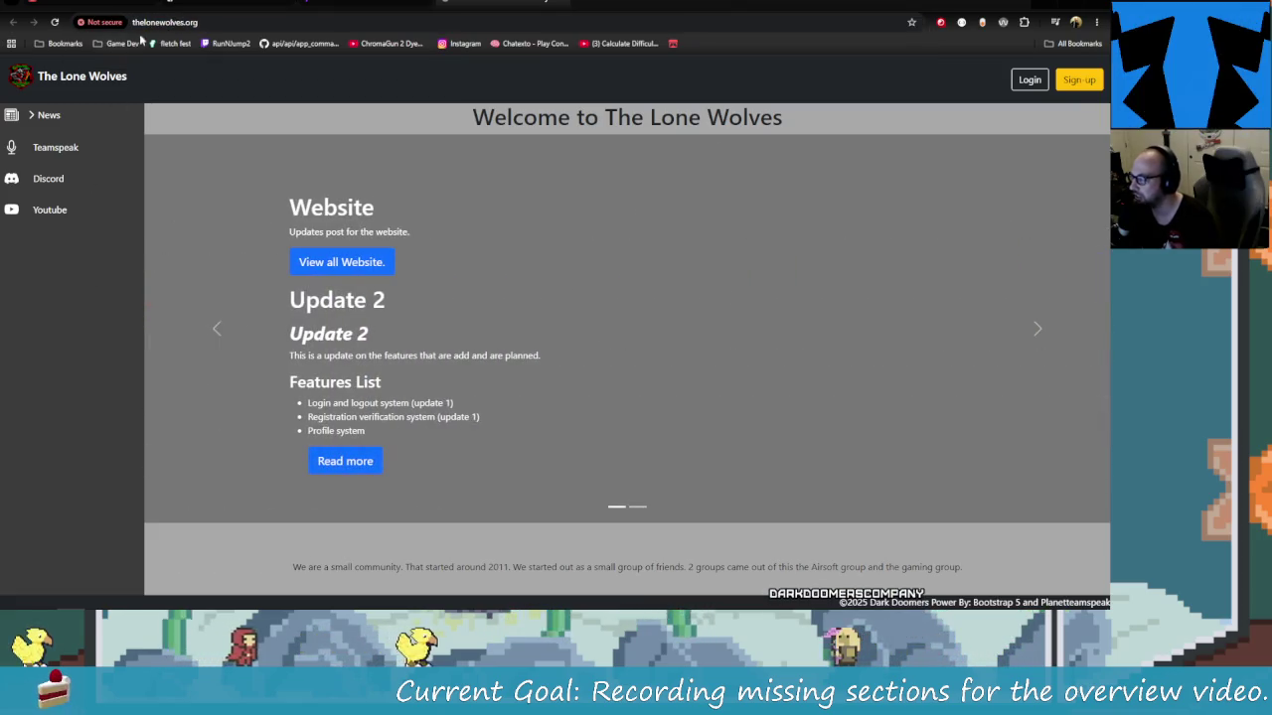
left_click(143, 22)
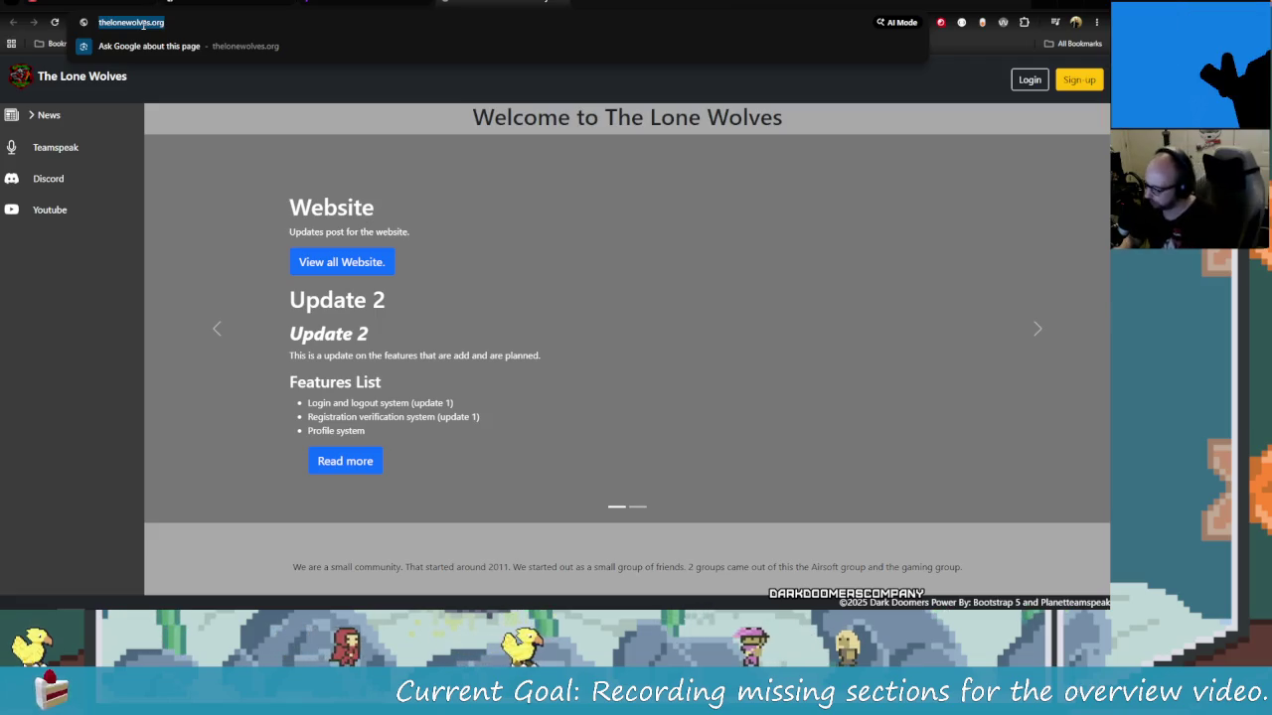
key("Return")
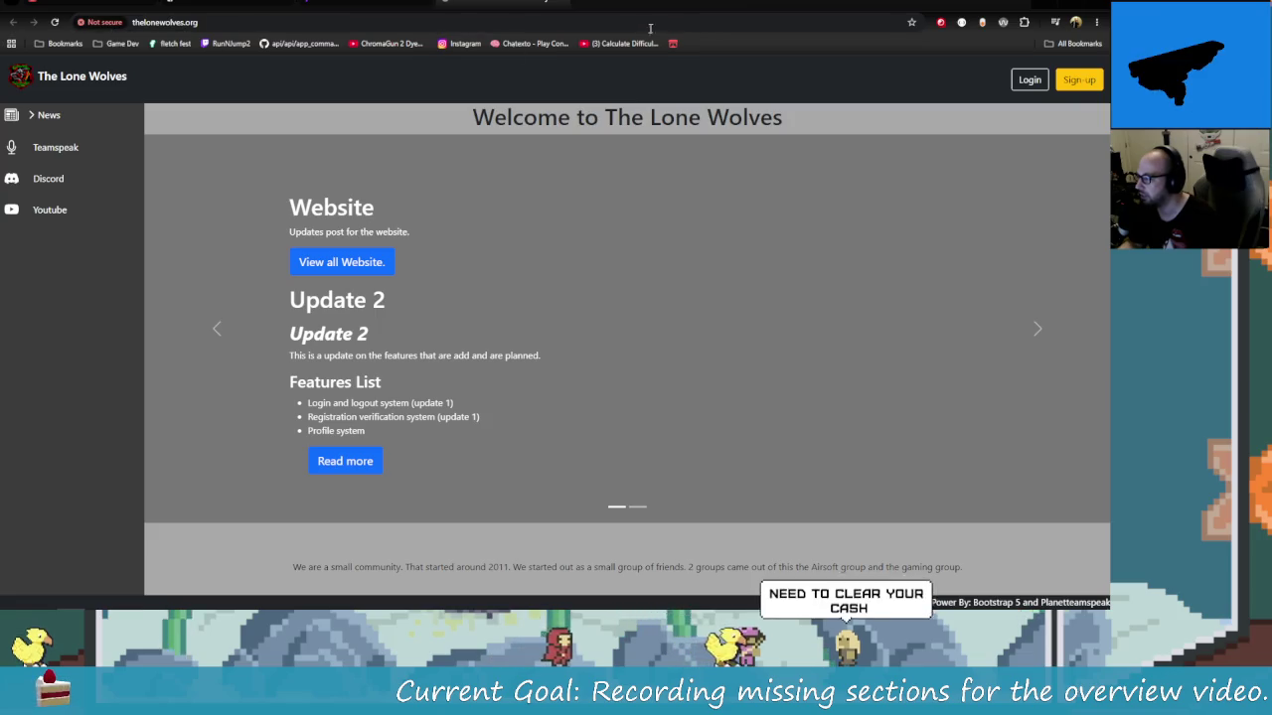
Return to the CarbsCode itch.io tab, restore the browser window and bring Resolve forward
key("ctrl+Tab")
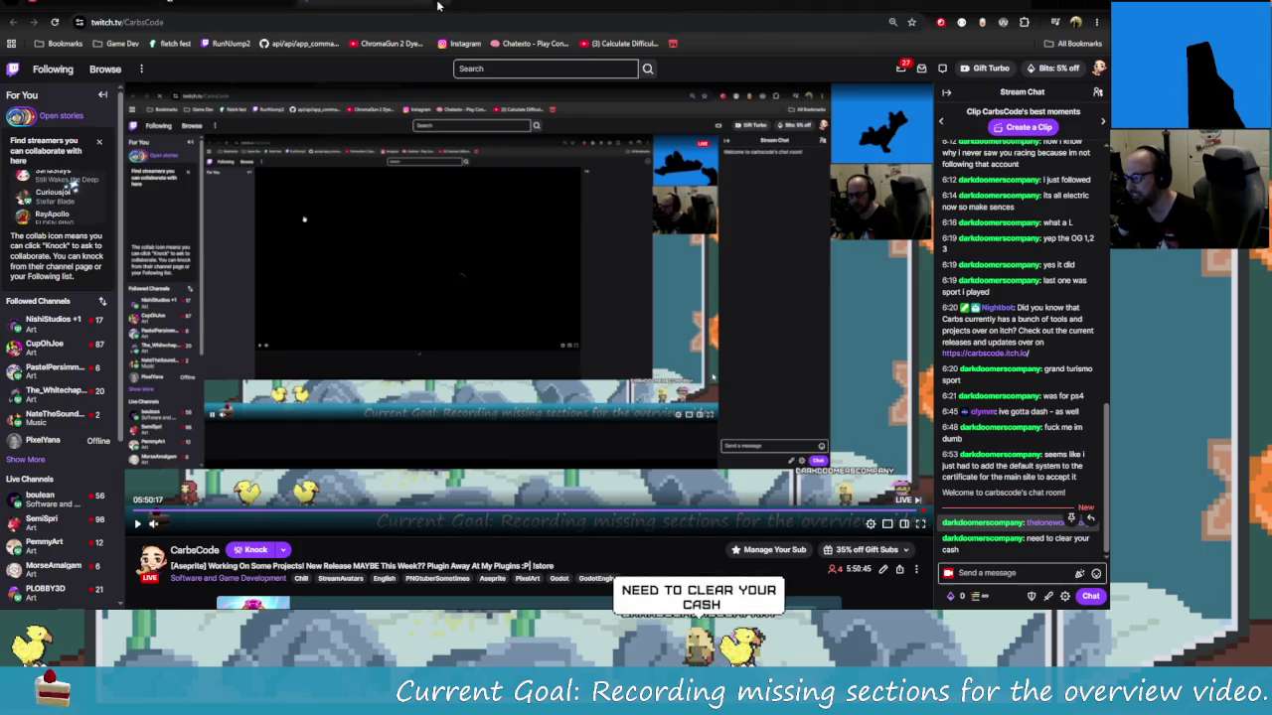
left_click(287, 3)
left_click(287, 3)
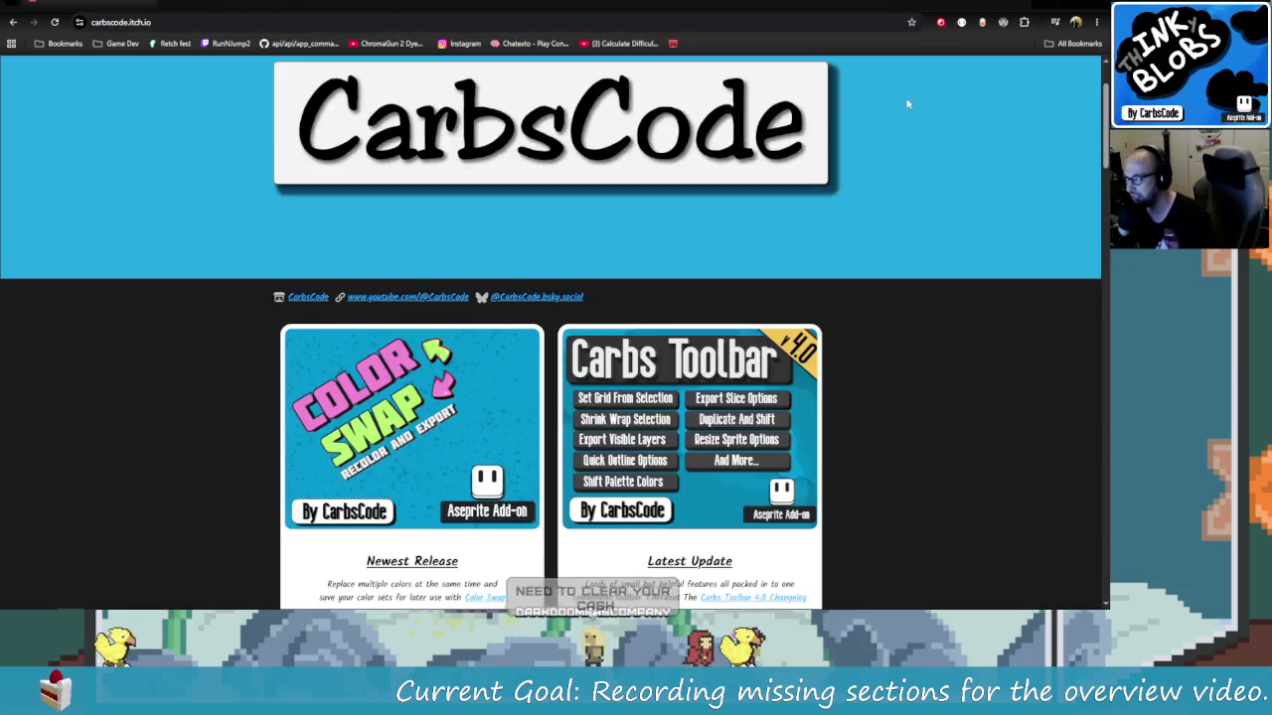
double_click(381, 10)
left_click(544, 121)
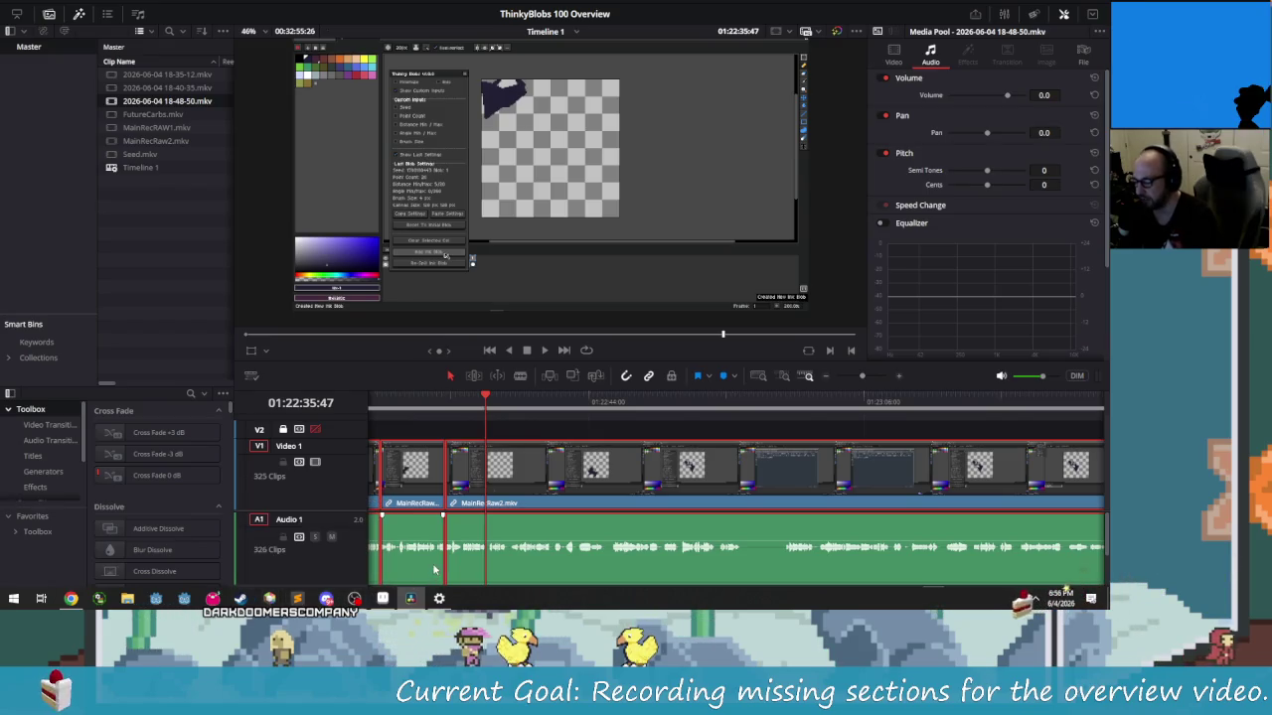
Start Content Manager from the Alt+Space quick launcher
key("alt+space")
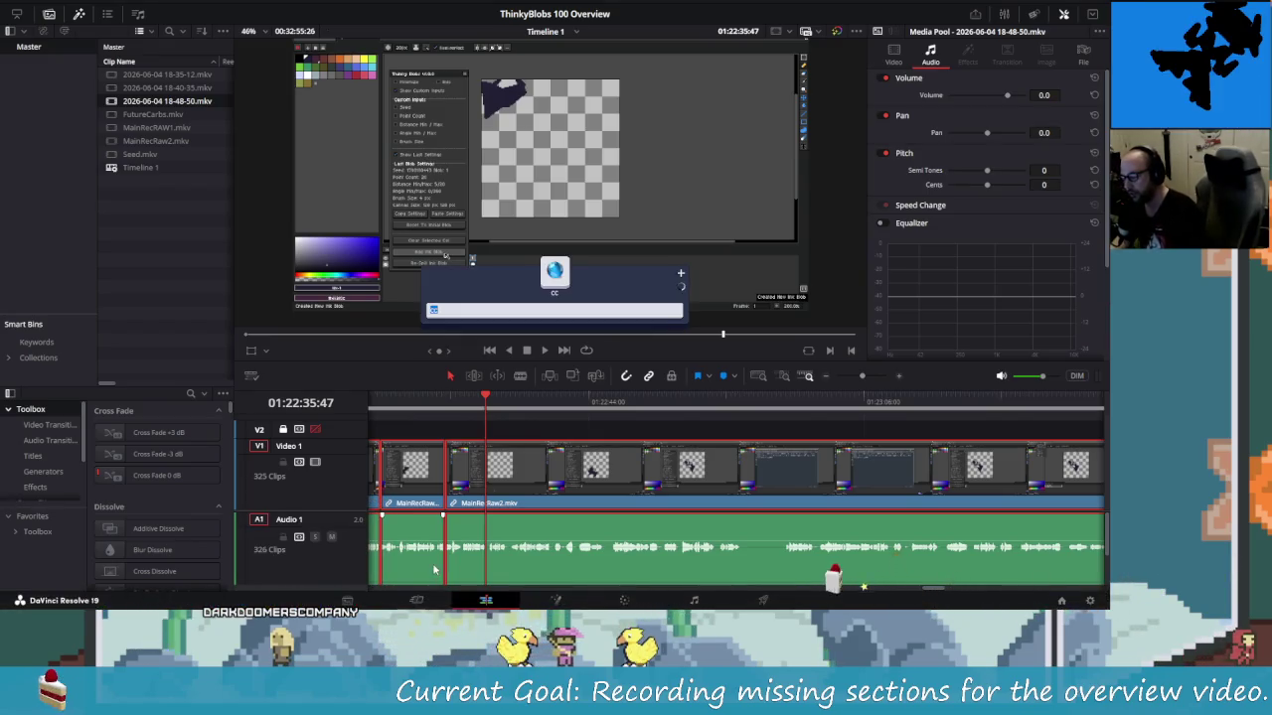
key("Return")
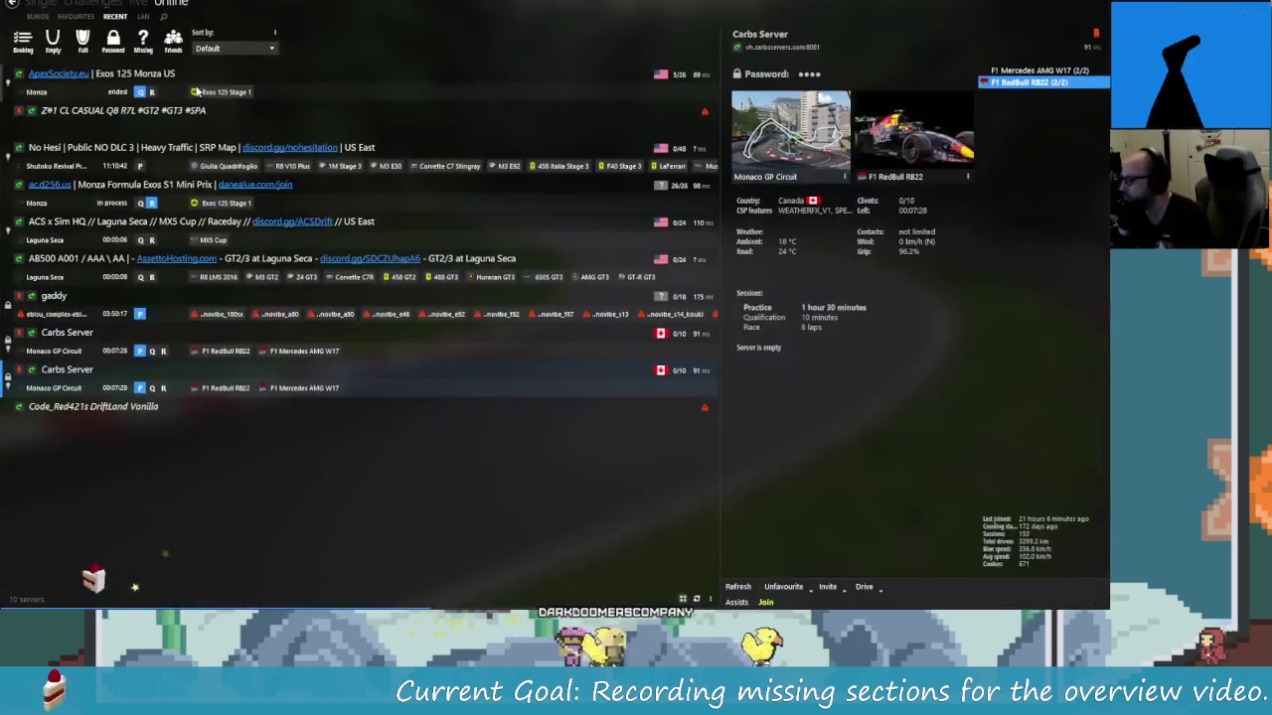
In Single > Quick, choose Monaco GP Circuit as the track
left_click(44, 5)
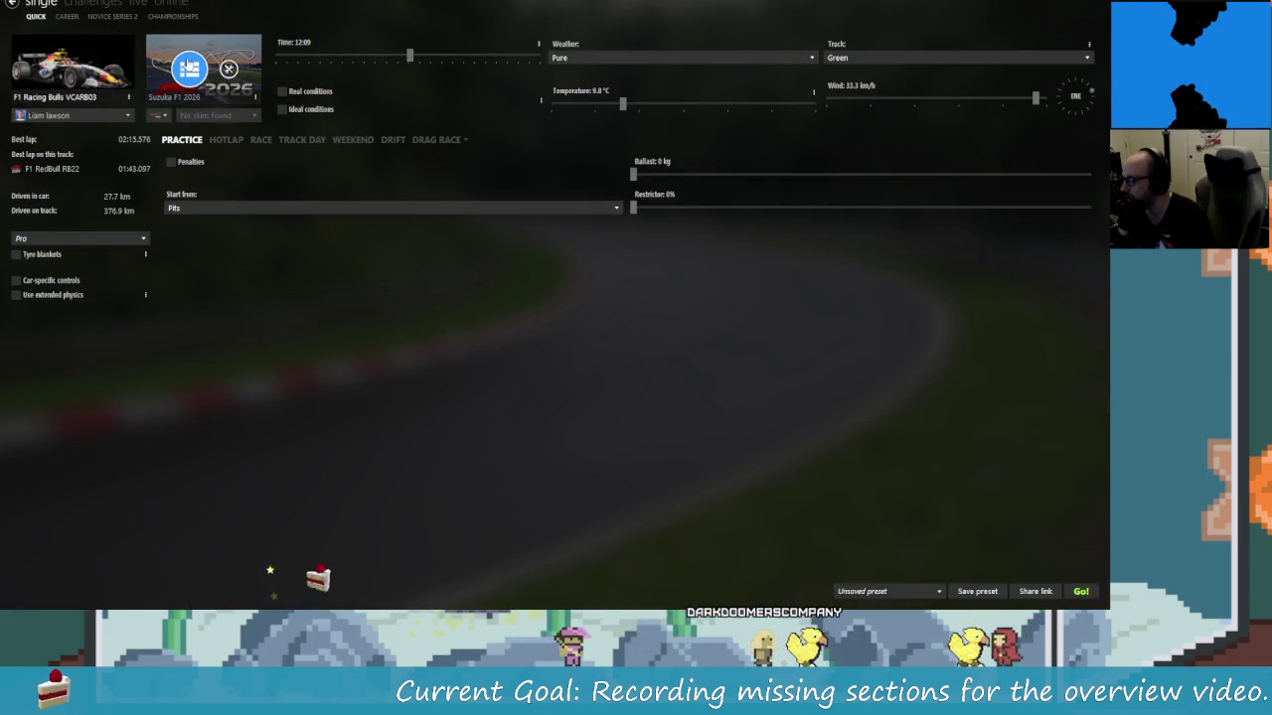
mouse_move(204, 68)
left_click(189, 68)
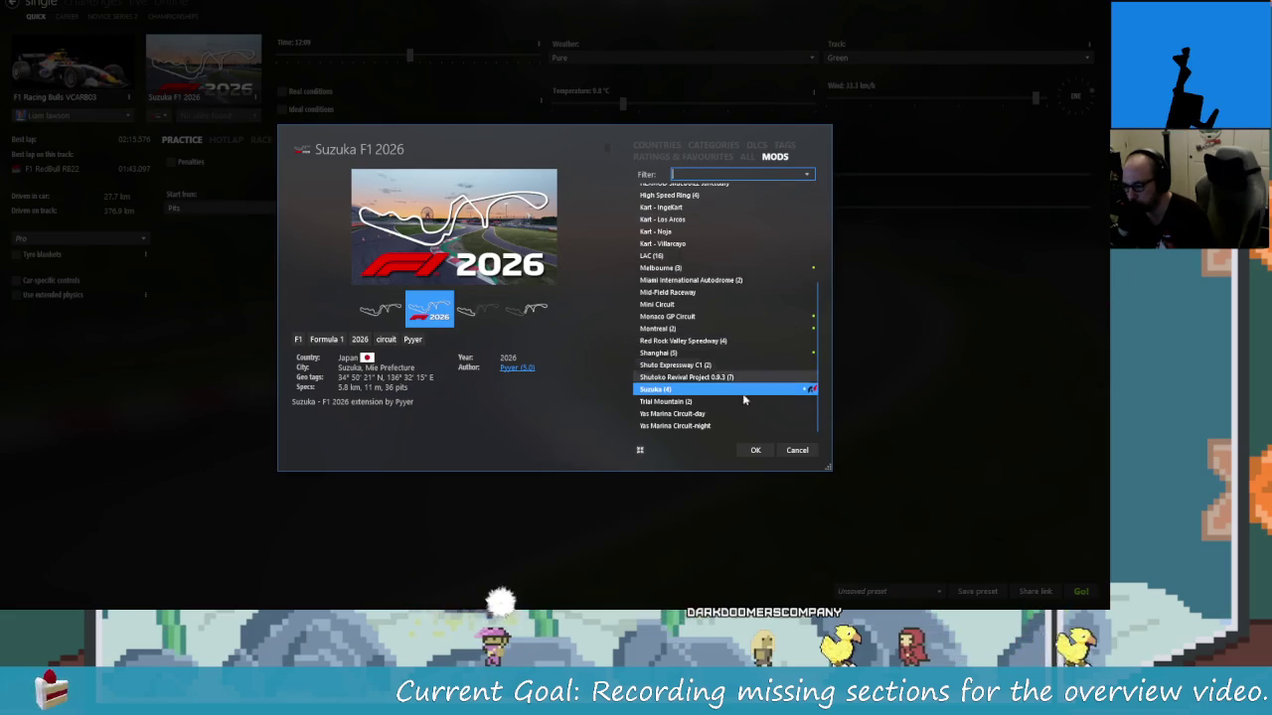
scroll(684, 356, "up", 1)
left_click(683, 356)
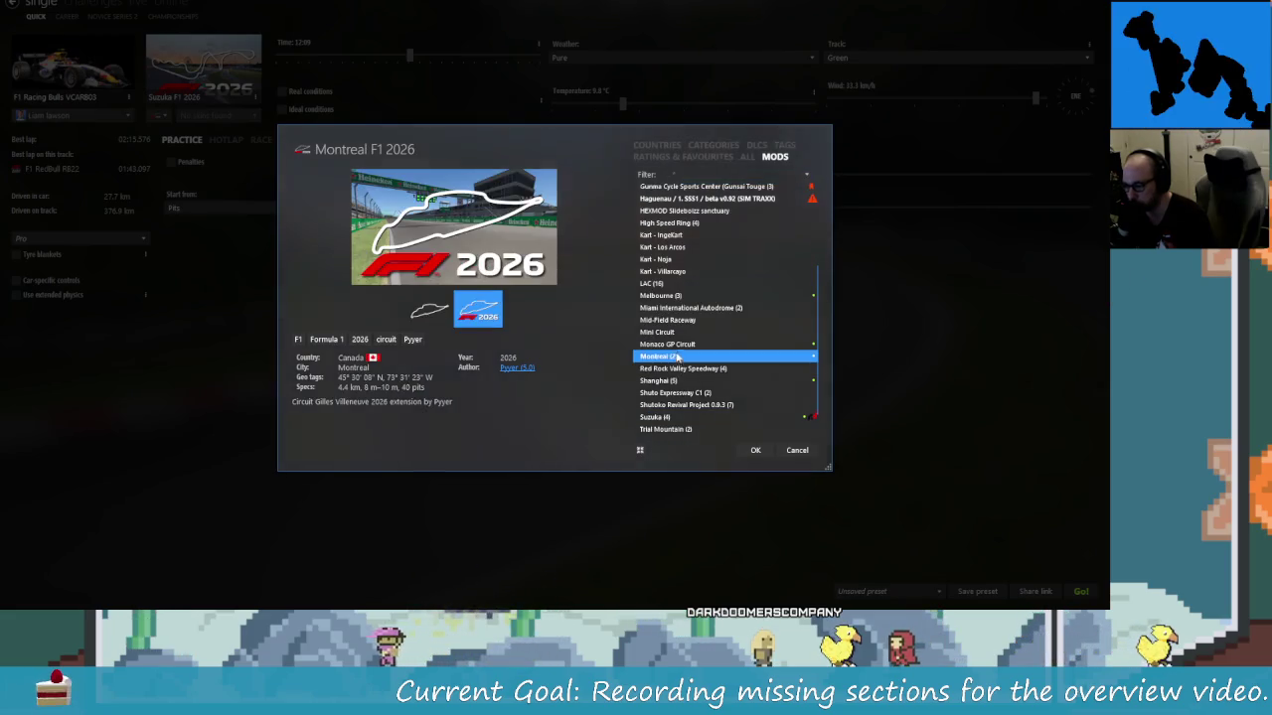
left_click(684, 343)
left_click(755, 450)
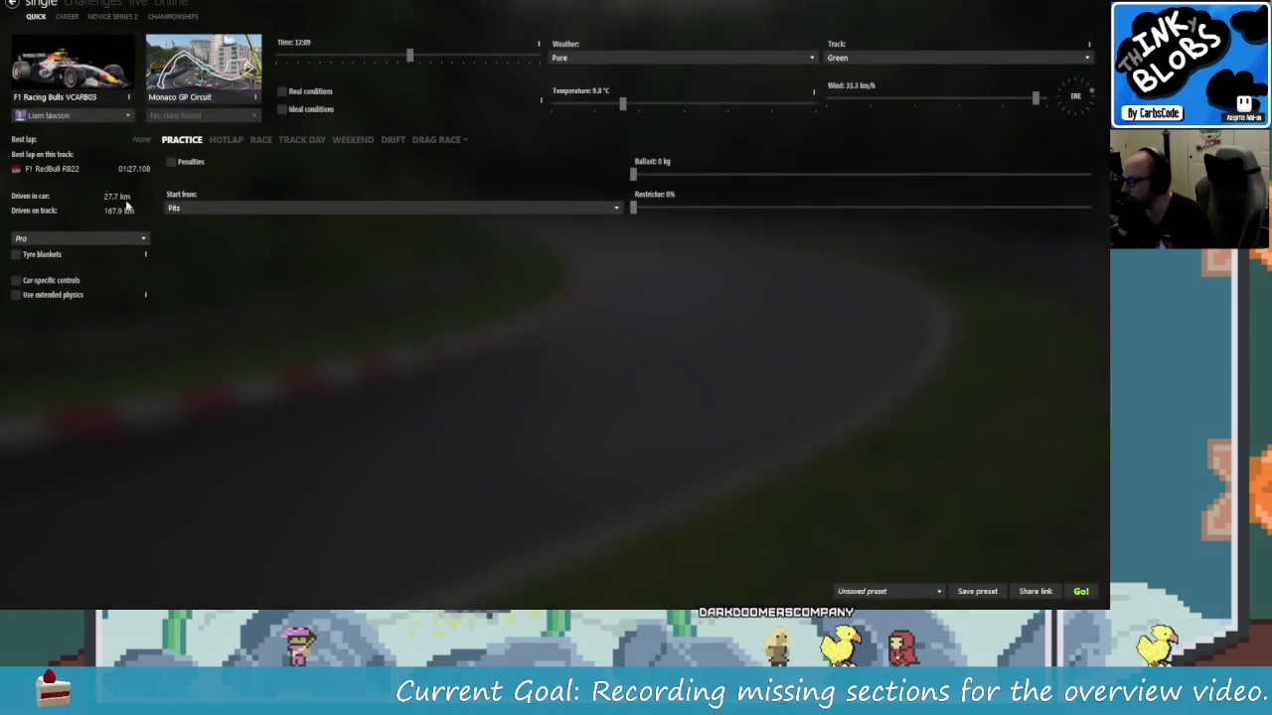
Choose the F1 RedBull RB22 as the car
left_click(50, 64)
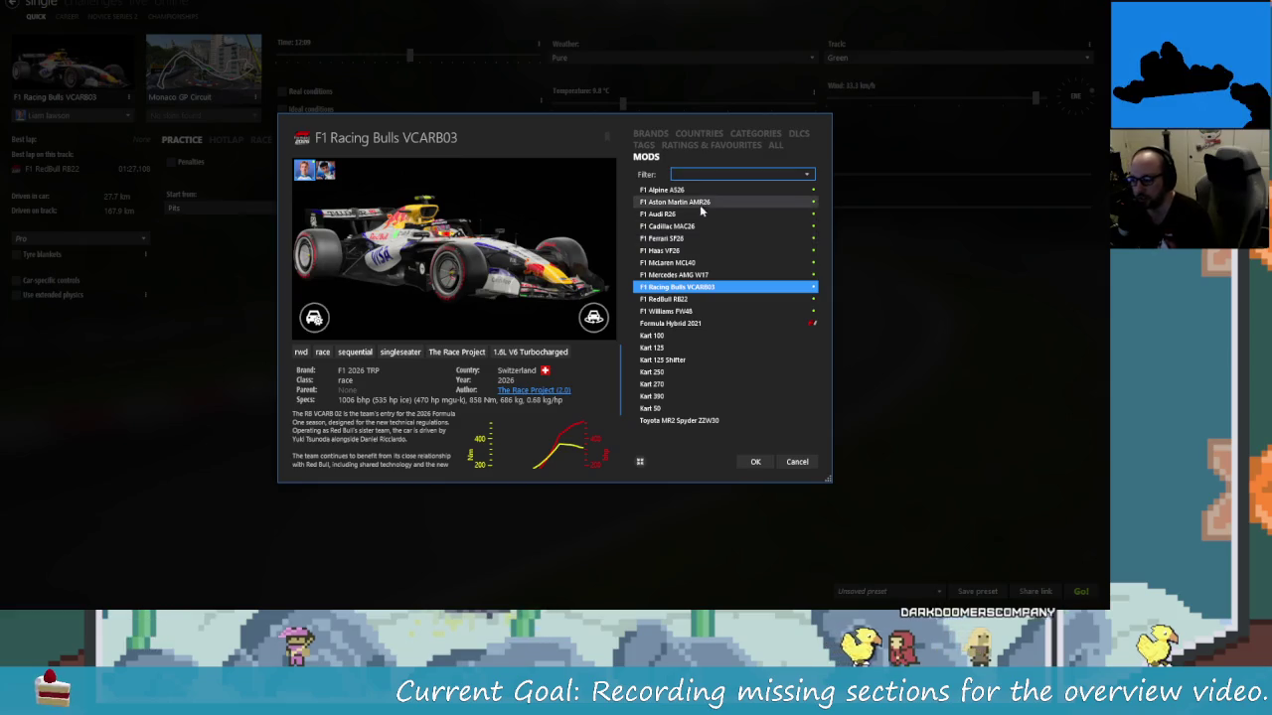
left_click(700, 299)
left_click(755, 462)
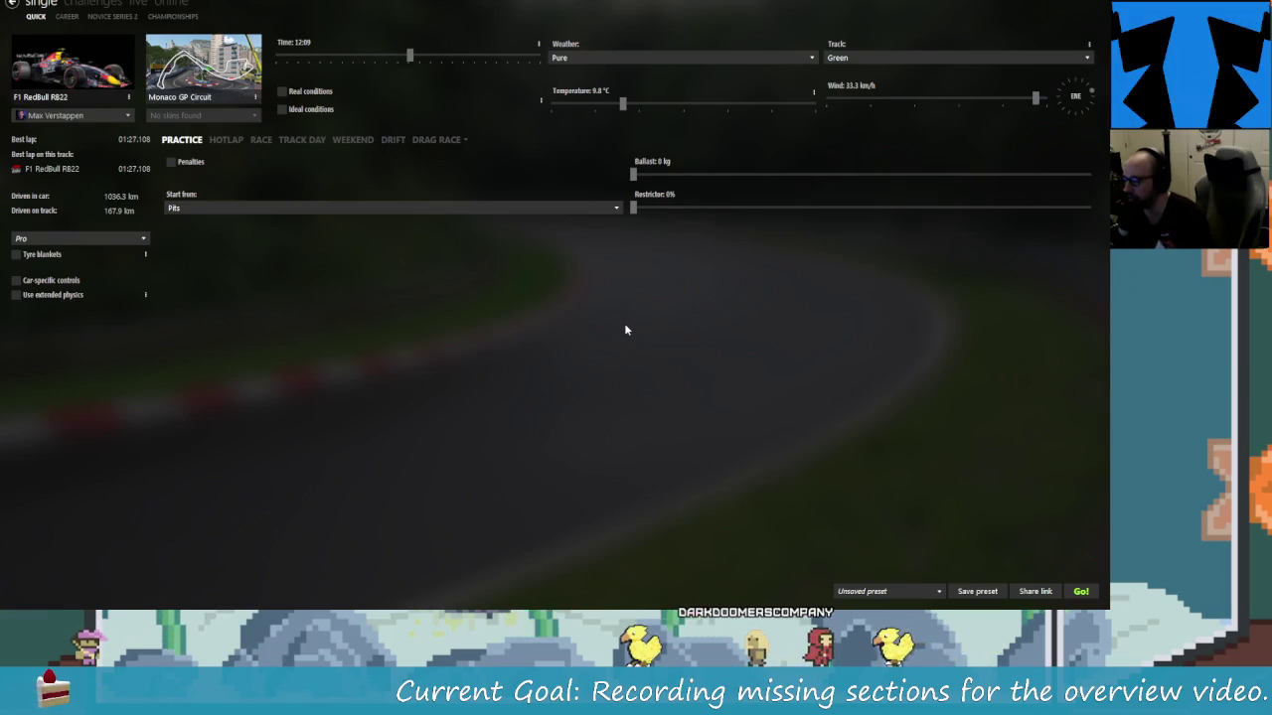
left_click(1034, 16)
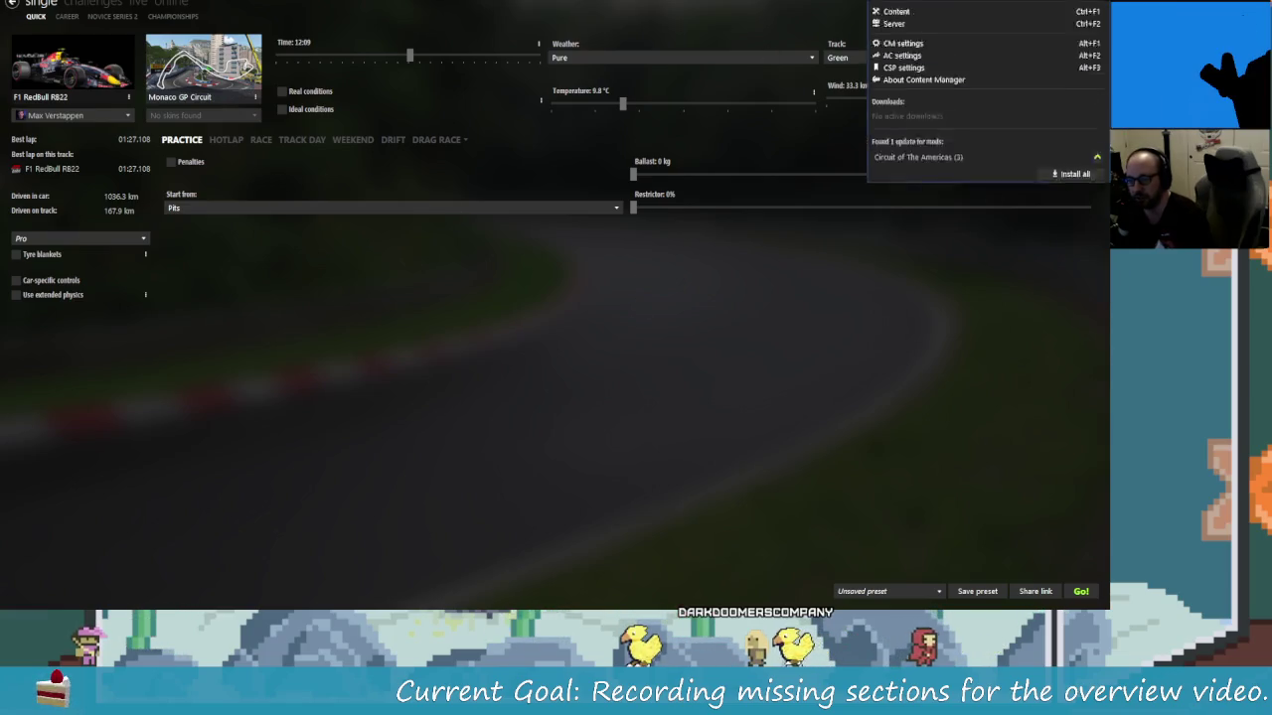
Browse the track list, previewing Special Stage R, Autumn Ring, Grand Valley, Grindelwald and Haguenau
left_click(1079, 34)
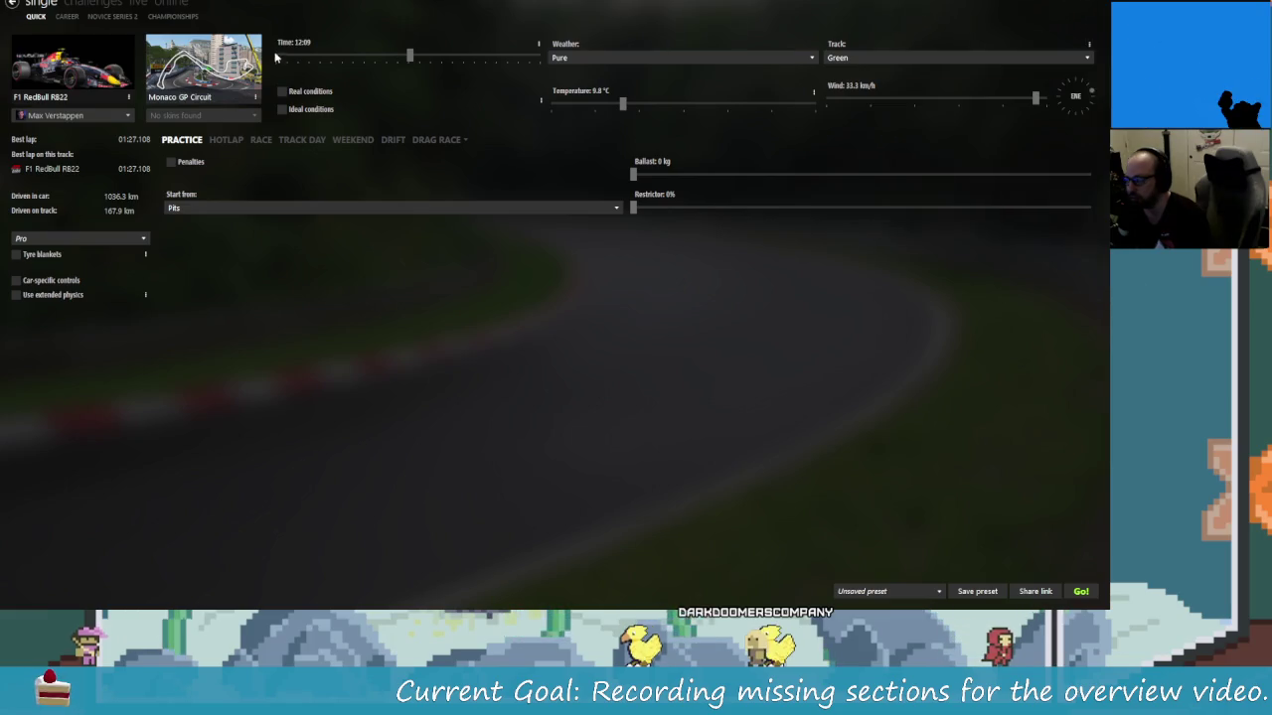
left_click(204, 65)
scroll(725, 338, "up", 2)
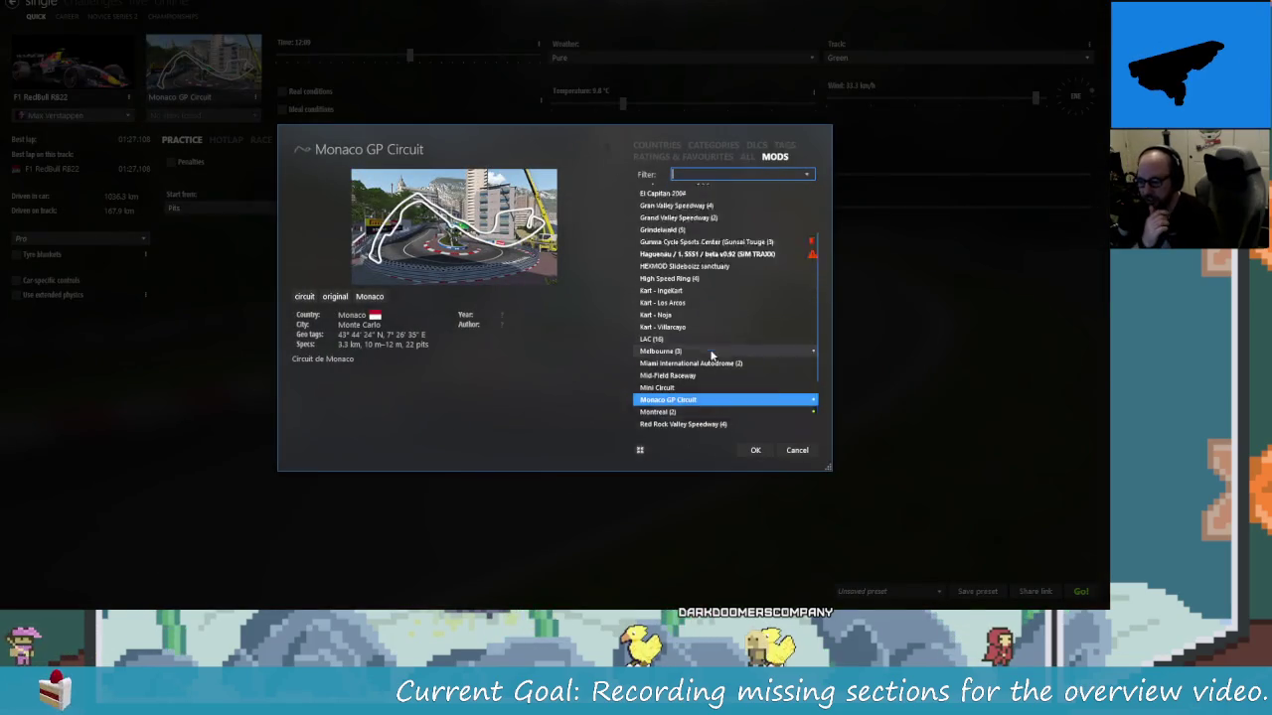
scroll(710, 353, "up", 3)
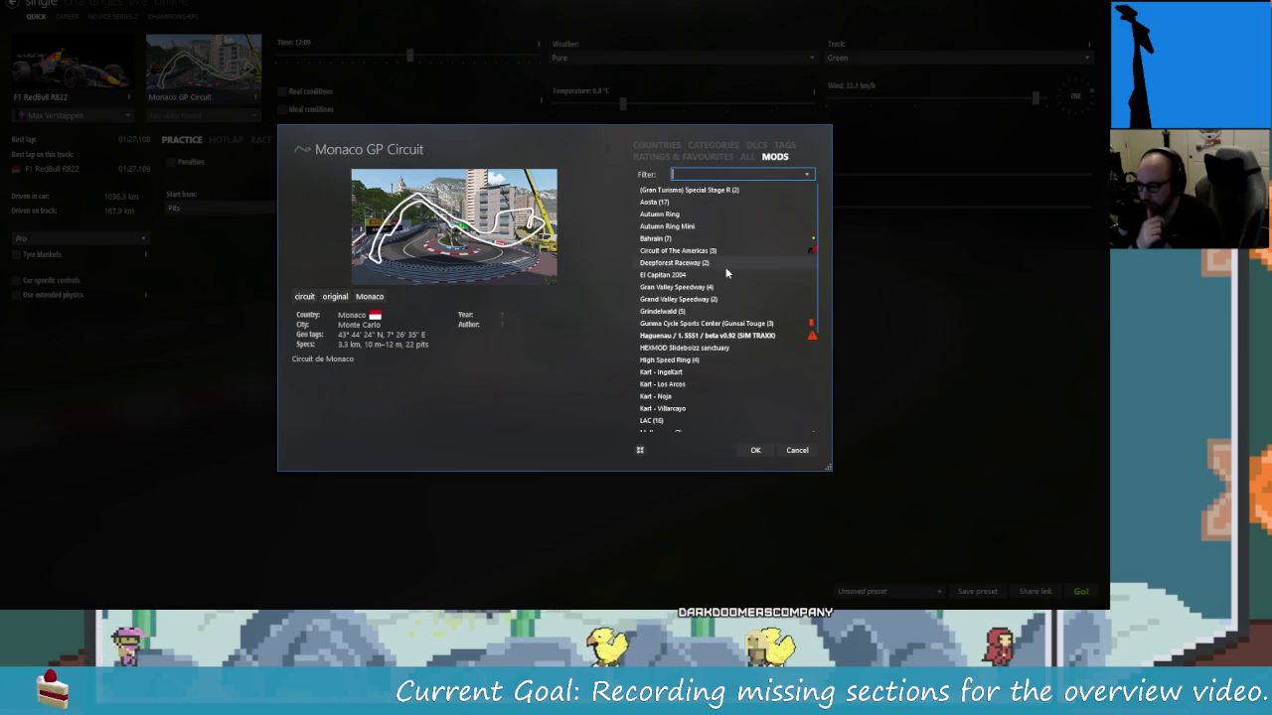
mouse_move(689, 189)
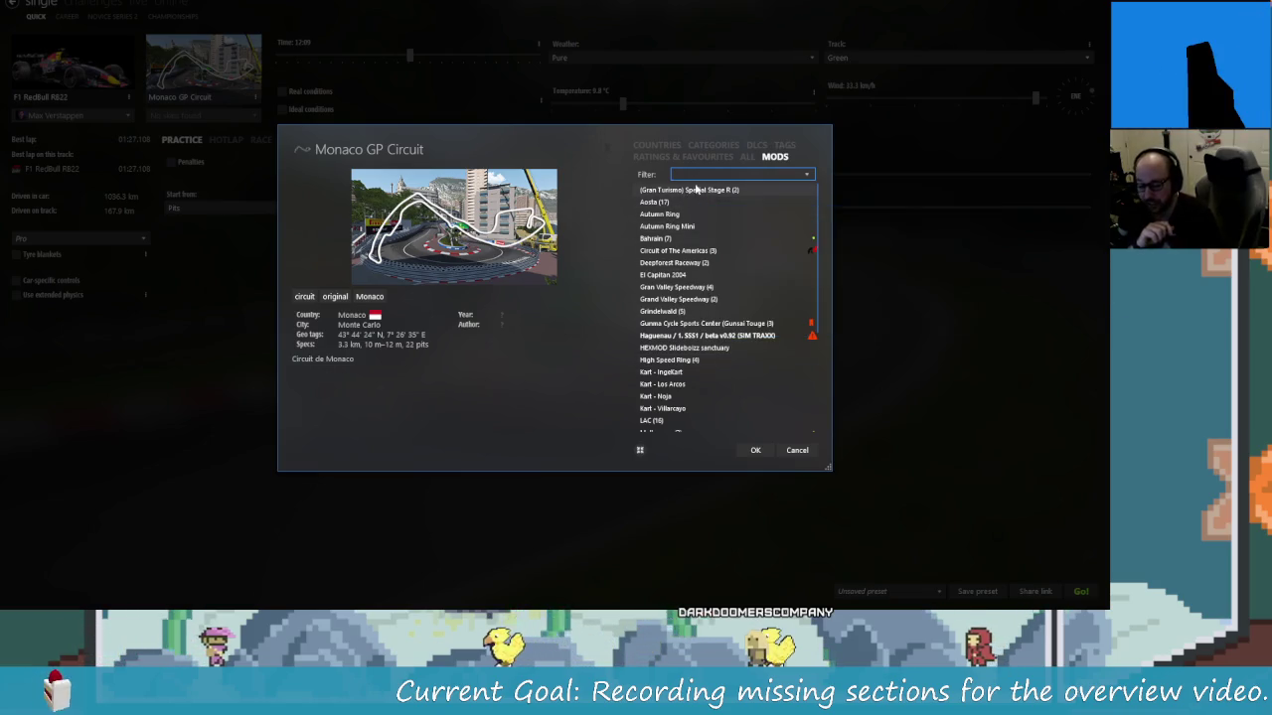
left_click(694, 190)
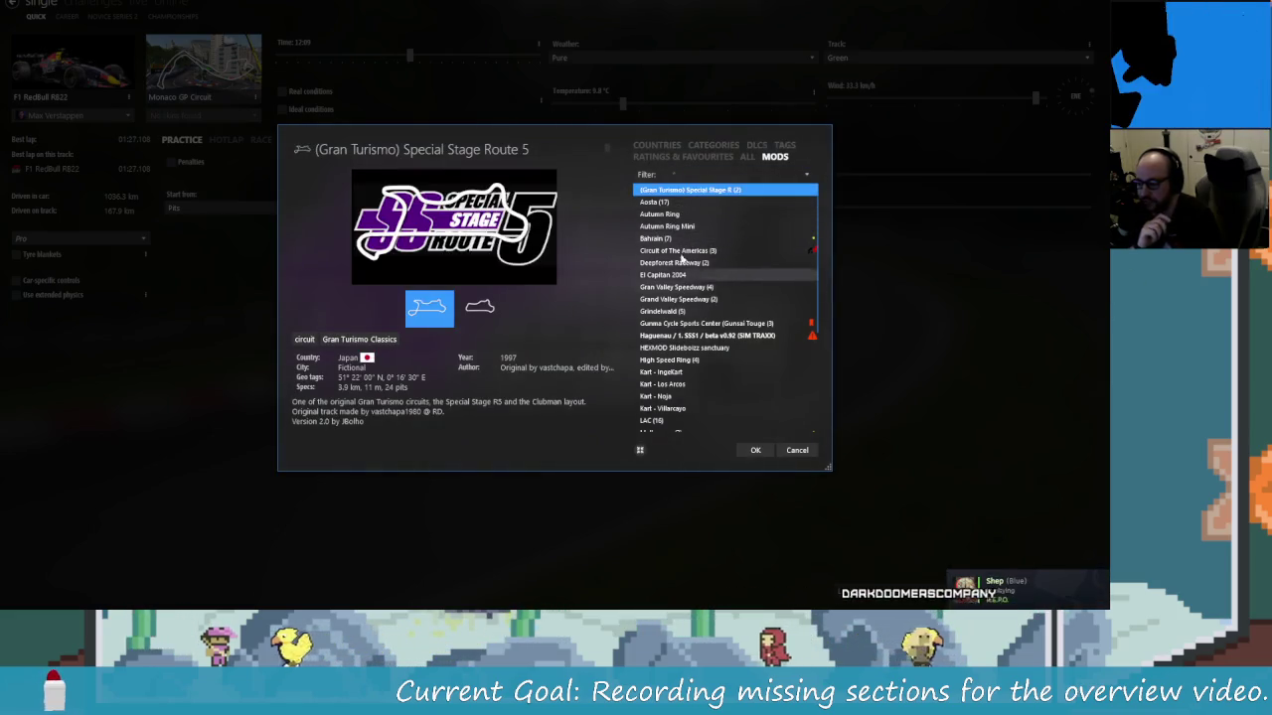
left_click(675, 214)
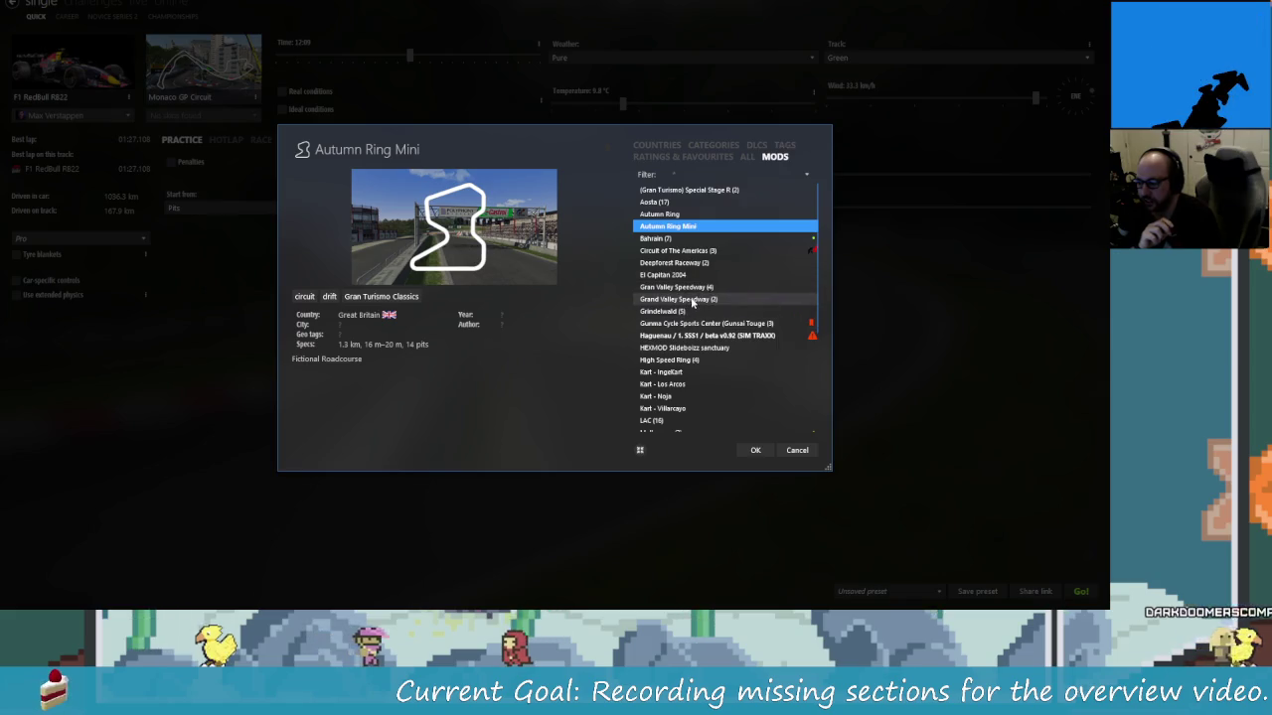
left_click(696, 287)
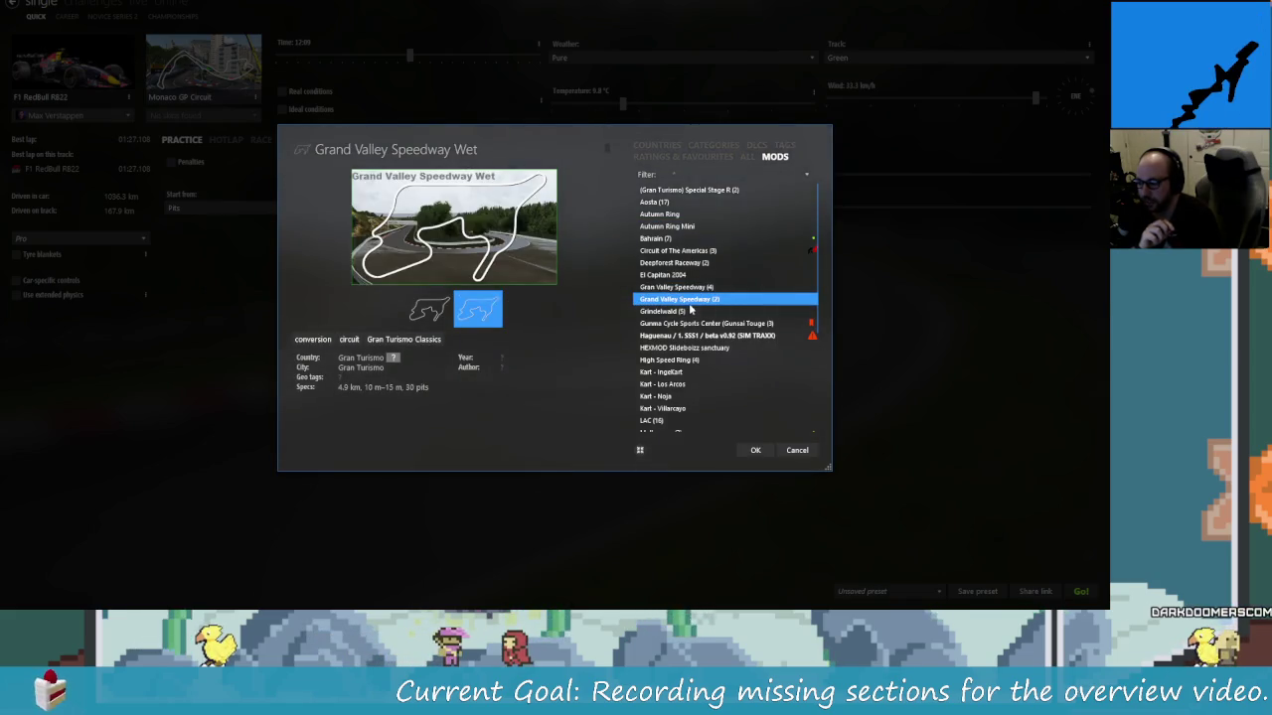
left_click(692, 312)
left_click(688, 324)
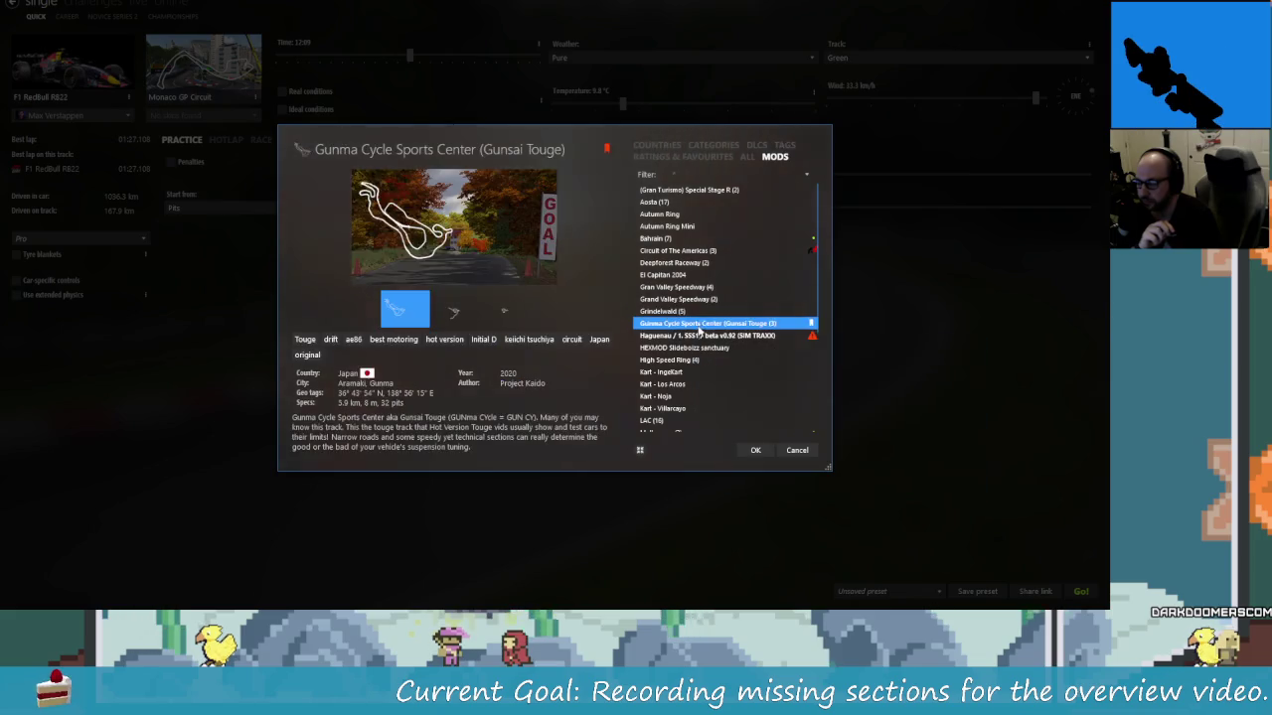
Filter tracks by the Gran Turismo Classics tag and preview Autumn Ring, Deepforest, El Capitan and Grand Valley
left_click(784, 145)
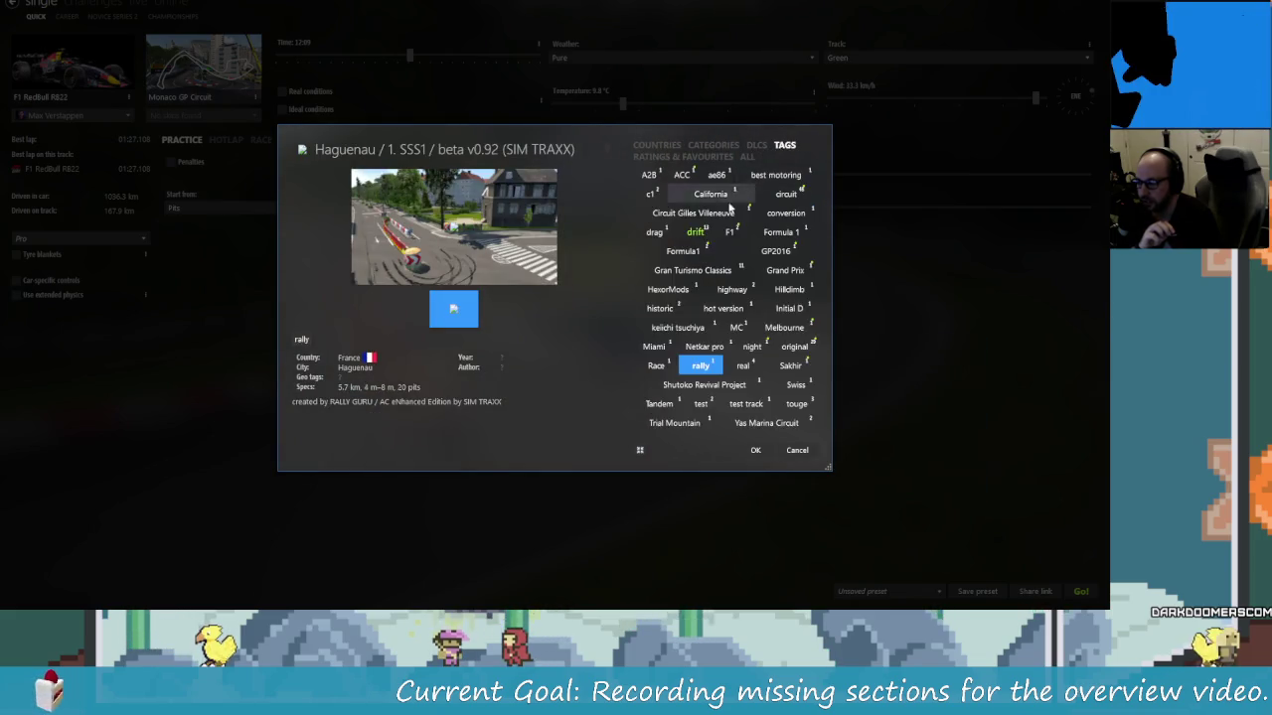
left_click(692, 270)
left_click(665, 213)
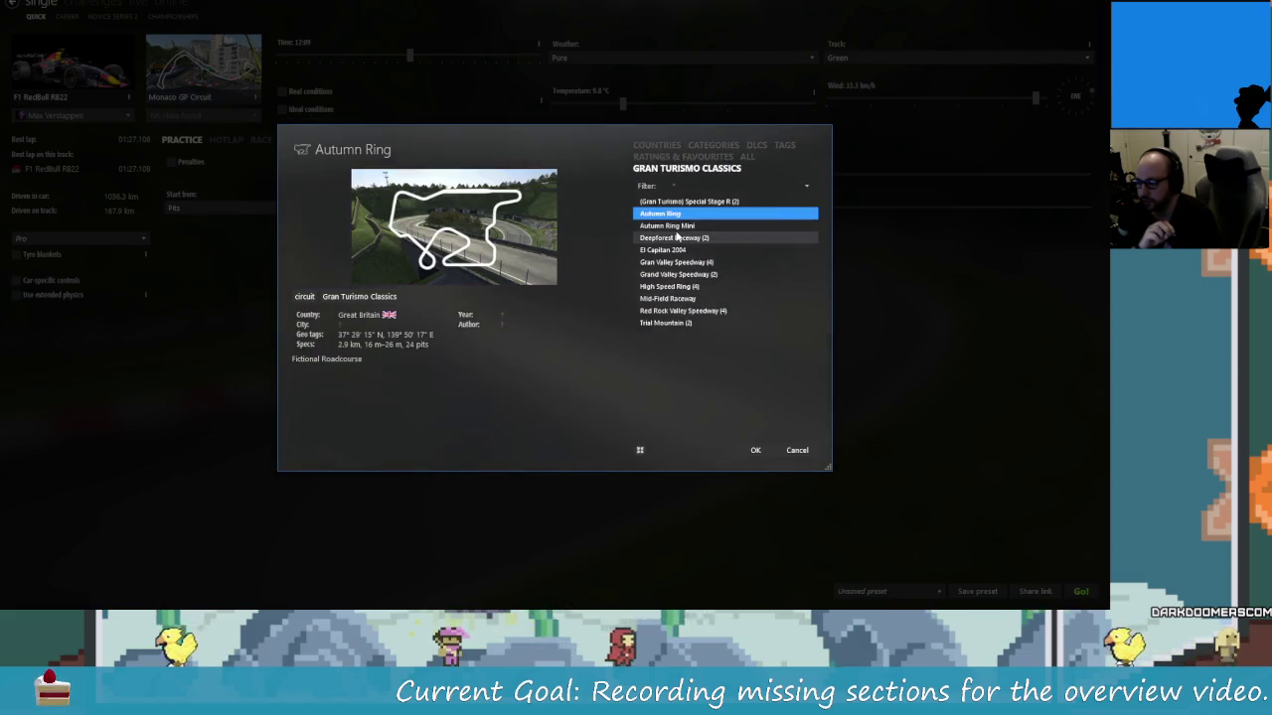
left_click(671, 239)
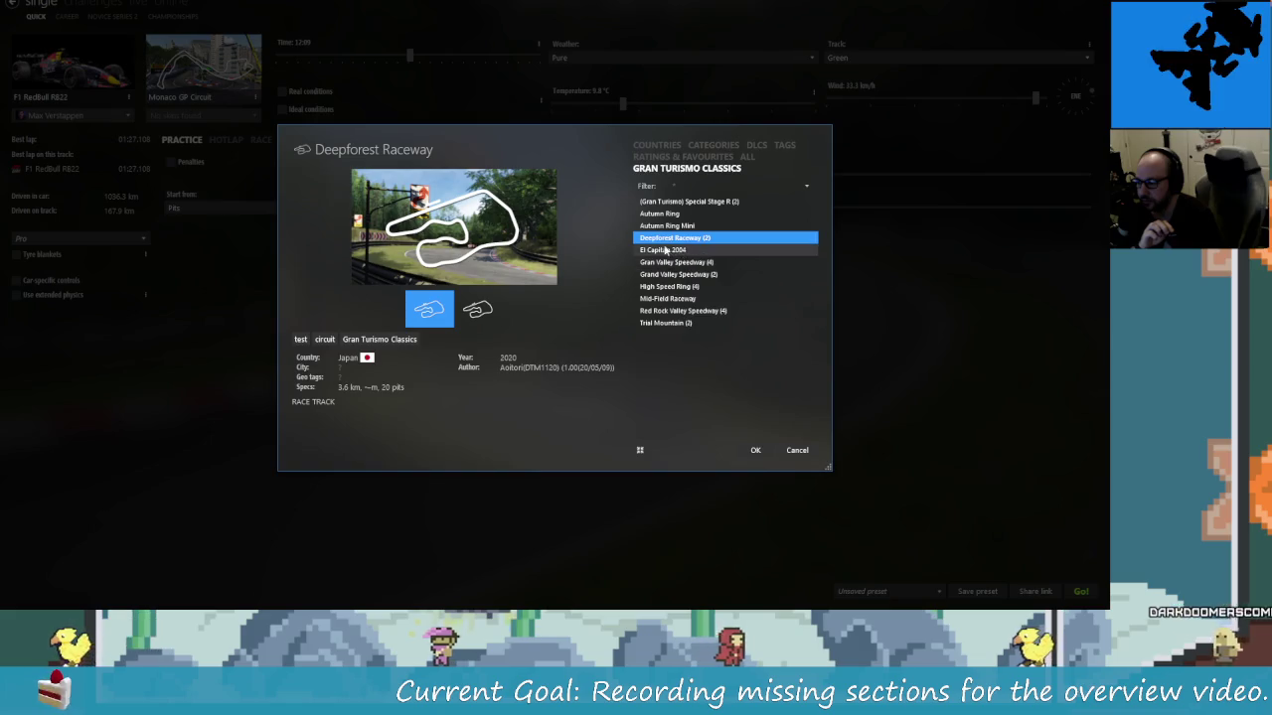
left_click(665, 250)
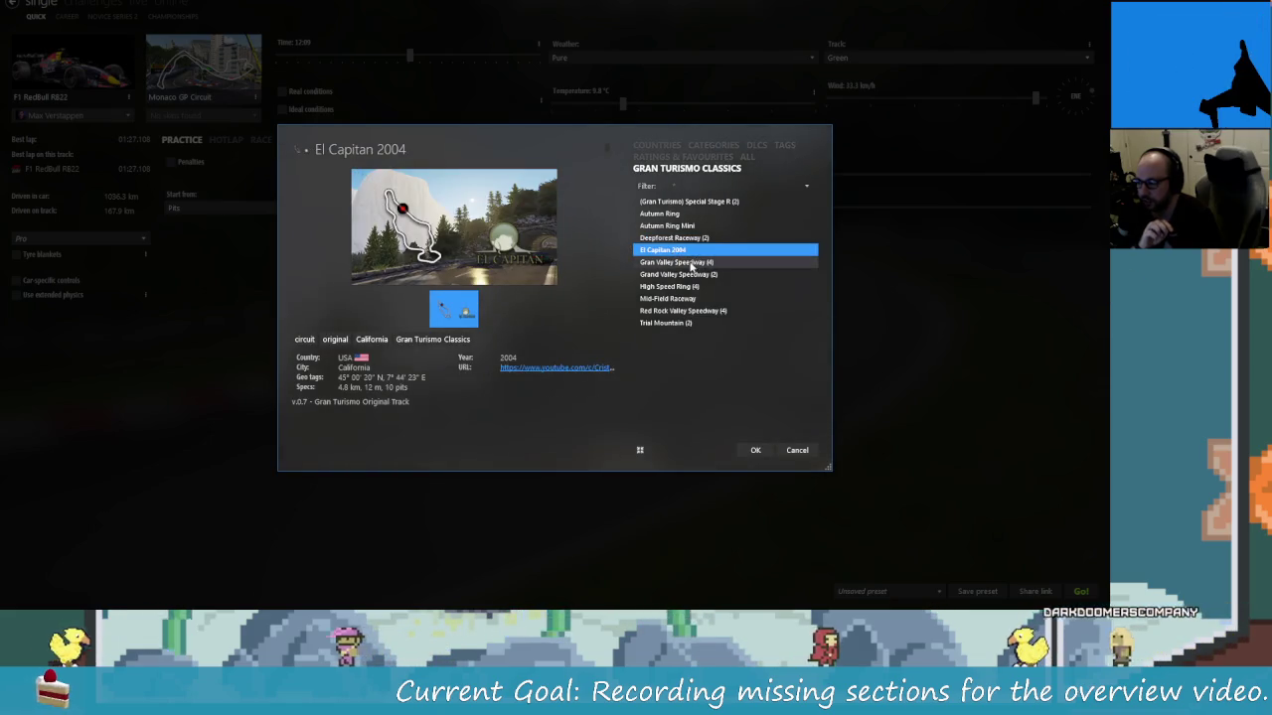
left_click(689, 263)
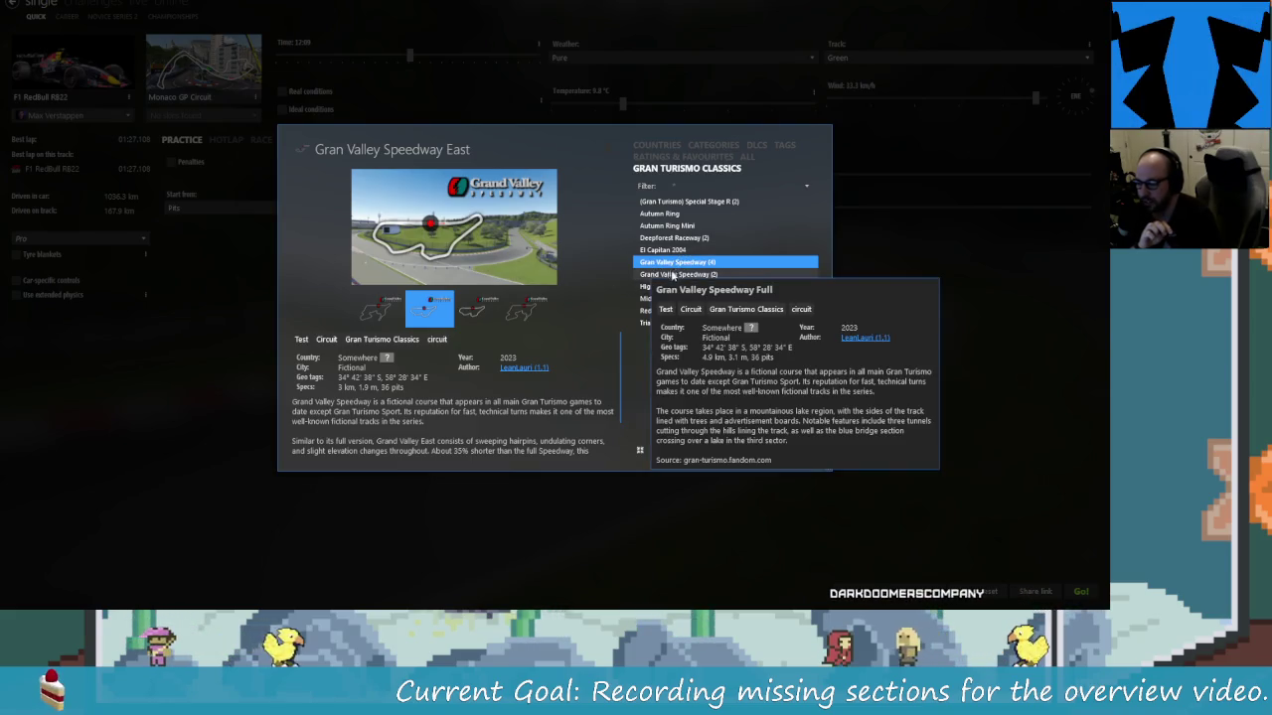
left_click(672, 275)
left_click(670, 274)
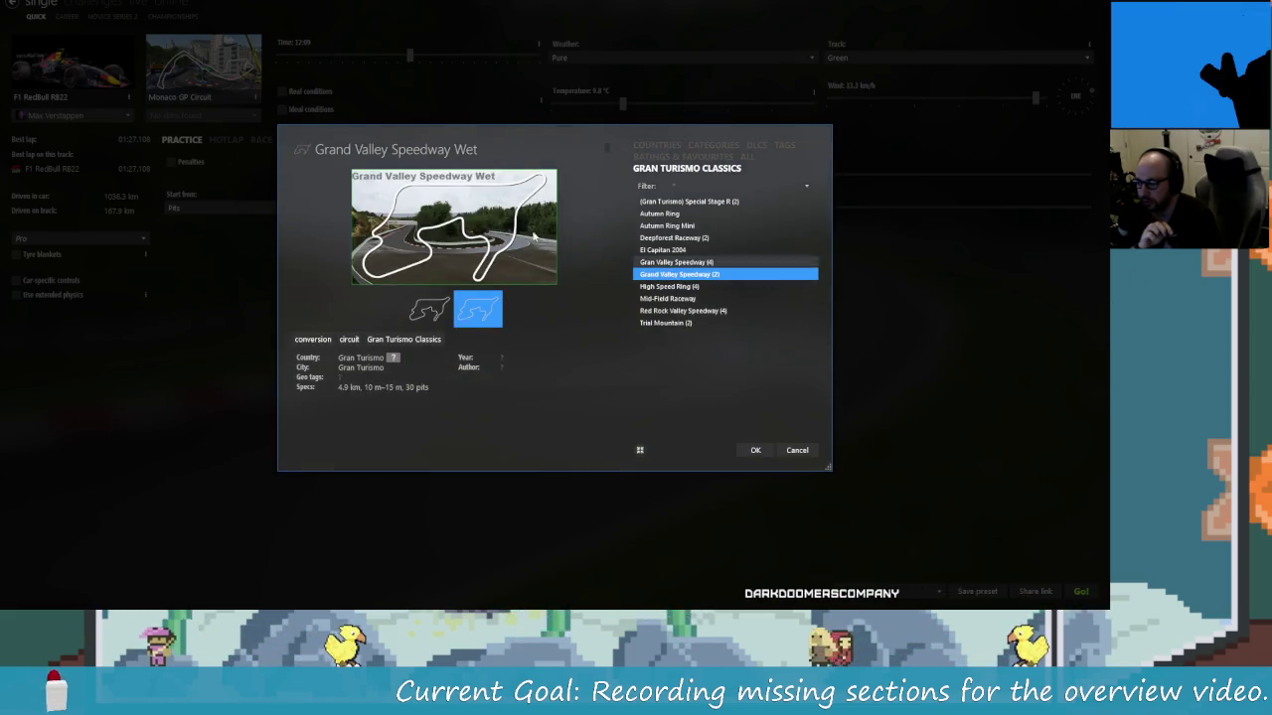
Set Trial Mountain (Forward Layout) as the track, then switch back to DaVinci Resolve
left_click(671, 286)
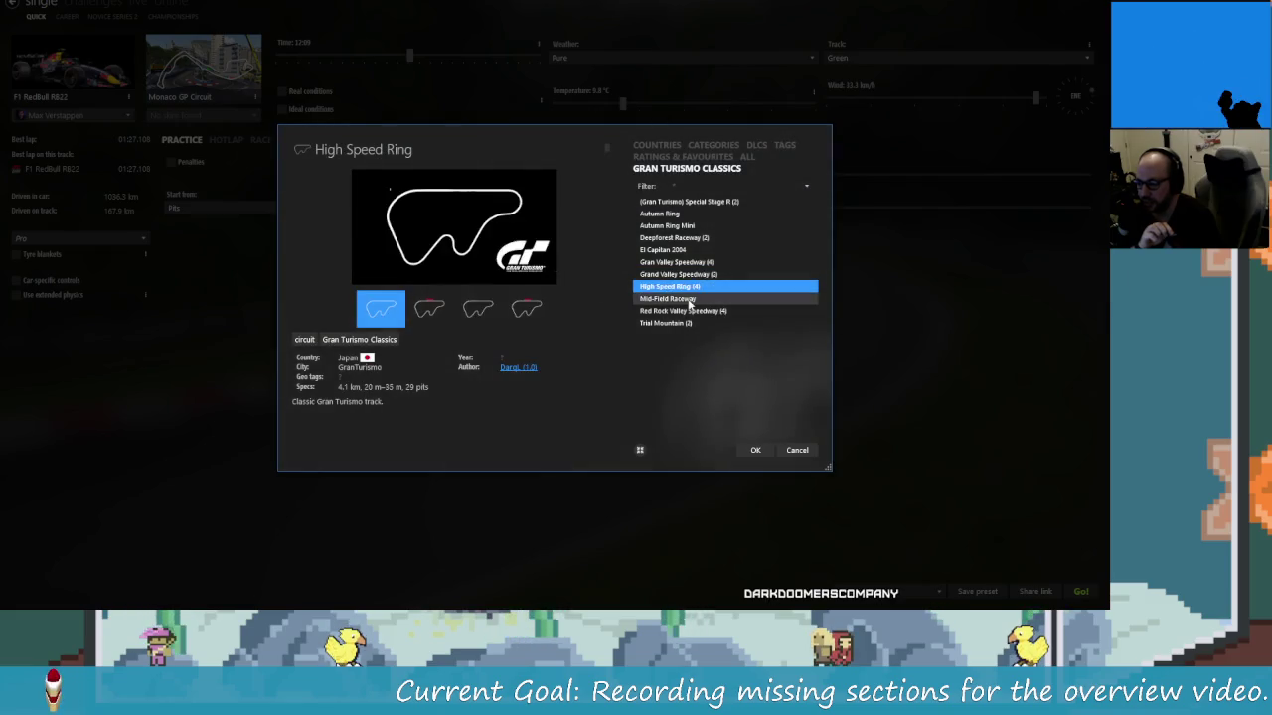
left_click(686, 298)
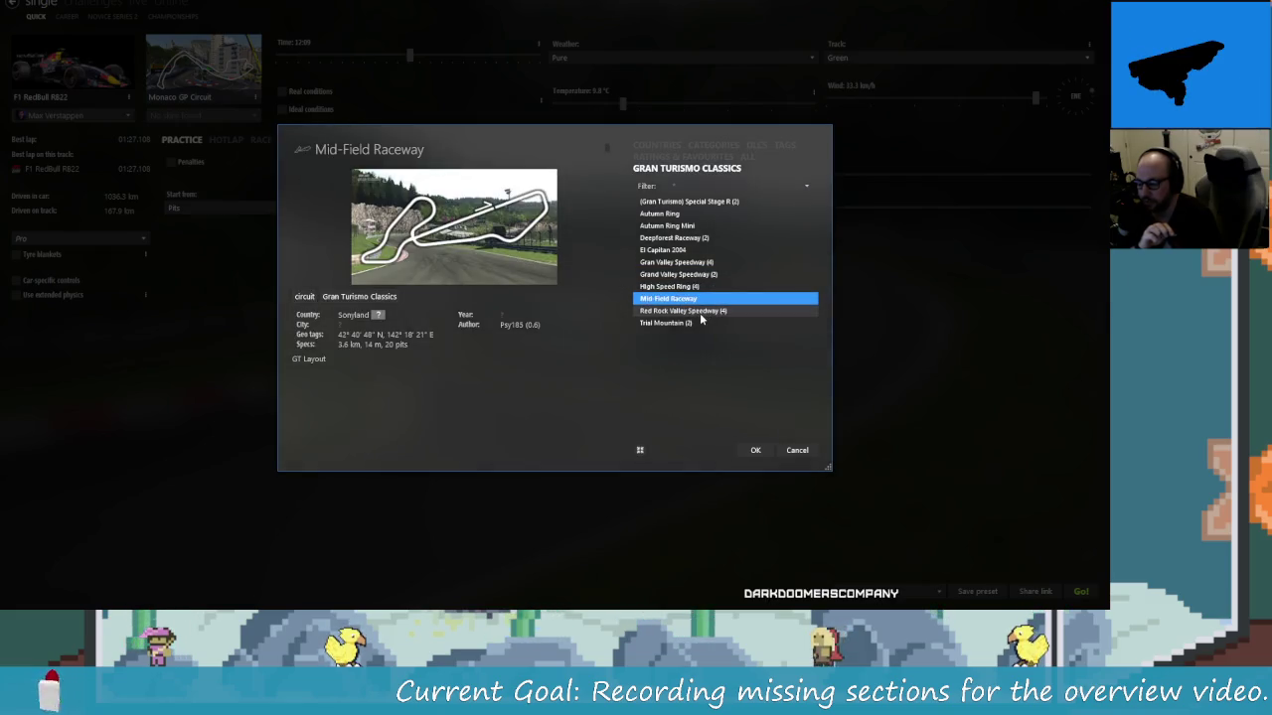
left_click(700, 313)
left_click(694, 323)
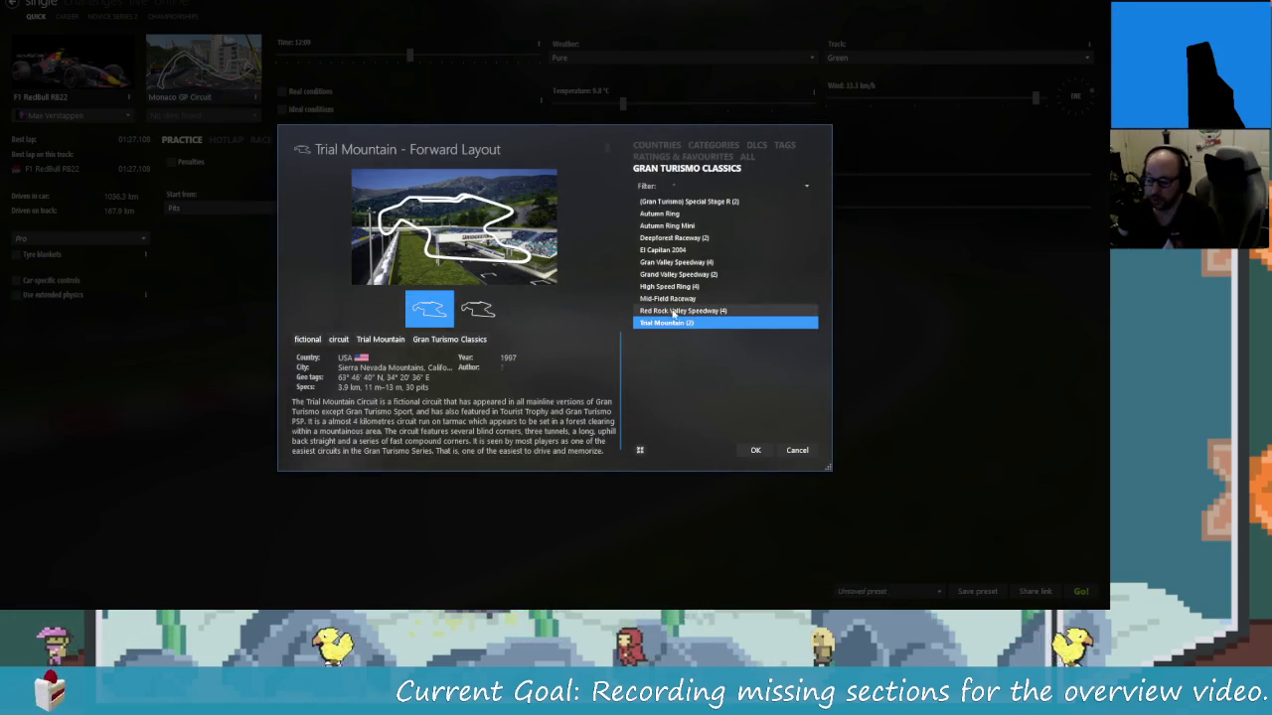
left_click(756, 450)
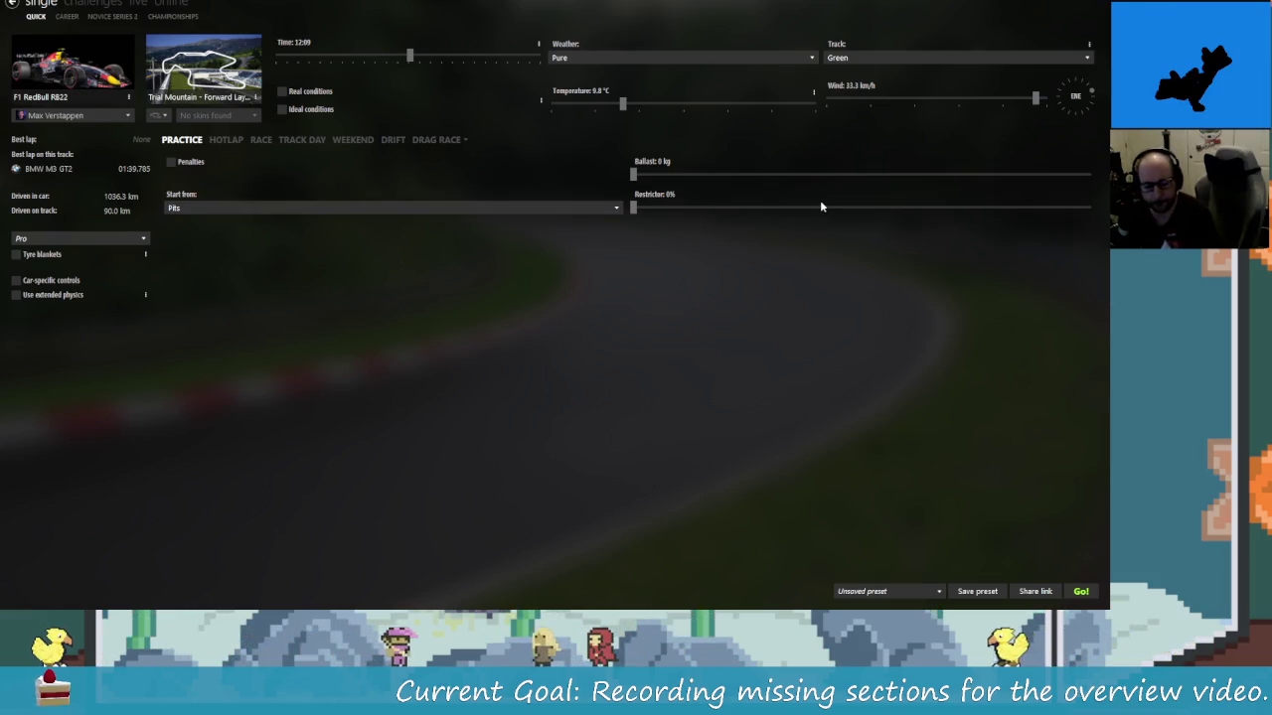
key("alt+Tab")
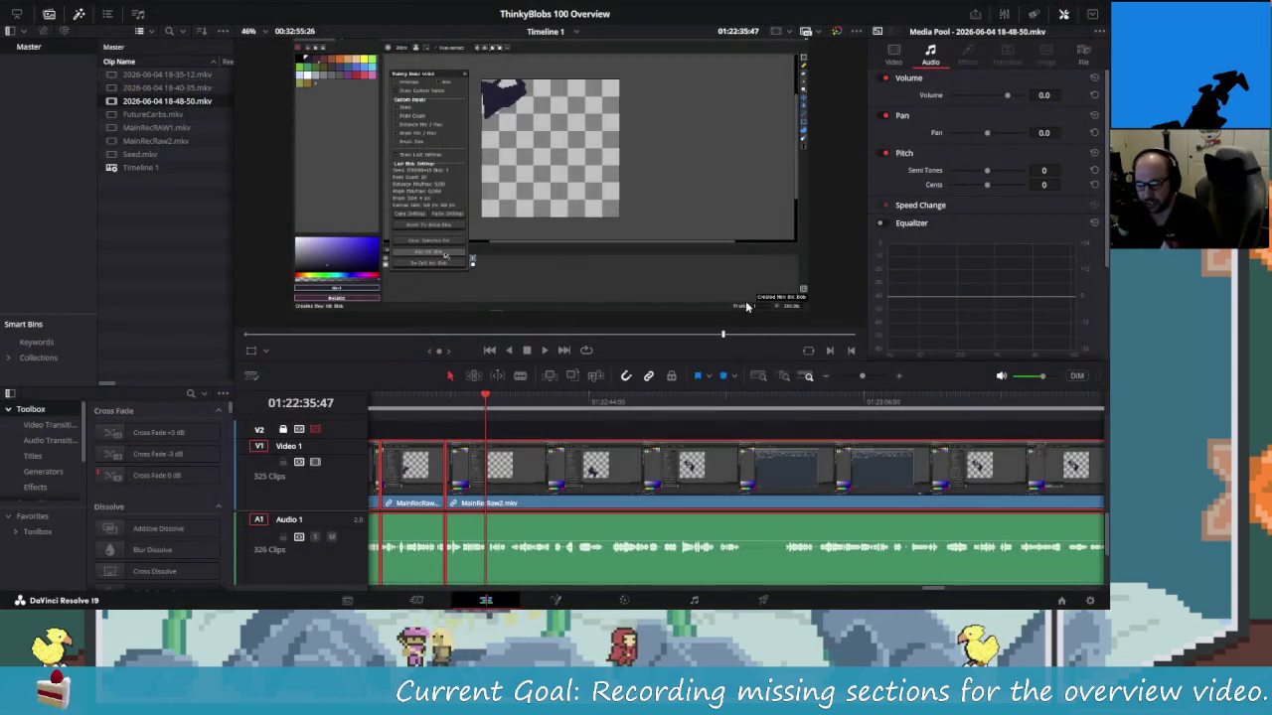